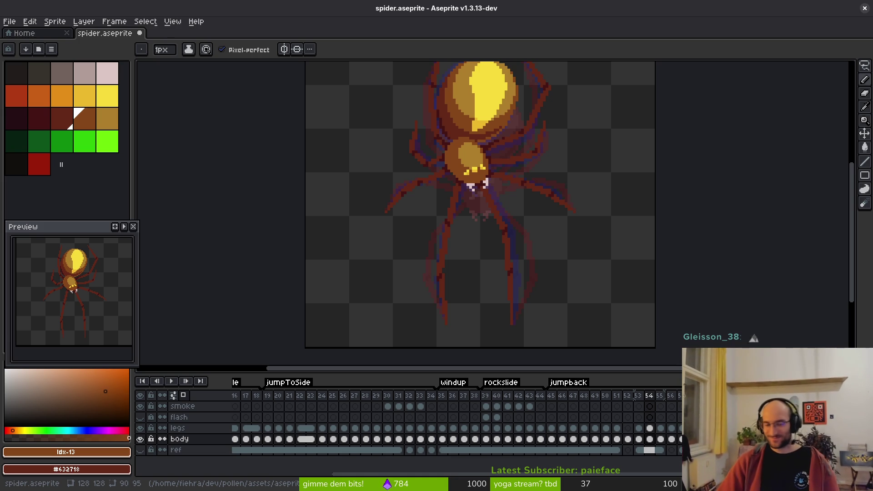
# Step: Flip back and forth between frames 51 and 54 to compare the spider's poses
pyautogui.press('Left')
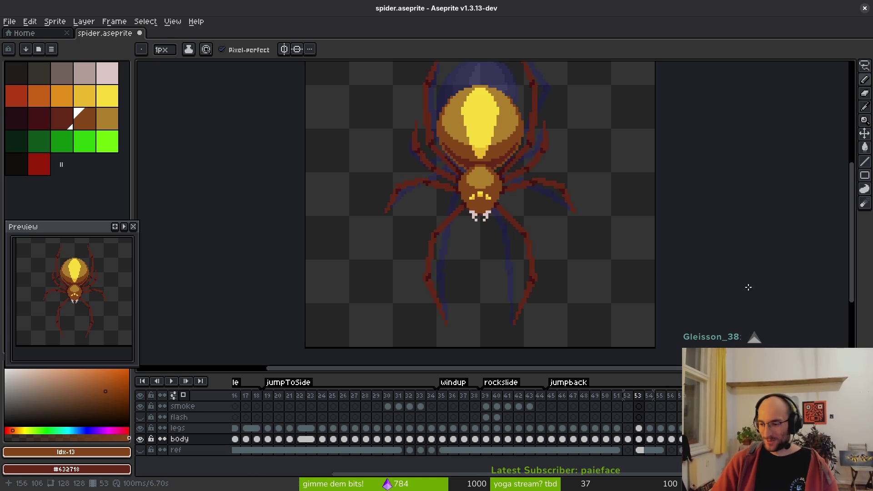
pyautogui.press('Right')
pyautogui.press('Left')
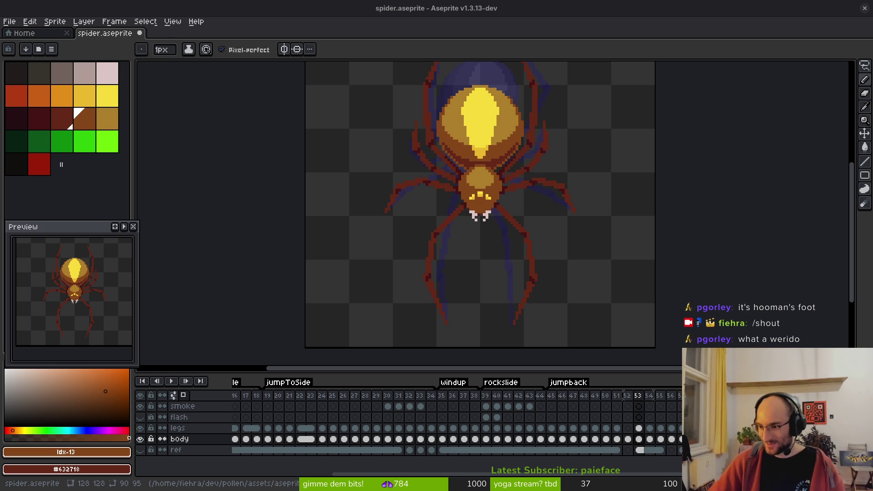
pyautogui.scroll(-4, 515, 236)
pyautogui.press('Left')
pyautogui.press('Left')
pyautogui.press('Right')
pyautogui.scroll(3, 525, 225)
pyautogui.press('Left')
pyautogui.press('Right')
pyautogui.scroll(3, 514, 170)
pyautogui.press('Right')
pyautogui.press('Left')
pyautogui.press('Right')
pyautogui.press('Left')
pyautogui.press('Right')
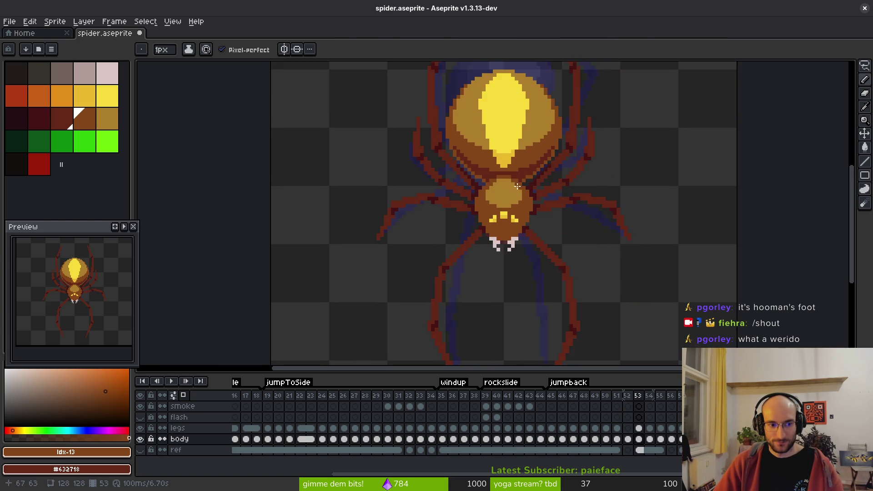
pyautogui.scroll(-3, 519, 196)
pyautogui.press('Left')
pyautogui.press('Right')
pyautogui.press('Left')
pyautogui.press('Right')
pyautogui.press('Right')
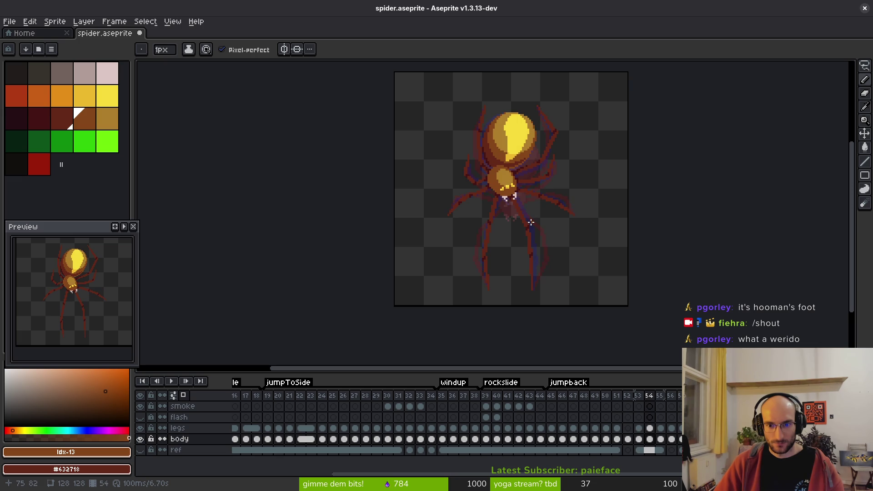
pyautogui.press('Left')
pyautogui.press('Right')
pyautogui.press('Left')
pyautogui.press('Right')
pyautogui.press('Left')
pyautogui.press('Right')
pyautogui.press('Left')
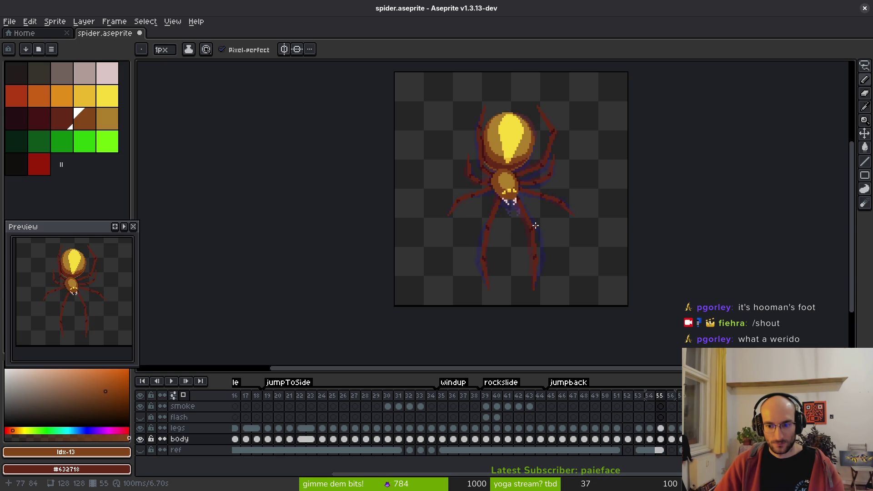
pyautogui.press('Left')
# Step: Step back through frames 51 to 49 and stop on frame 50
pyautogui.press('Left')
pyautogui.press('Right')
pyautogui.press('Left')
pyautogui.press('Right')
pyautogui.press('Right')
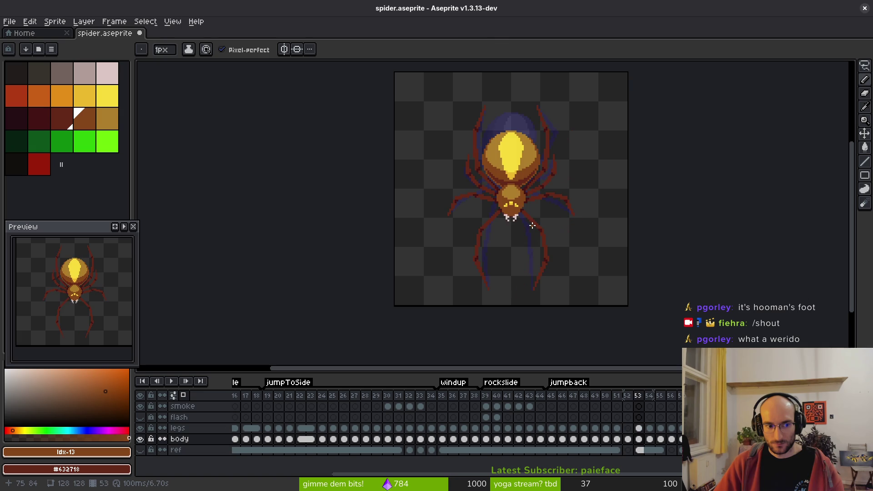
pyautogui.press('Left')
pyautogui.press('Left')
pyautogui.press('Right')
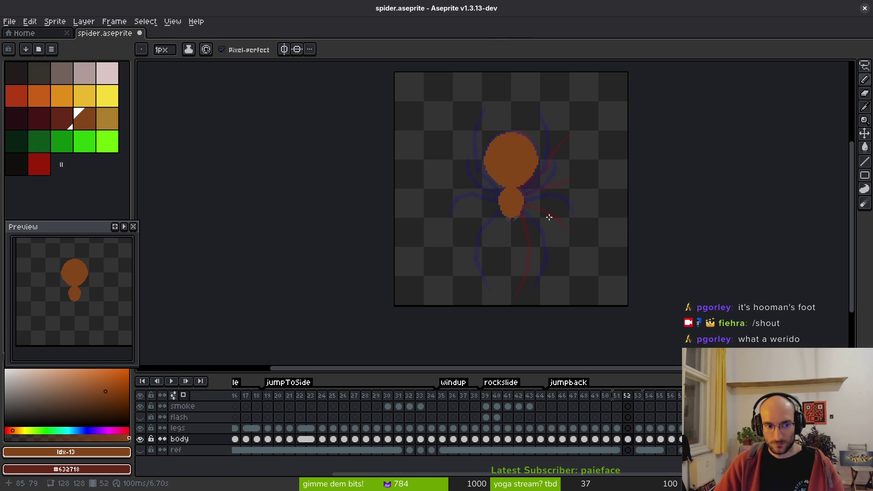
pyautogui.press('Left')
pyautogui.press('Right')
pyautogui.press('Left')
pyautogui.press('Right')
pyautogui.scroll(1, 541, 189)
pyautogui.press('Left')
pyautogui.press('Left')
pyautogui.press('Left')
pyautogui.press('Right')
pyautogui.press('Left')
pyautogui.press('Right')
pyautogui.scroll(-2, 564, 177)
pyautogui.scroll(1, 564, 177)
# Step: Eyedrop #632718 as primary and #431414 as secondary colour, then select the legs cel at frame 50
pyautogui.press('i')
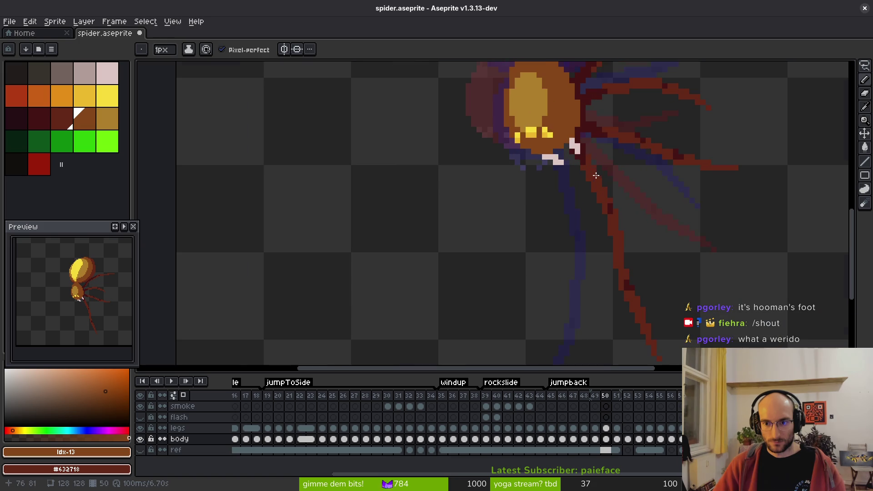
pyautogui.click(606, 190)
pyautogui.click(614, 207)
pyautogui.rightClick(615, 206)
pyautogui.press('b')
pyautogui.click(606, 428)
# Step: Place reddish-brown and dark red pixels beside the body, undoing one stray pixel
pyautogui.scroll(1, 559, 160)
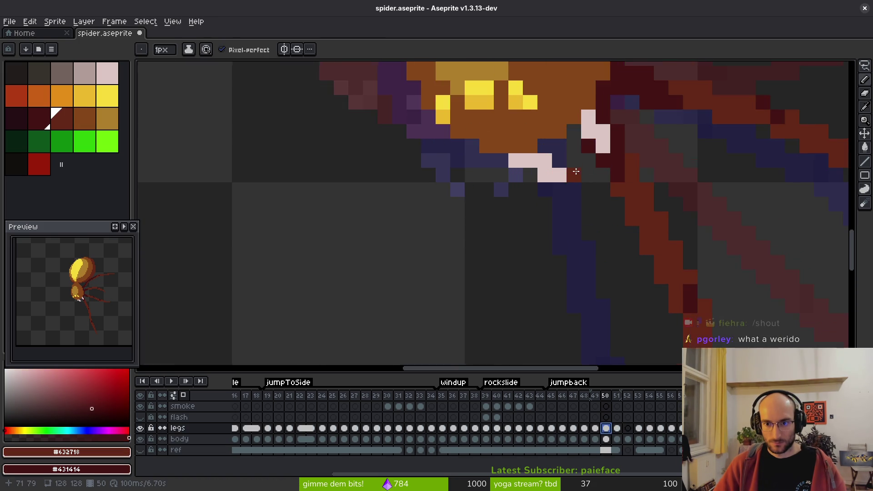
pyautogui.scroll(1, 591, 180)
pyautogui.click(557, 186)
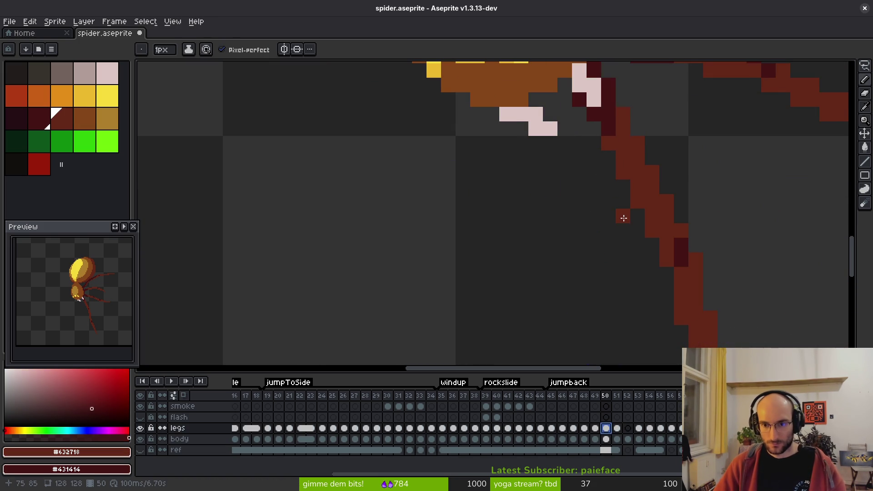
pyautogui.scroll(-3, 607, 200)
pyautogui.moveTo(594, 195); pyautogui.dragTo(579, 215)
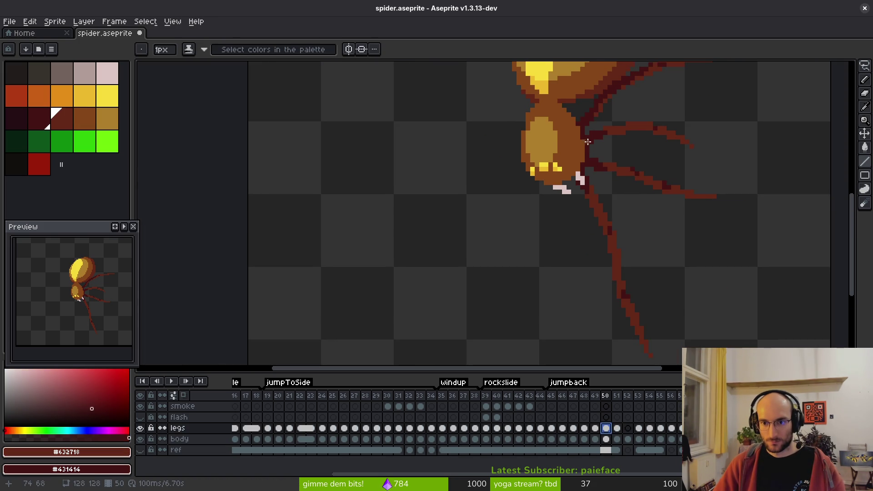
pyautogui.scroll(2, 577, 186)
pyautogui.scroll(2, 575, 145)
pyautogui.click(522, 162)
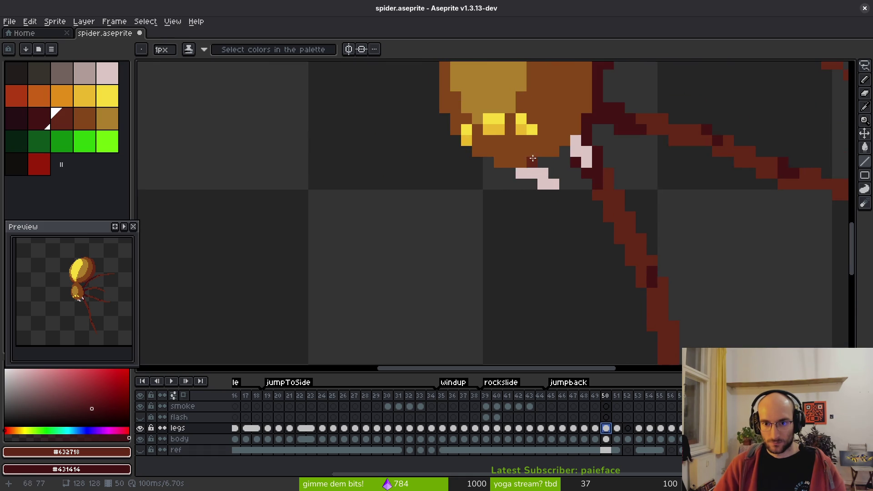
pyautogui.click(540, 163)
pyautogui.click(545, 196)
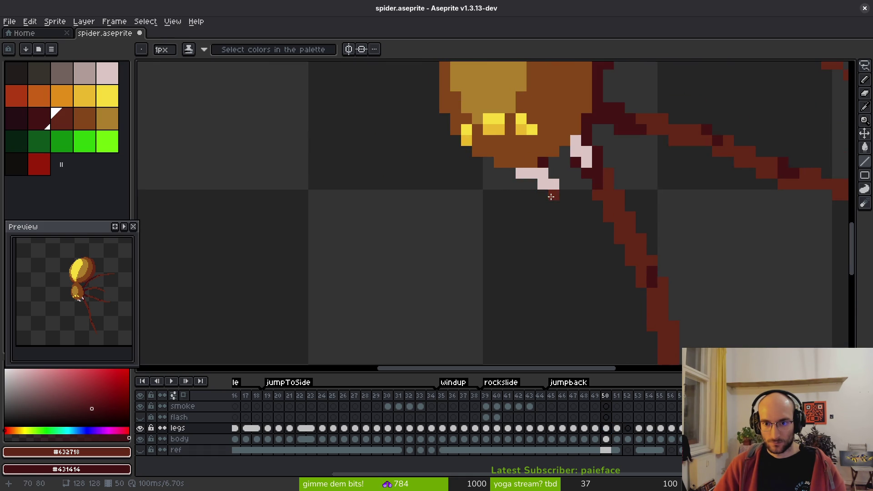
pyautogui.moveTo(548, 200); pyautogui.dragTo(559, 138)
pyautogui.hotkey('ctrl', 'z')
pyautogui.click(521, 95)
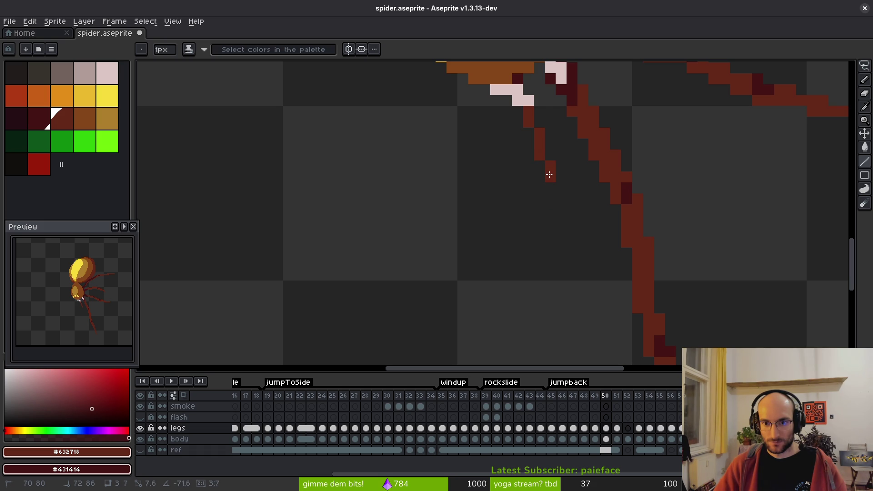
# Step: Draw dark red Shift-click line segments forming the new leg down from the body
pyautogui.moveTo(554, 195)
pyautogui.mouseDown()
pyautogui.moveTo(551, 179)
pyautogui.moveTo(541, 245)
pyautogui.moveTo(553, 270)
pyautogui.moveTo(570, 271)
pyautogui.moveTo(566, 245)
pyautogui.mouseUp()
pyautogui.scroll(-4, 563, 218)
pyautogui.scroll(3, 582, 218)
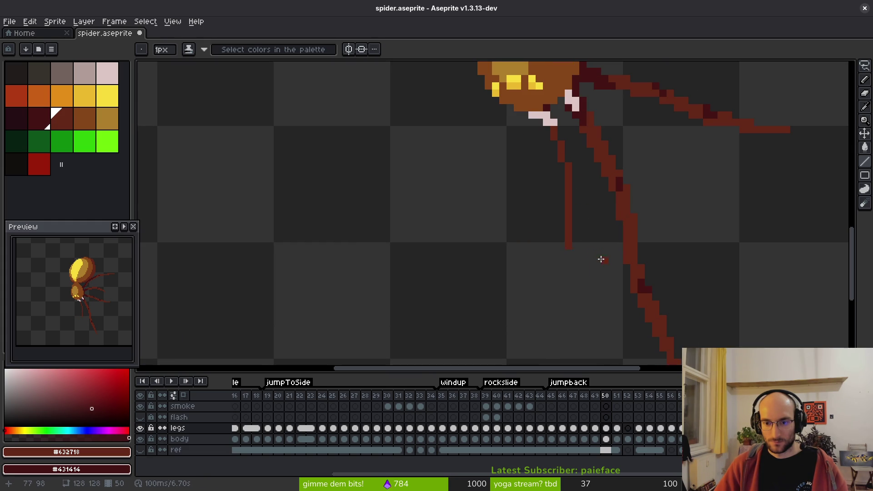
pyautogui.scroll(-3, 573, 204)
pyautogui.moveTo(530, 185); pyautogui.dragTo(582, 293)
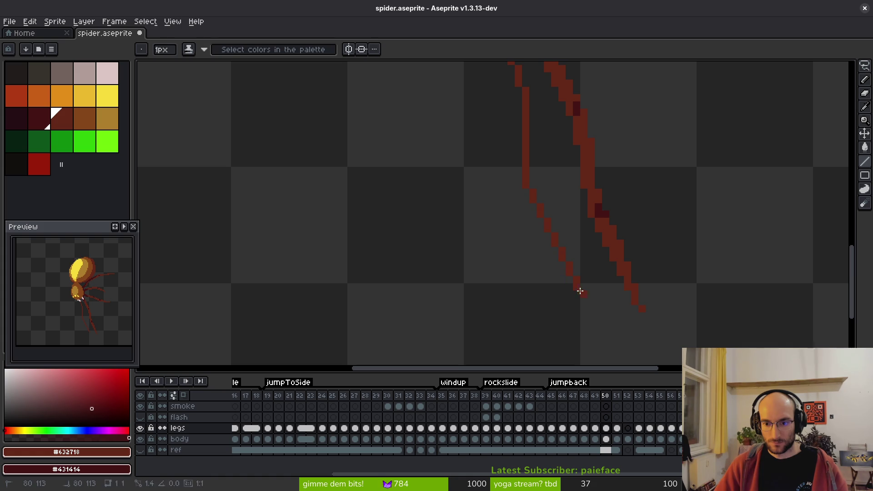
pyautogui.keyDown('shift'); pyautogui.click(511, 186); pyautogui.keyUp('shift')
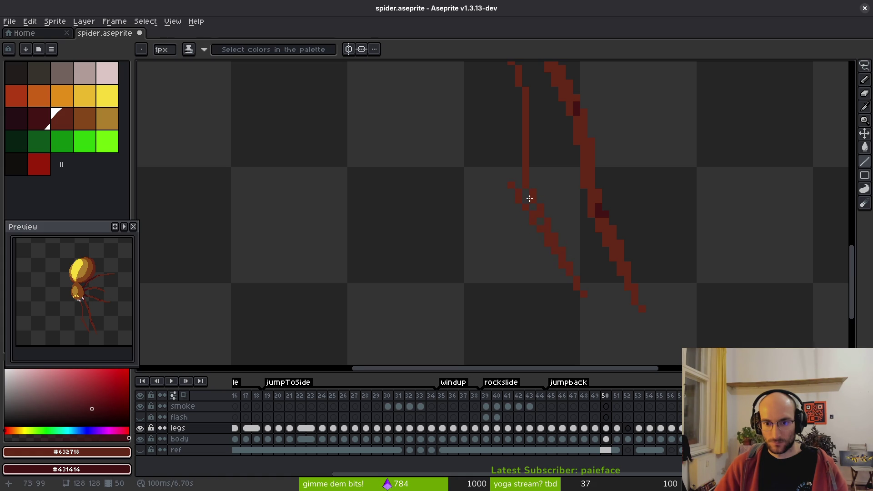
pyautogui.scroll(2, 529, 190)
pyautogui.keyDown('shift'); pyautogui.click(528, 172); pyautogui.keyUp('shift')
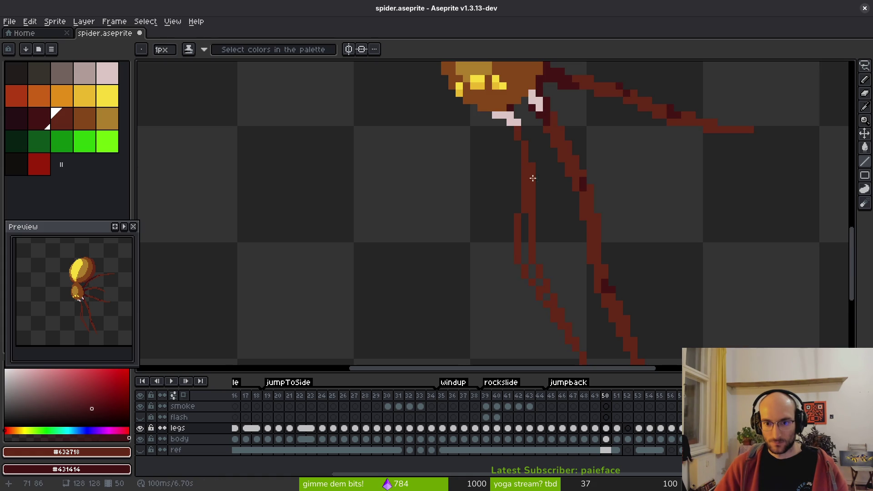
pyautogui.scroll(1, 531, 234)
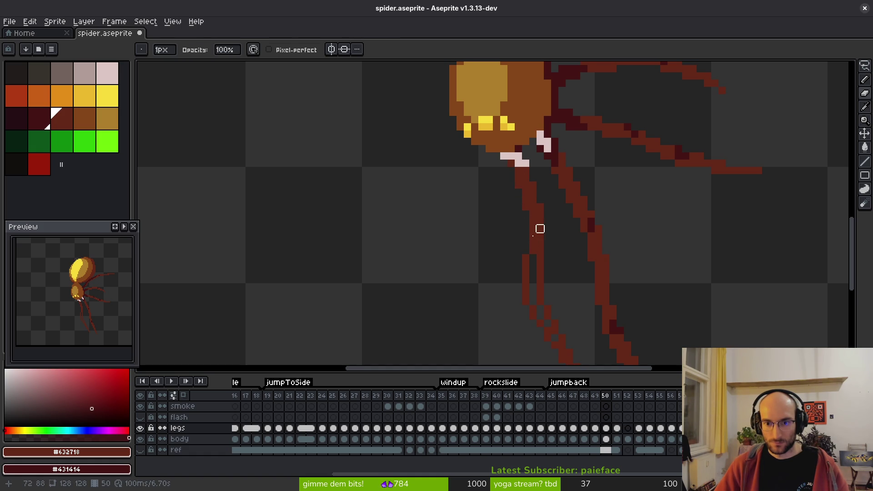
# Step: Fill the two hollow spots inside the left leg with the paint bucket
pyautogui.scroll(-2, 531, 228)
pyautogui.scroll(2, 528, 223)
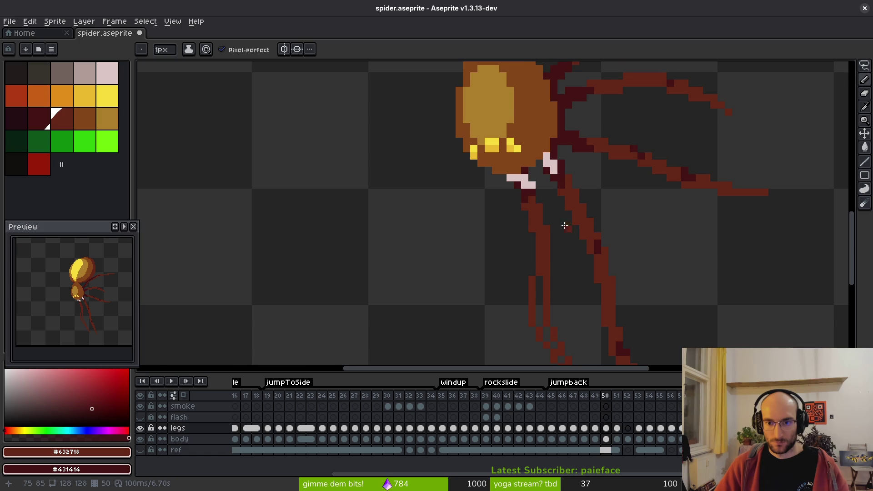
pyautogui.scroll(-4, 565, 226)
pyautogui.scroll(5, 554, 201)
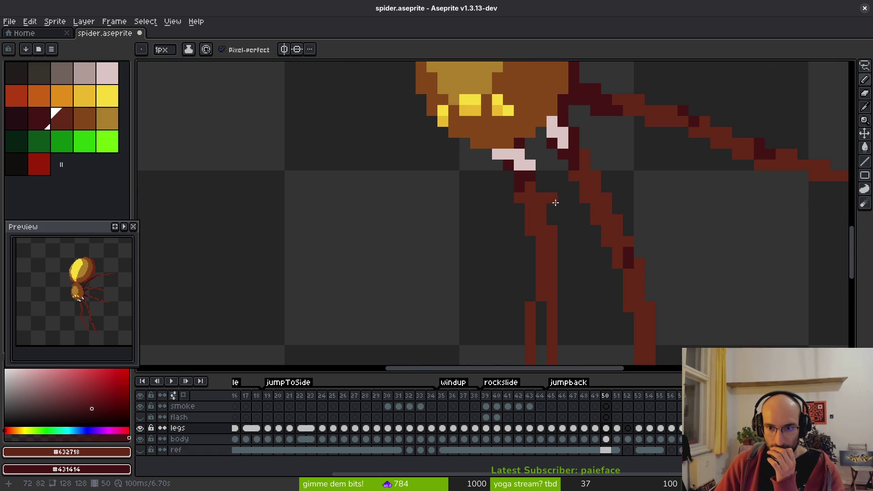
pyautogui.scroll(-4, 536, 182)
pyautogui.scroll(4, 522, 189)
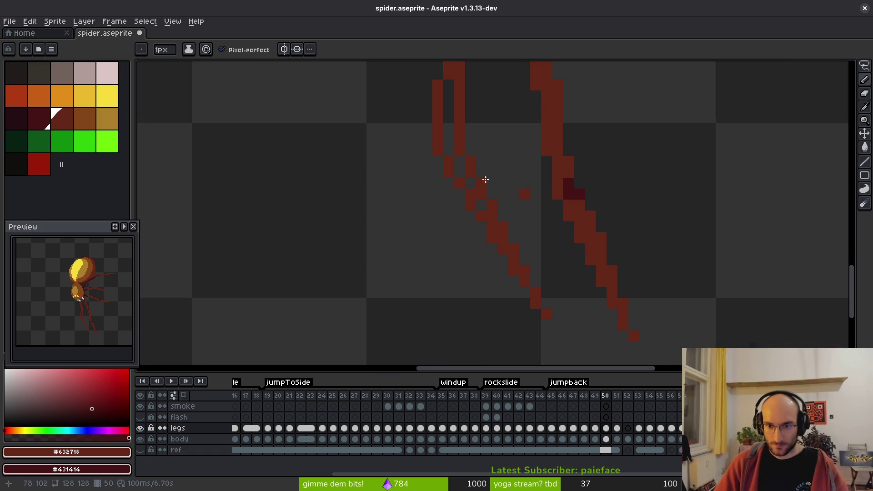
pyautogui.press('g')
pyautogui.click(449, 137)
pyautogui.click(482, 203)
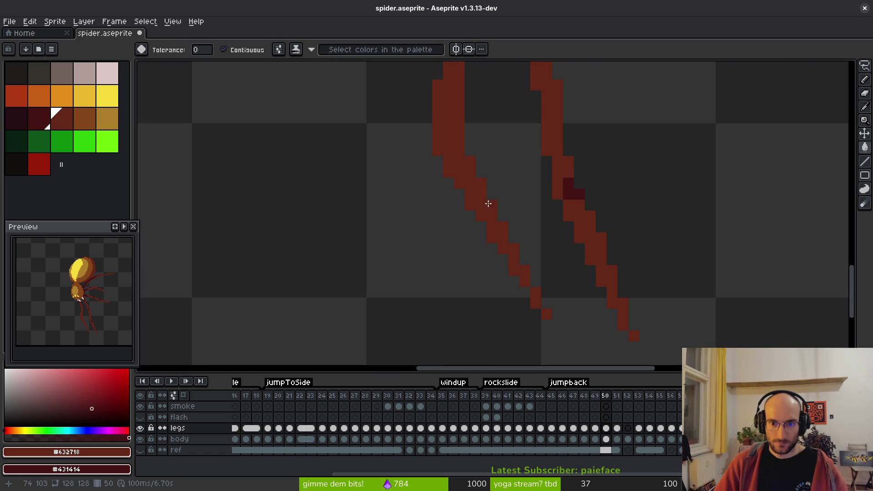
# Step: Add a dark red shading pixel low on the leg and repaint the pixel above in leg colour
pyautogui.scroll(-3, 536, 236)
pyautogui.press('b')
pyautogui.scroll(2, 511, 216)
pyautogui.scroll(2, 482, 193)
pyautogui.press('e')
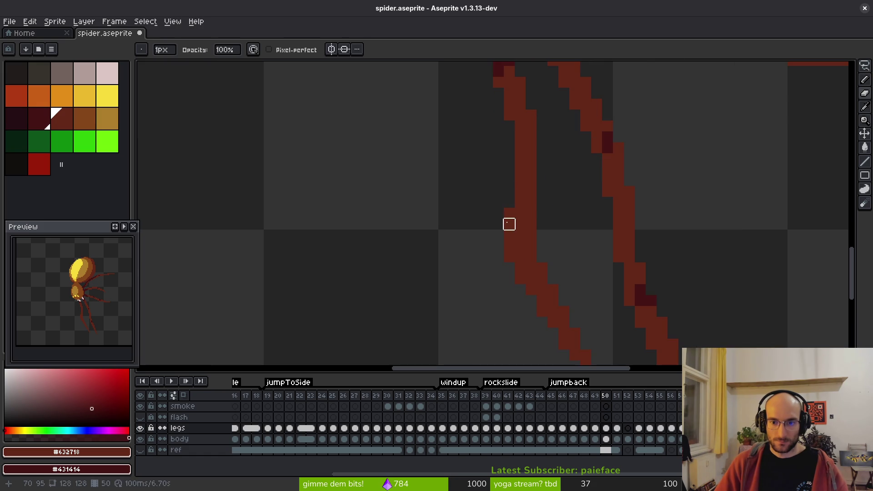
pyautogui.scroll(-4, 557, 236)
pyautogui.scroll(3, 548, 244)
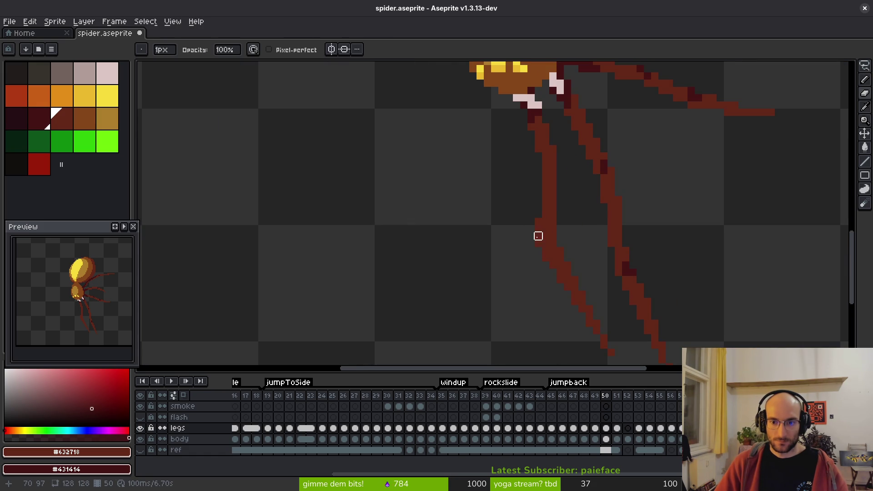
pyautogui.press('b')
pyautogui.scroll(-3, 574, 272)
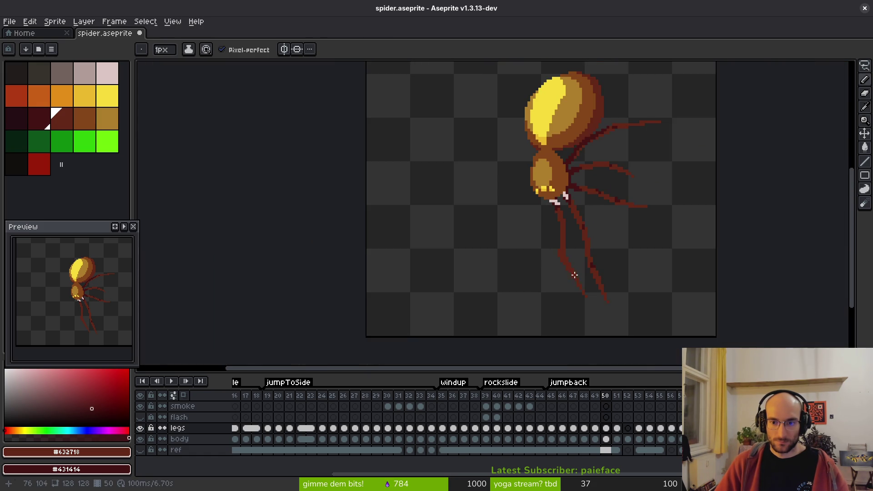
pyautogui.scroll(5, 509, 233)
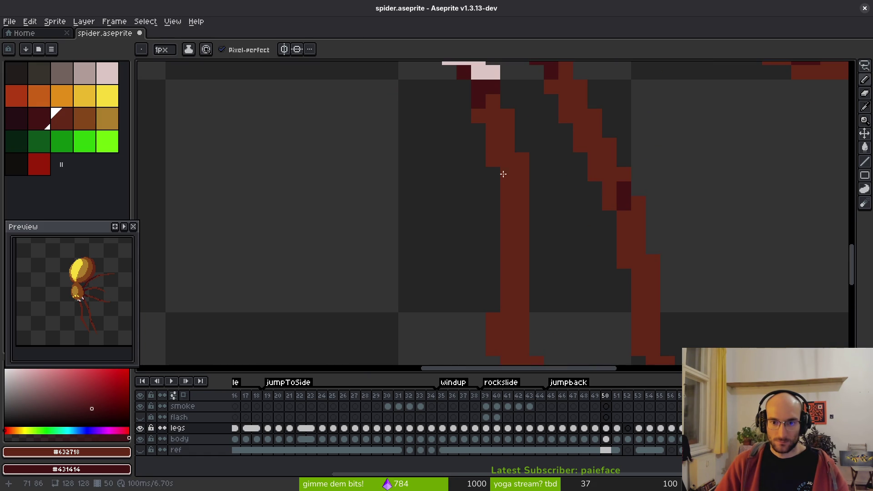
pyautogui.scroll(-5, 511, 148)
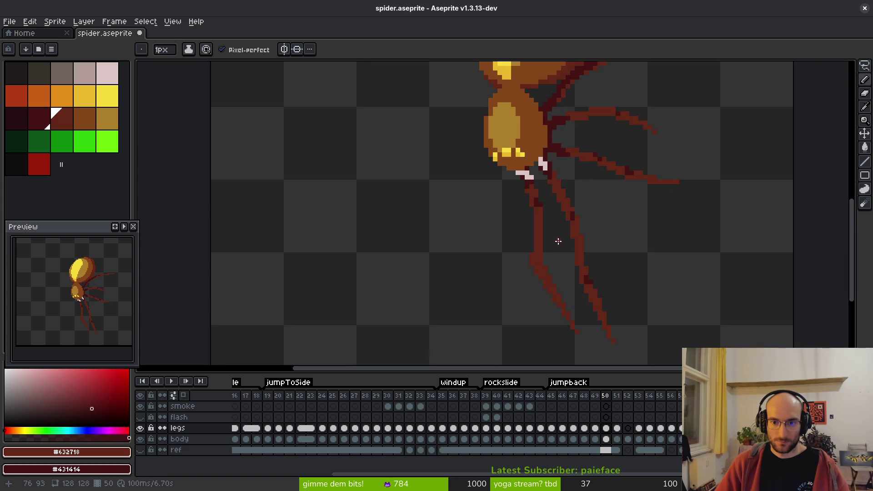
pyautogui.scroll(2, 544, 248)
pyautogui.scroll(1, 544, 248)
pyautogui.rightClick(532, 304)
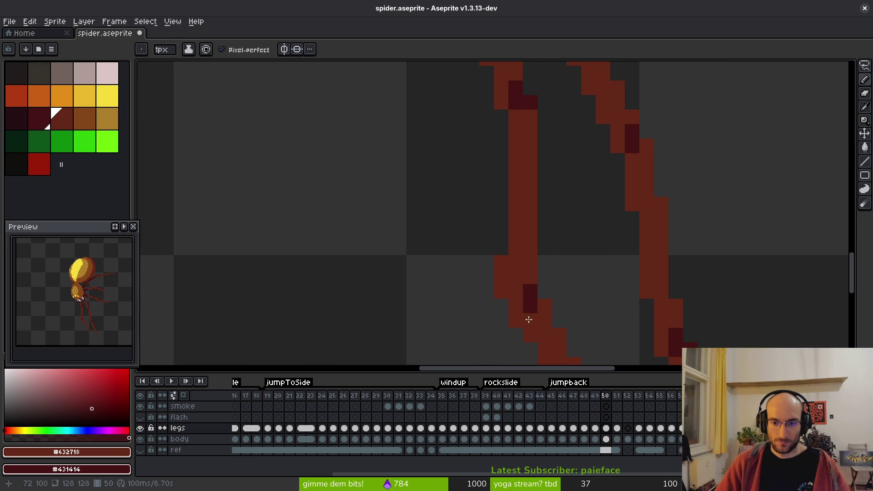
pyautogui.rightClick(529, 320)
pyautogui.click(530, 290)
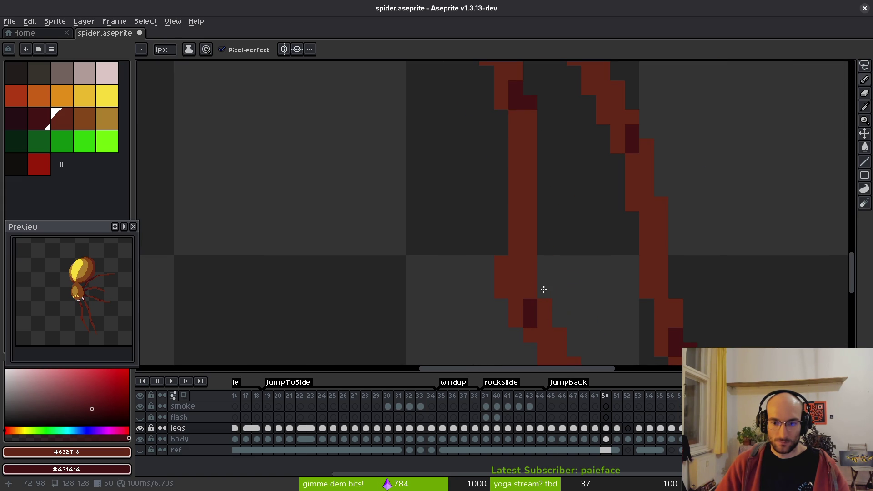
# Step: Darken one more leg pixel with the secondary colour, then zoom out to check the sprite
pyautogui.scroll(-3, 532, 289)
pyautogui.scroll(3, 551, 286)
pyautogui.press('e')
pyautogui.scroll(-3, 581, 271)
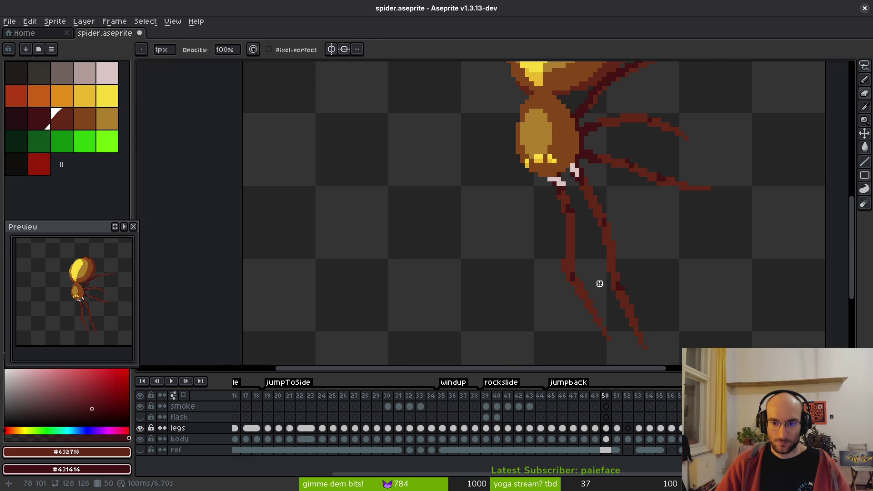
pyautogui.press('b')
pyautogui.scroll(3, 600, 292)
pyautogui.rightClick(596, 297)
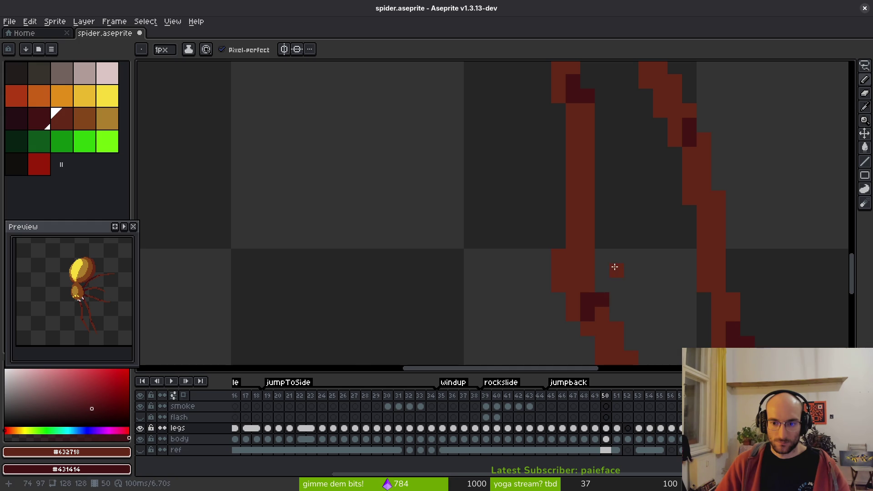
pyautogui.scroll(-3, 637, 289)
pyautogui.scroll(3, 622, 308)
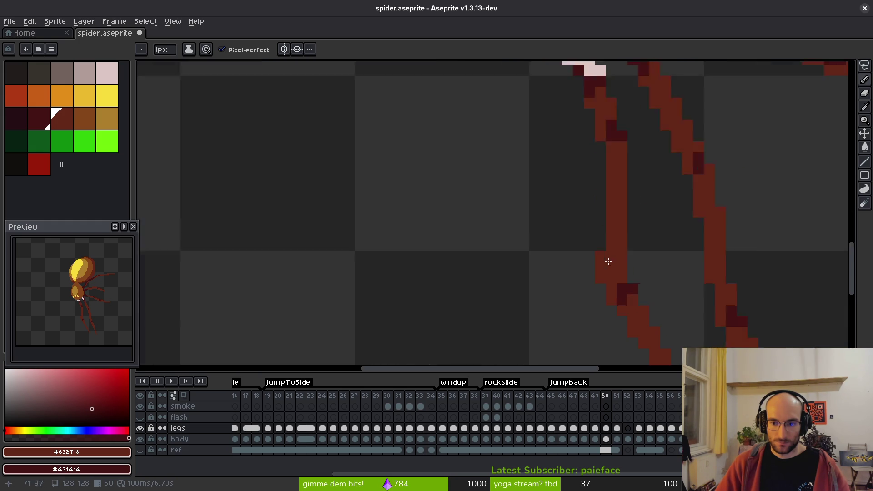
pyautogui.scroll(-3, 641, 275)
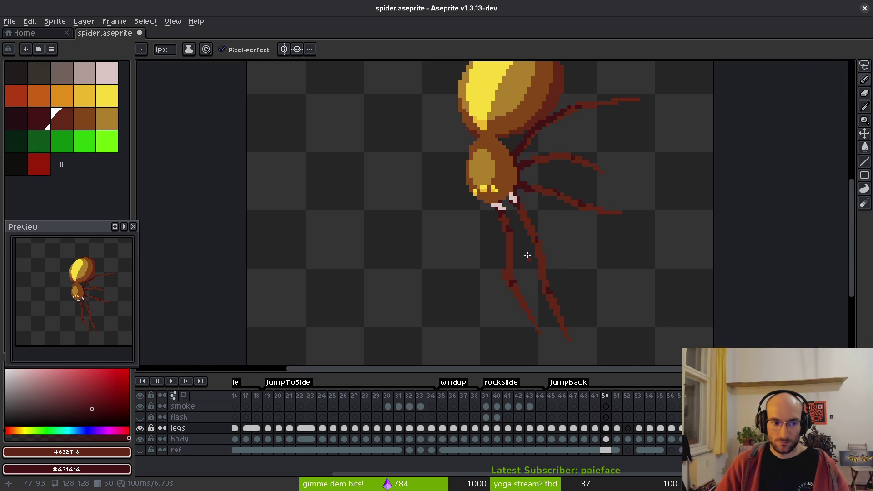
pyautogui.scroll(-5, 527, 256)
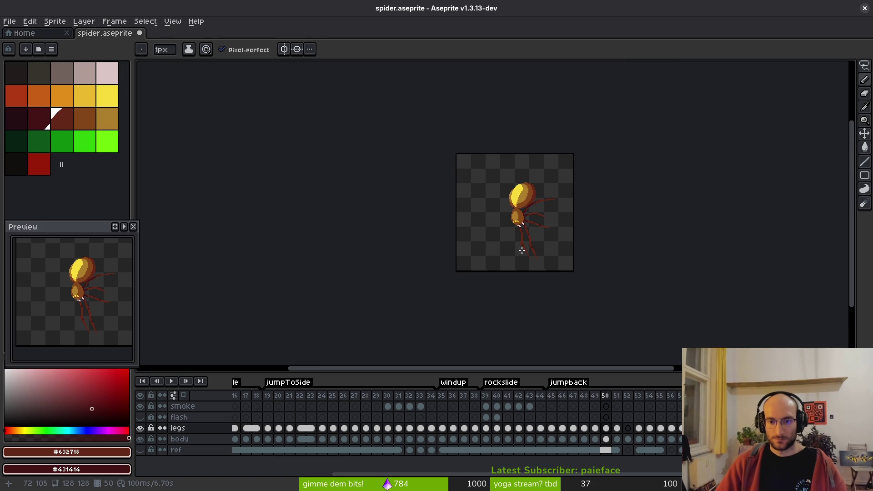
# Step: Compare frames 50 and 51, then draw a new thin leg below the head on frame 50
pyautogui.press('Right')
pyautogui.press('Left')
pyautogui.press('Right')
pyautogui.scroll(7, 508, 232)
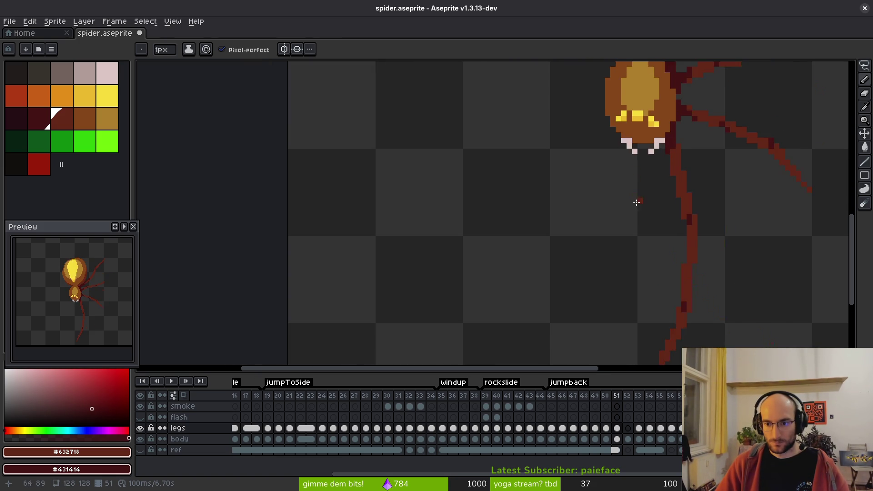
pyautogui.press('Left')
pyautogui.scroll(3, 632, 189)
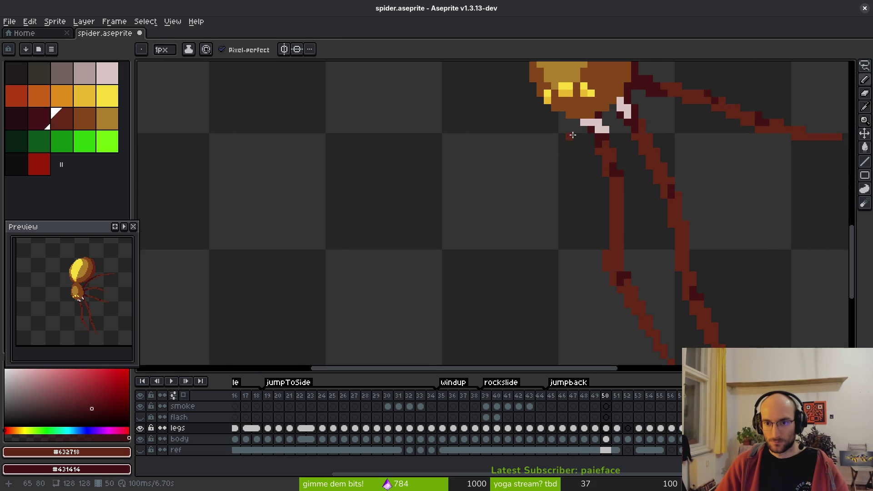
pyautogui.moveTo(590, 139); pyautogui.dragTo(576, 242)
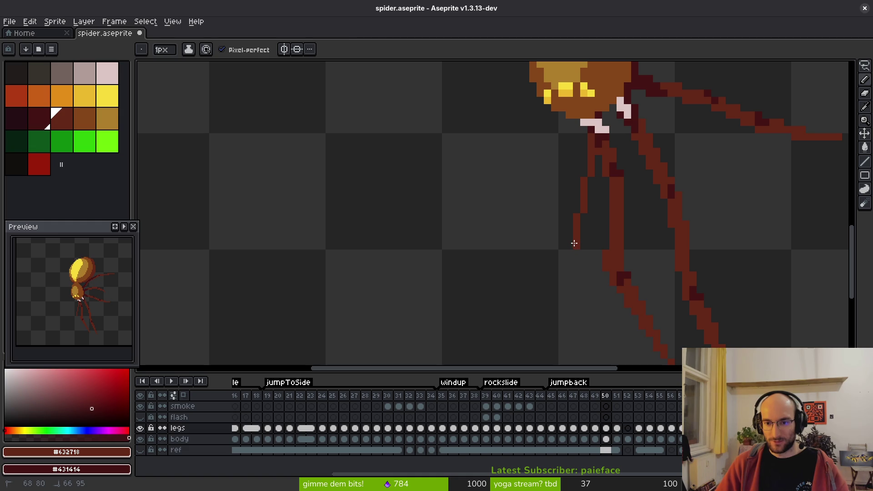
pyautogui.press('s')
pyautogui.moveTo(583, 159)
pyautogui.mouseDown()
pyautogui.moveTo(575, 225)
pyautogui.moveTo(557, 183)
pyautogui.mouseUp()
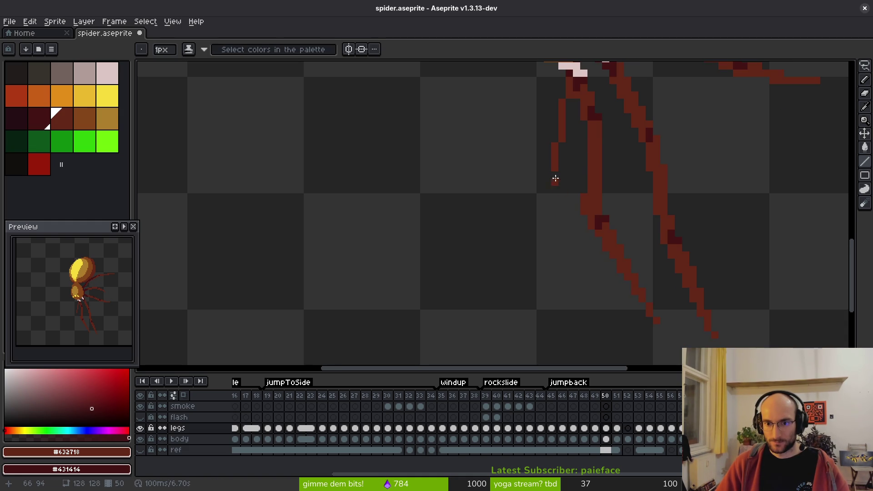
pyautogui.scroll(-3, 570, 171)
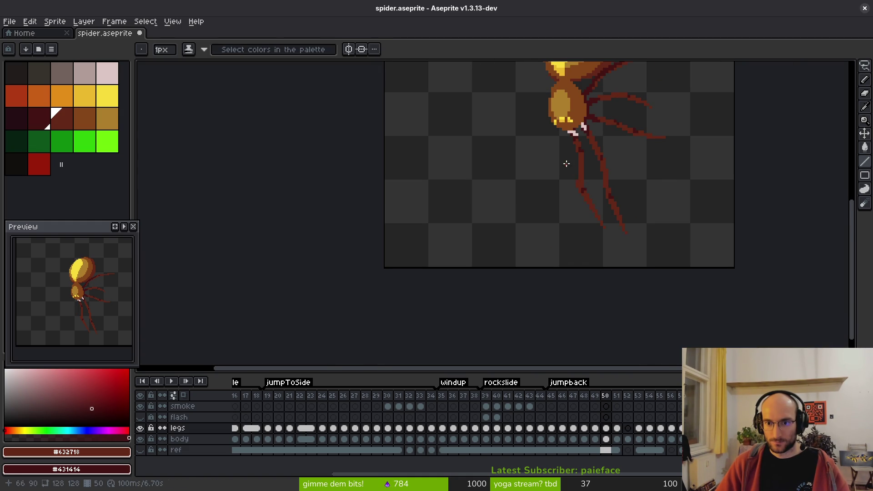
pyautogui.scroll(2, 566, 164)
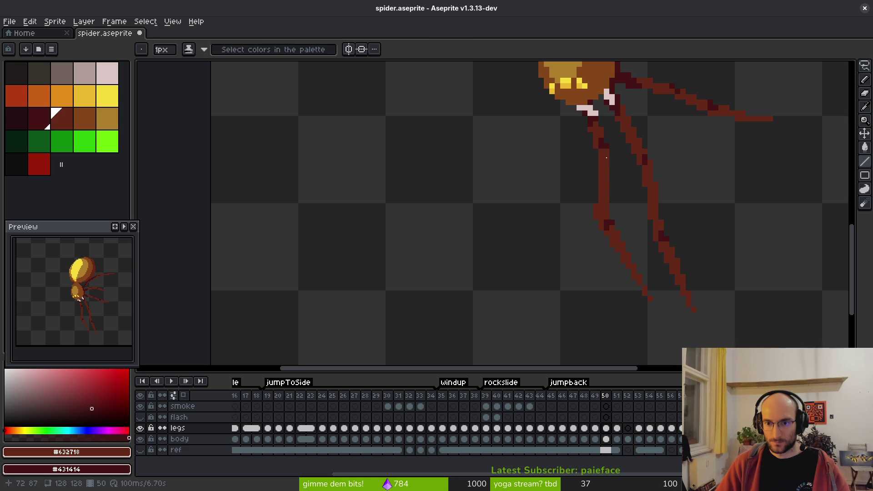
# Step: Magic Wand-select the old middle leg on frame 50 and delete it
pyautogui.press('w')
pyautogui.keyDown('ctrl'); pyautogui.click(604, 191); pyautogui.keyUp('ctrl')
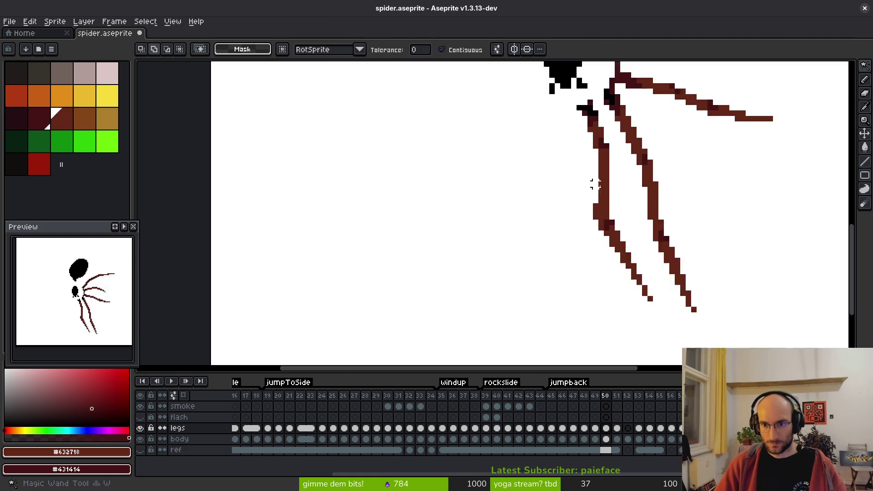
pyautogui.click(605, 193)
pyautogui.hotkey('ctrl', 'd')
pyautogui.press('.')
pyautogui.press('.')
pyautogui.press('.')
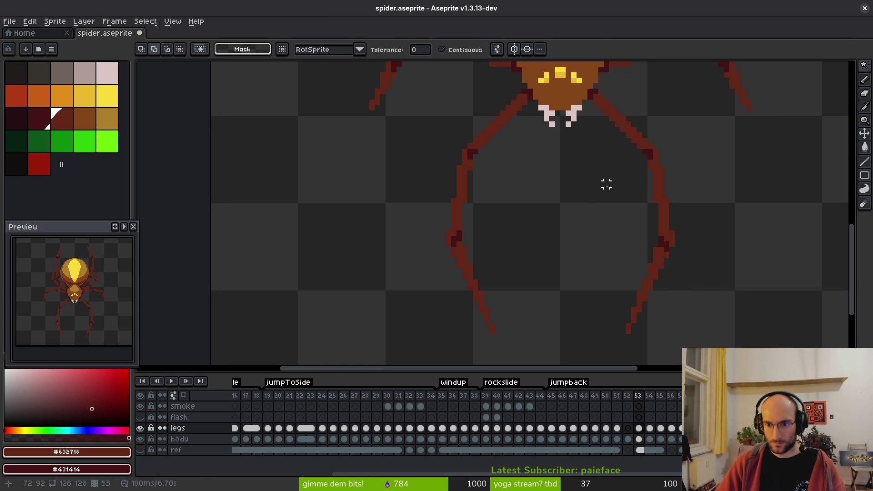
pyautogui.hotkey('ctrl', 'shift', 'd')
pyautogui.press(',')
pyautogui.press(',')
pyautogui.press(',')
pyautogui.click(606, 189)
pyautogui.press('Delete')
pyautogui.hotkey('ctrl', 'd')
# Step: Extend the leg with a line down-left and Lasso-move the left leg to the left
pyautogui.press('l')
pyautogui.scroll(1, 589, 163)
pyautogui.scroll(1, 588, 164)
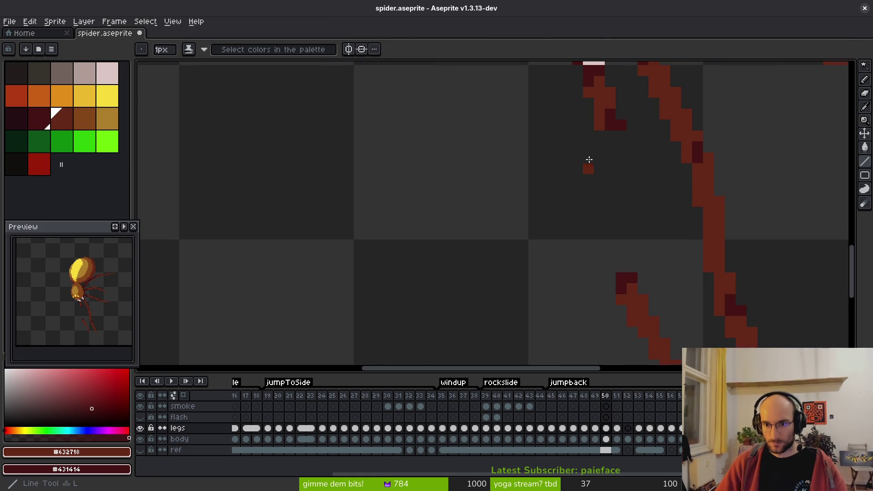
pyautogui.moveTo(617, 138)
pyautogui.mouseDown()
pyautogui.moveTo(590, 270)
pyautogui.moveTo(608, 136)
pyautogui.moveTo(588, 249)
pyautogui.moveTo(593, 220)
pyautogui.moveTo(588, 264)
pyautogui.moveTo(598, 173)
pyautogui.moveTo(614, 288)
pyautogui.moveTo(623, 178)
pyautogui.moveTo(591, 150)
pyautogui.mouseUp()
pyautogui.hotkey('shift', 'w')
pyautogui.moveTo(600, 213); pyautogui.dragTo(582, 210)
pyautogui.hotkey('ctrl', 'd')
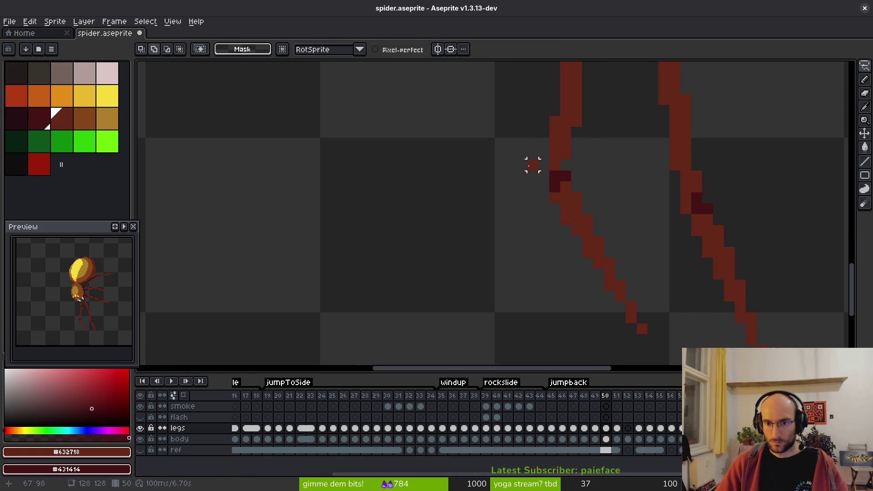
# Step: Repaint individual leg pixels in main red and dark red shadow with the Pencil
pyautogui.press('b')
pyautogui.press('b')
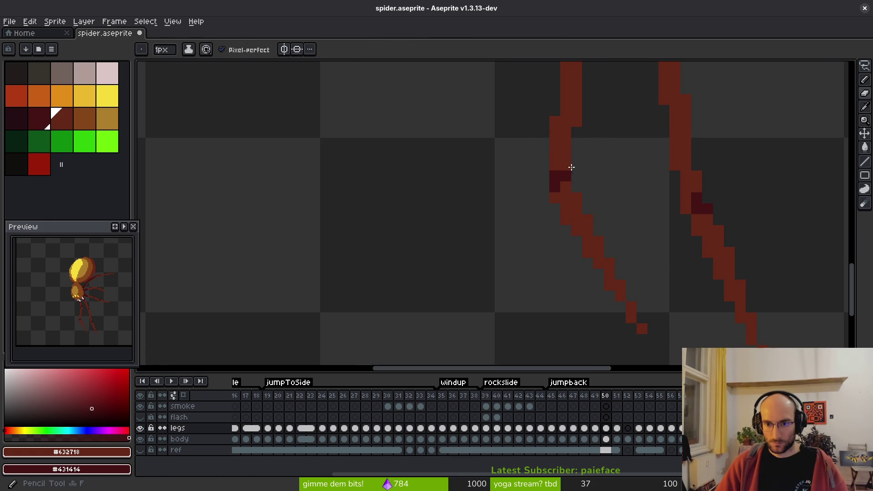
pyautogui.click(548, 177)
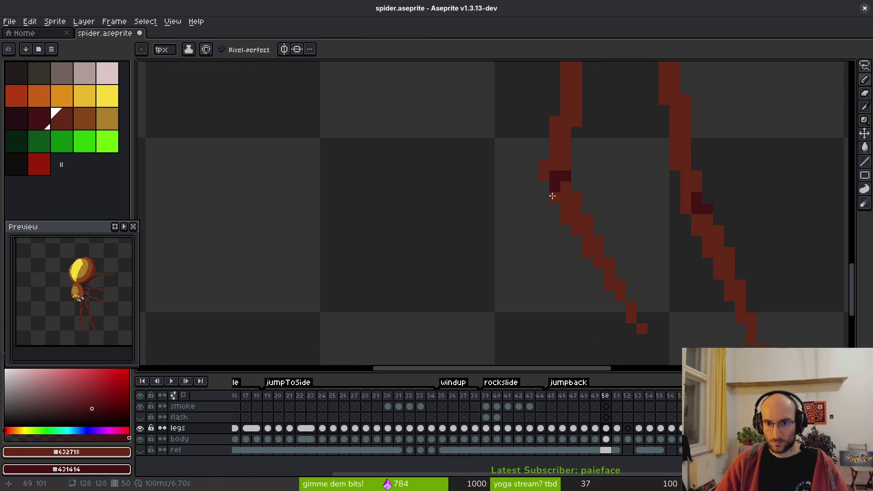
pyautogui.click(554, 177)
pyautogui.rightClick(567, 187)
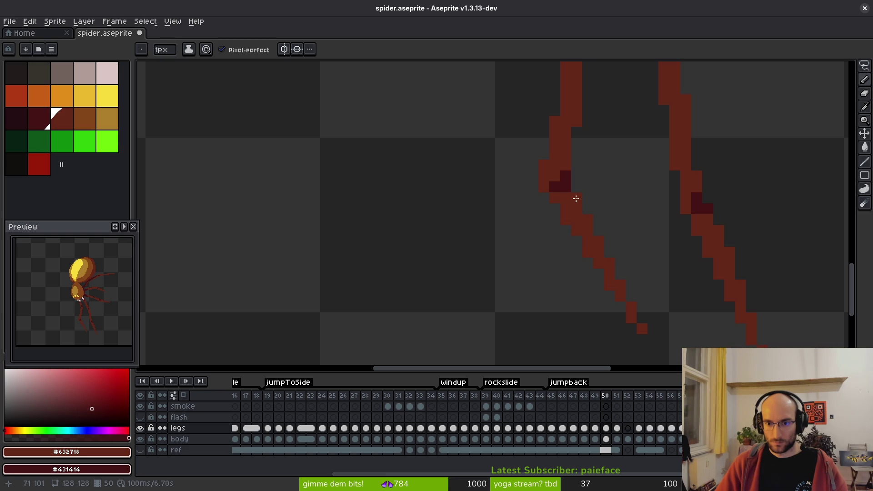
pyautogui.rightClick(575, 195)
pyautogui.click(565, 176)
pyautogui.click(558, 188)
pyautogui.rightClick(566, 197)
# Step: Review the cleaned-up legs, then advance to frame 51 with the fangs in view
pyautogui.scroll(-5, 613, 196)
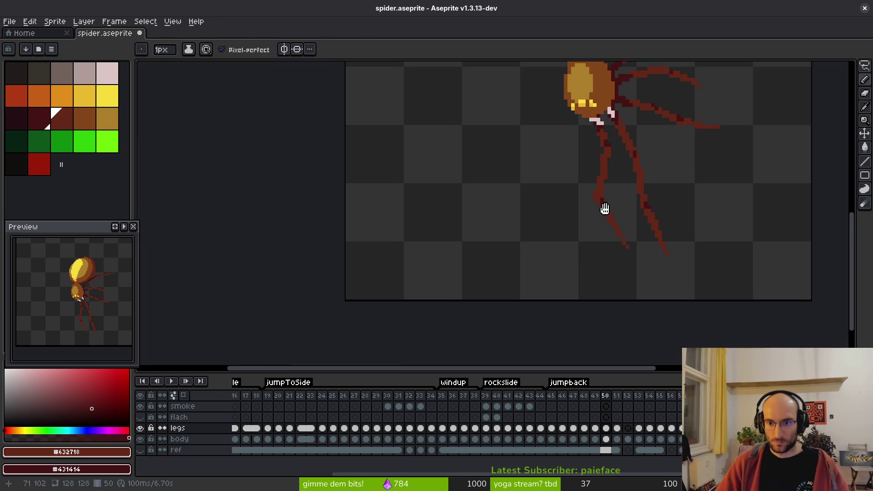
pyautogui.scroll(2, 614, 209)
pyautogui.press('e')
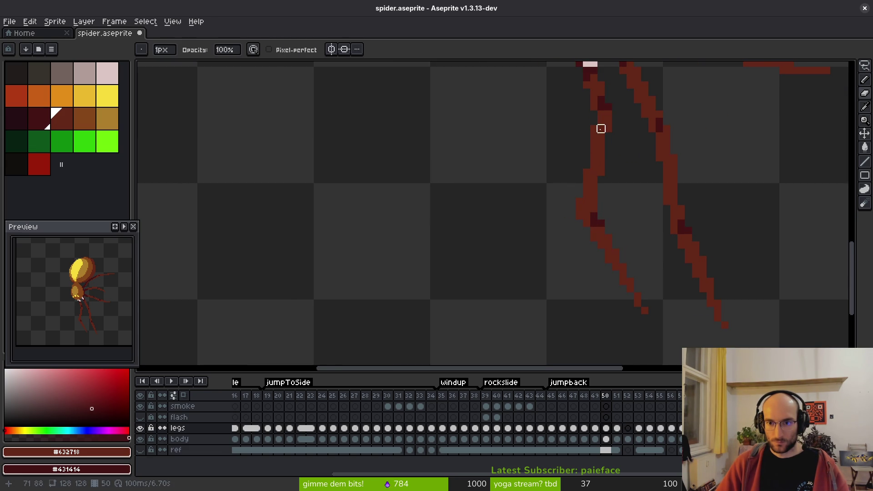
pyautogui.scroll(-4, 601, 136)
pyautogui.press('b')
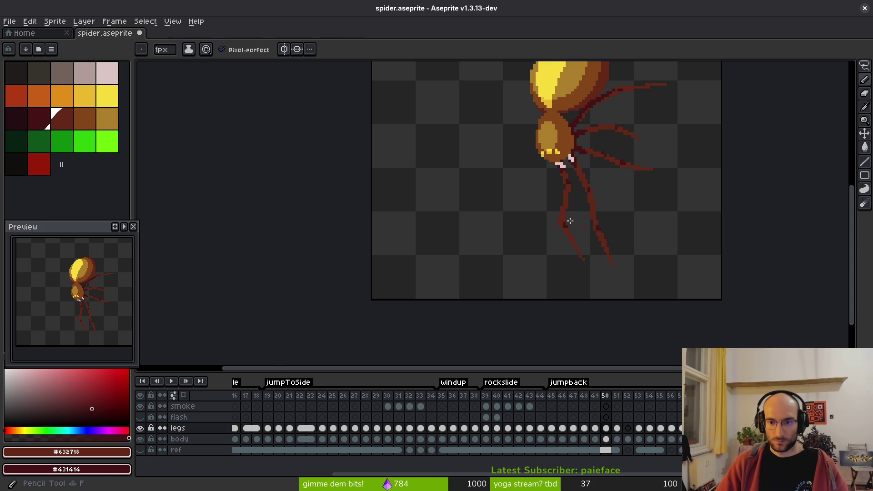
pyautogui.scroll(-4, 586, 226)
pyautogui.scroll(6, 594, 236)
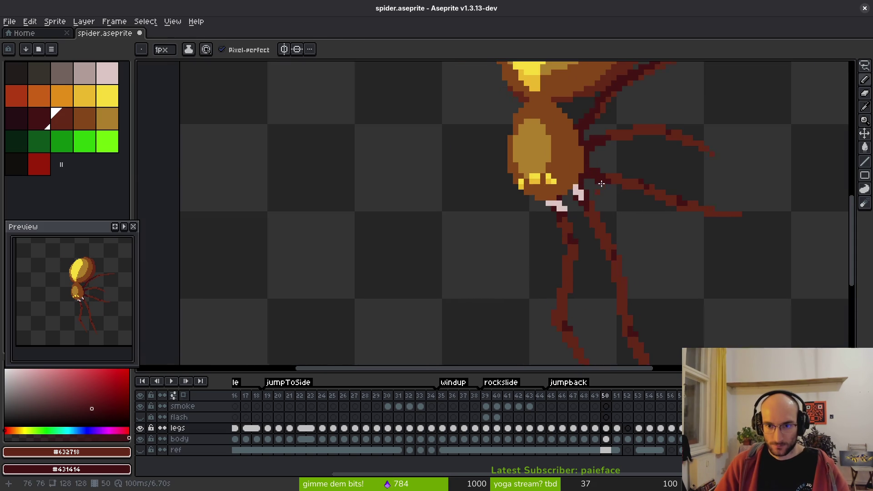
pyautogui.scroll(3, 598, 194)
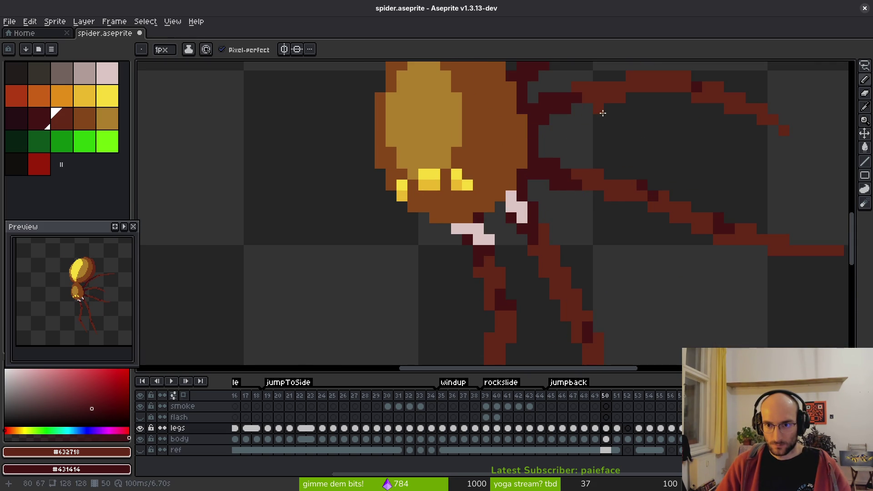
pyautogui.scroll(-3, 600, 112)
pyautogui.press('Right')
pyautogui.moveTo(579, 158); pyautogui.dragTo(666, 149)
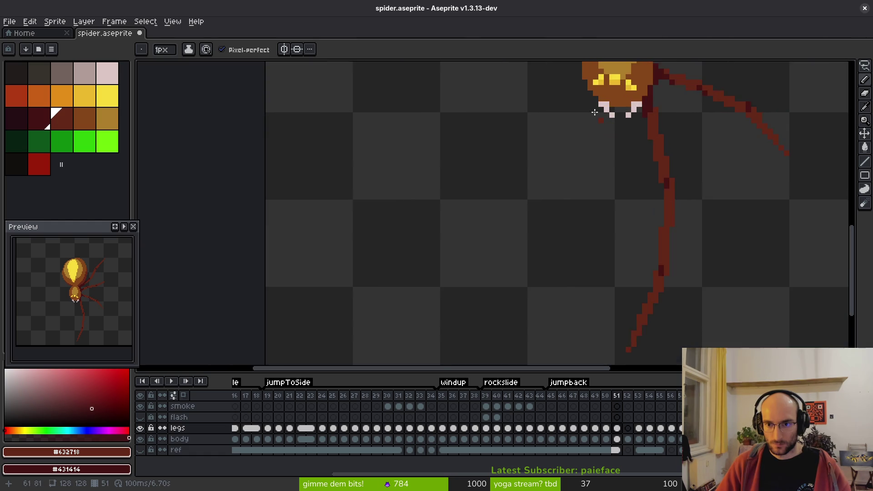
# Step: Draw a diagonal leg stroke beside the fangs and extend it pixel by pixel
pyautogui.scroll(3, 596, 100)
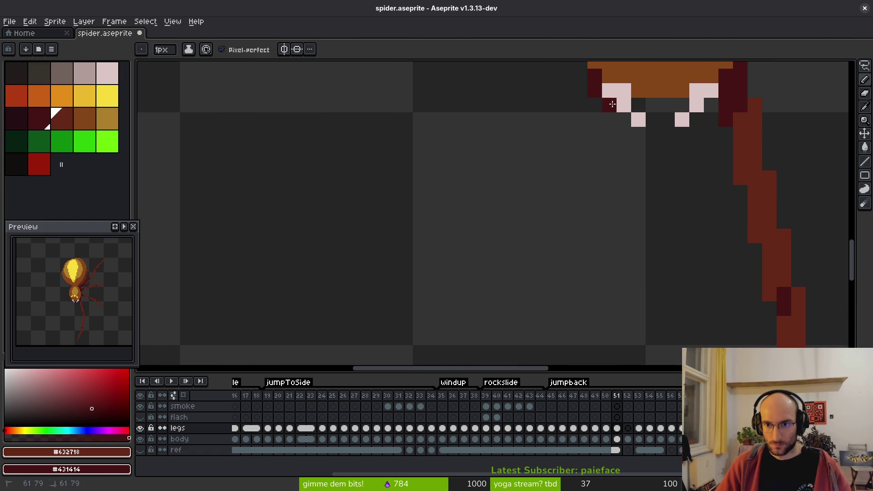
pyautogui.scroll(-3, 599, 146)
pyautogui.scroll(5, 599, 155)
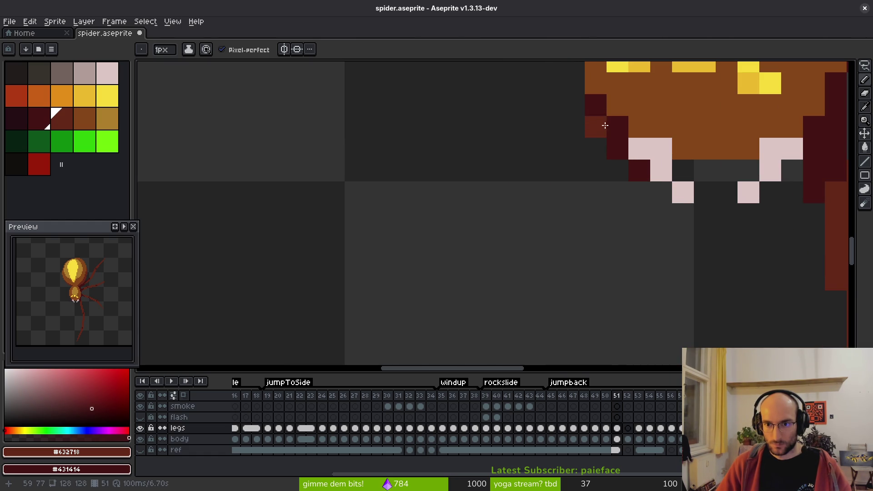
pyautogui.moveTo(596, 171); pyautogui.dragTo(570, 221)
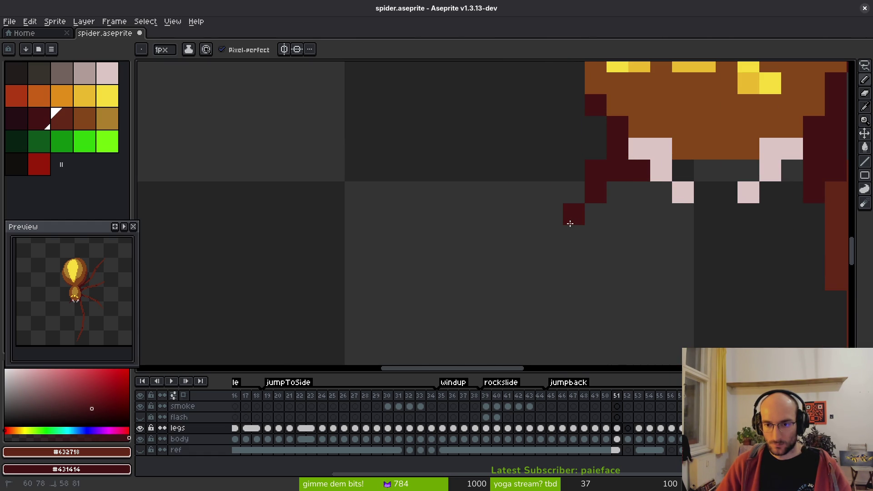
pyautogui.click(573, 192)
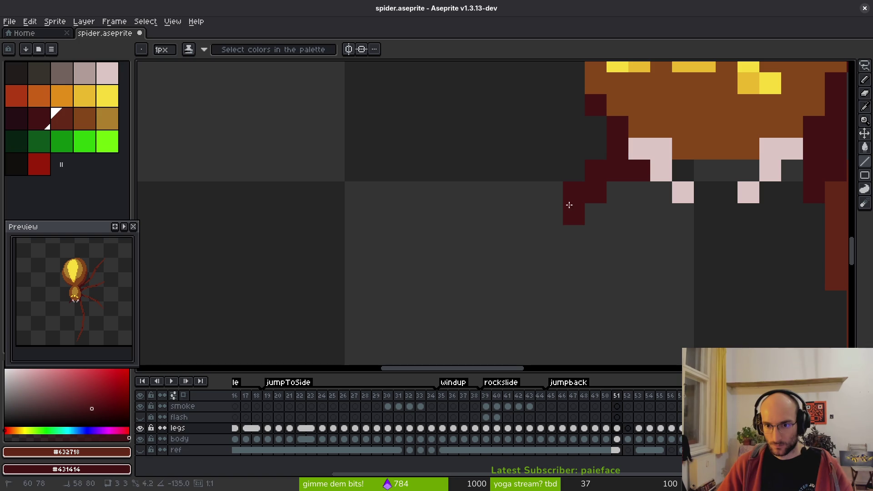
pyautogui.hotkey('ctrl', 'z')
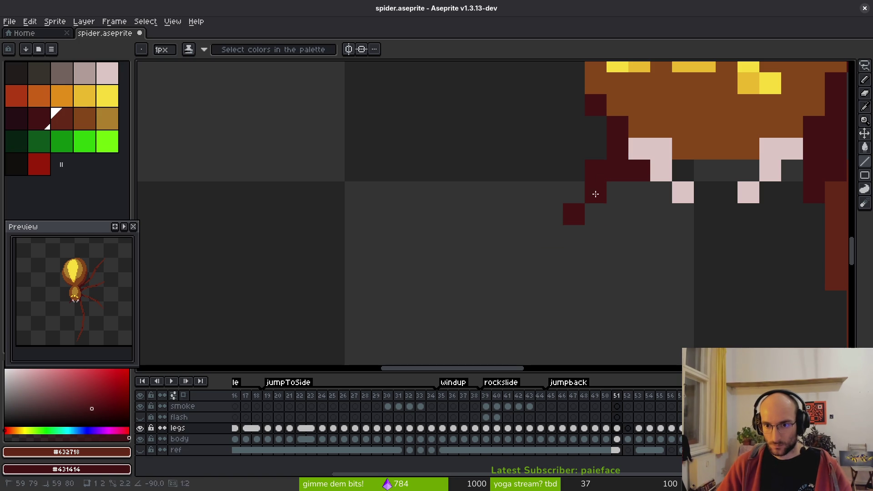
pyautogui.click(569, 241)
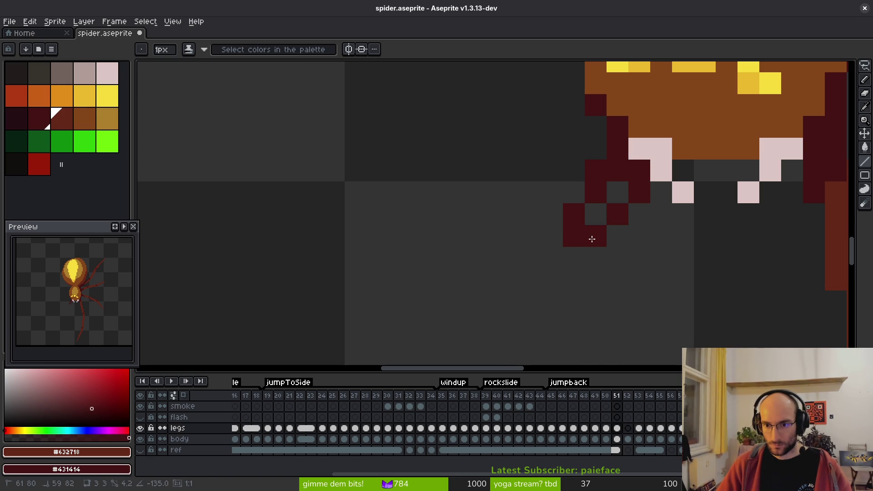
pyautogui.keyDown('shift'); pyautogui.click(618, 192); pyautogui.keyUp('shift')
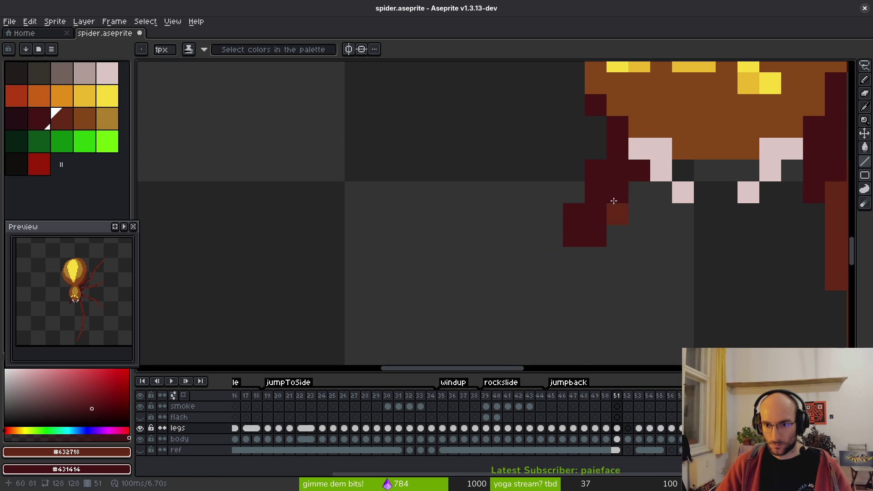
pyautogui.rightClick(617, 214)
# Step: Shade the leg pixels lighter red and maroon, then extend the leg downward from its tip
pyautogui.scroll(-4, 644, 213)
pyautogui.scroll(3, 614, 250)
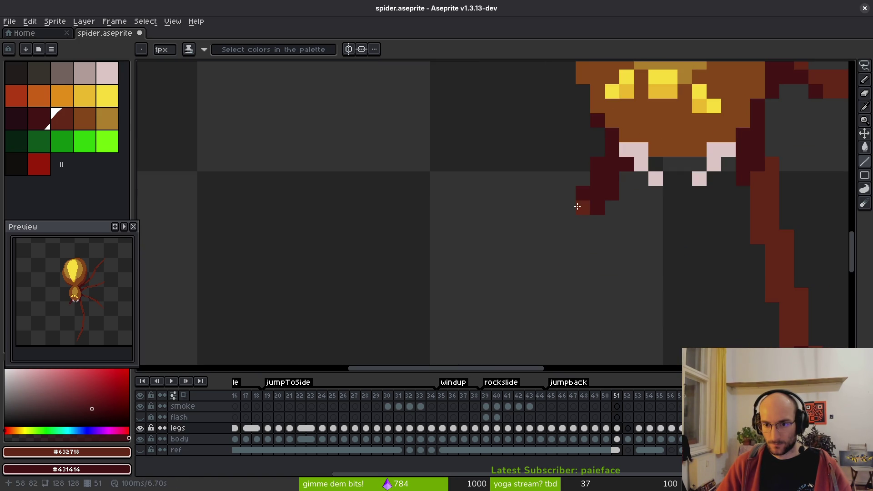
pyautogui.moveTo(614, 197); pyautogui.dragTo(584, 202)
pyautogui.scroll(-3, 604, 222)
pyautogui.scroll(4, 601, 210)
pyautogui.click(634, 210)
pyautogui.rightClick(655, 206)
pyautogui.scroll(-3, 637, 211)
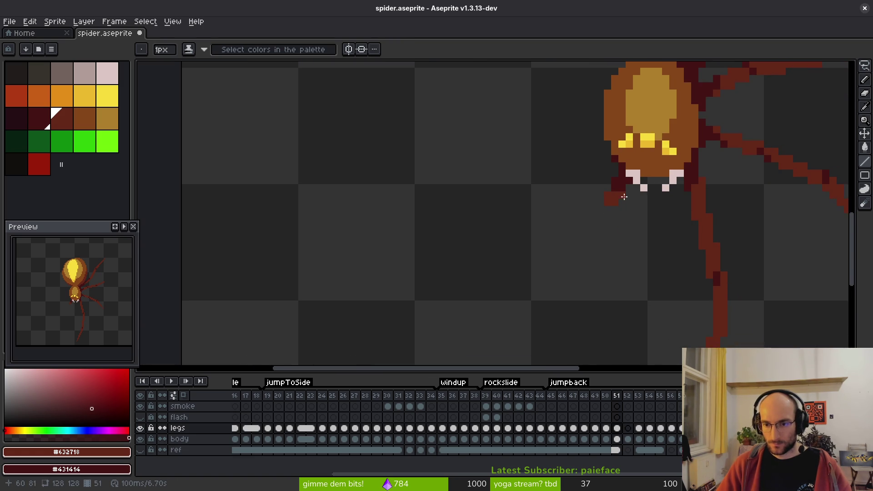
pyautogui.scroll(2, 627, 191)
pyautogui.scroll(2, 627, 137)
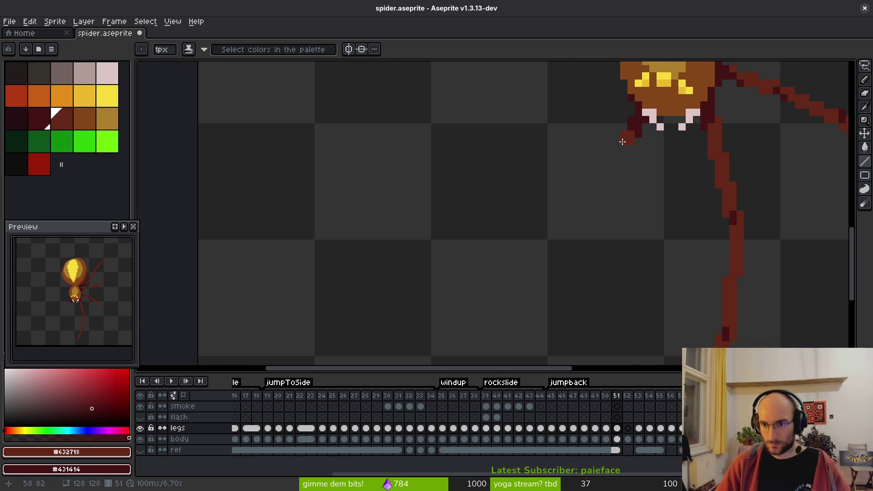
pyautogui.moveTo(621, 139)
pyautogui.mouseDown()
pyautogui.moveTo(596, 260)
pyautogui.moveTo(590, 254)
pyautogui.mouseUp()
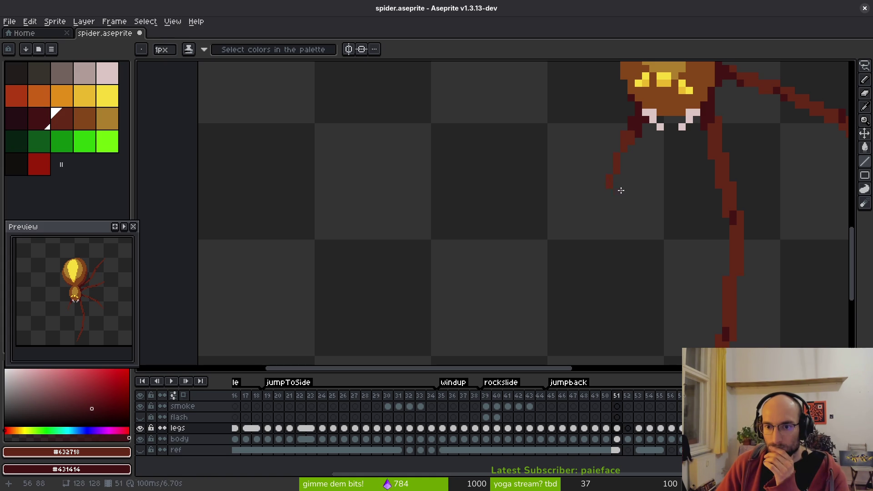
pyautogui.scroll(-2, 613, 185)
# Step: Flip between frame 51 and its neighbours to compare the left leg's pose
pyautogui.moveTo(636, 220)
pyautogui.mouseDown()
pyautogui.moveTo(662, 150)
pyautogui.moveTo(639, 255)
pyautogui.moveTo(647, 255)
pyautogui.mouseUp()
pyautogui.scroll(2, 666, 136)
pyautogui.scroll(-4, 647, 255)
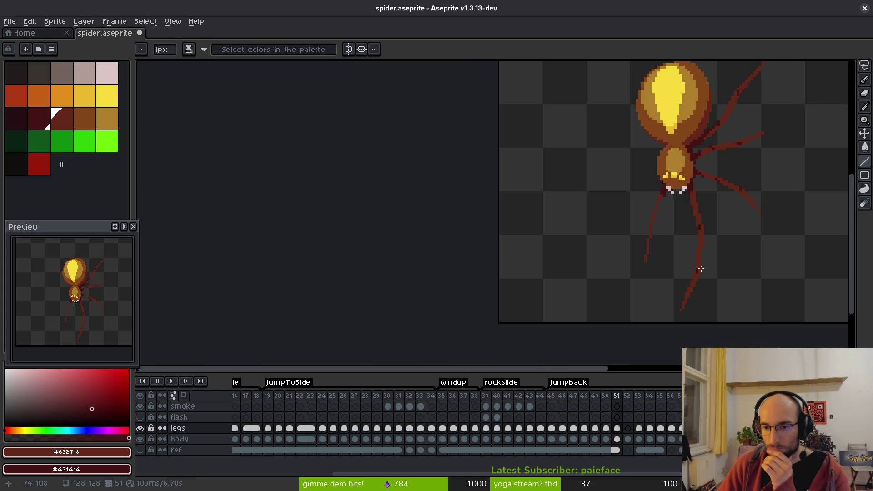
pyautogui.press('Right')
pyautogui.press('Left')
pyautogui.press('Right')
pyautogui.press('Right')
pyautogui.press('Left')
pyautogui.press('Left')
pyautogui.scroll(3, 668, 239)
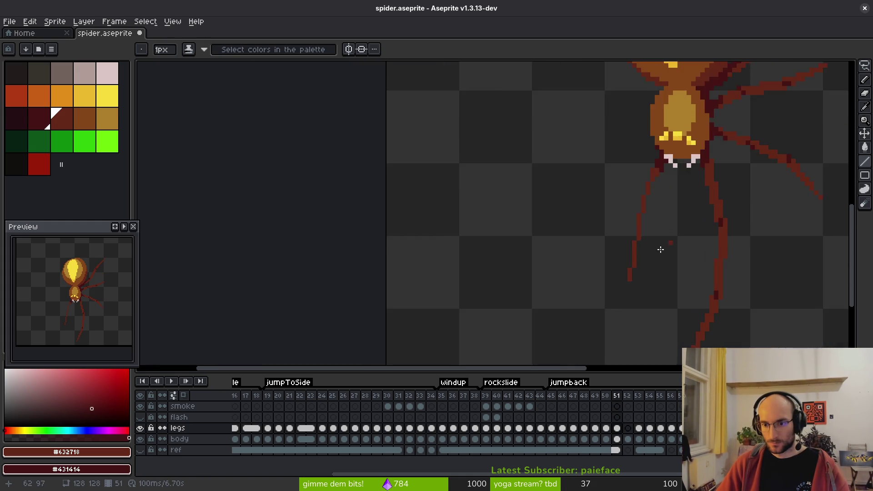
pyautogui.scroll(-2, 651, 193)
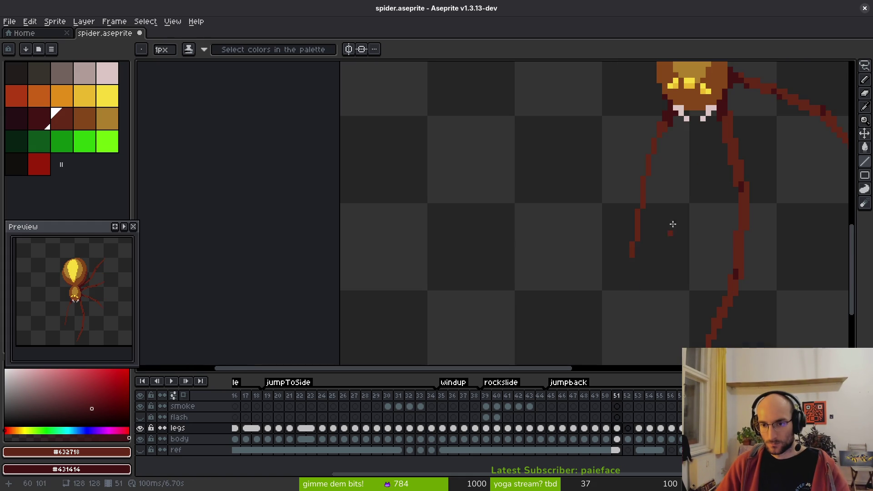
pyautogui.scroll(3, 667, 162)
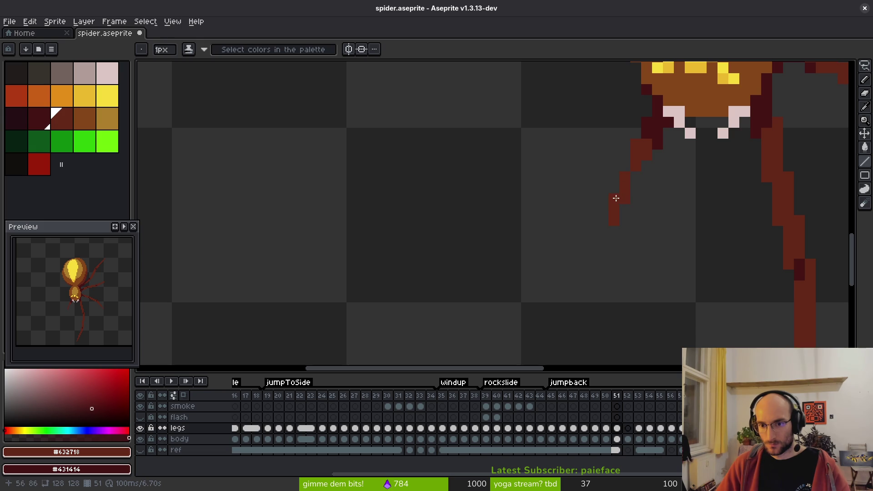
pyautogui.scroll(-2, 602, 223)
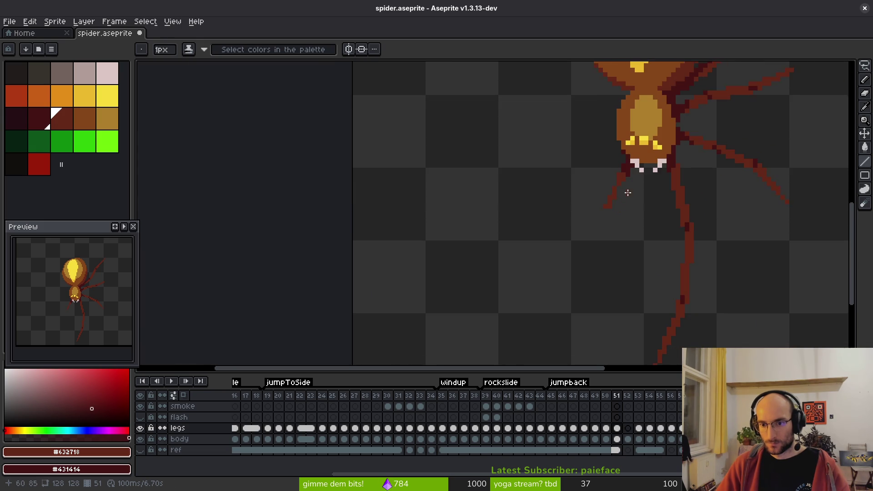
pyautogui.scroll(2, 616, 239)
pyautogui.scroll(-2, 585, 160)
pyautogui.scroll(2, 598, 171)
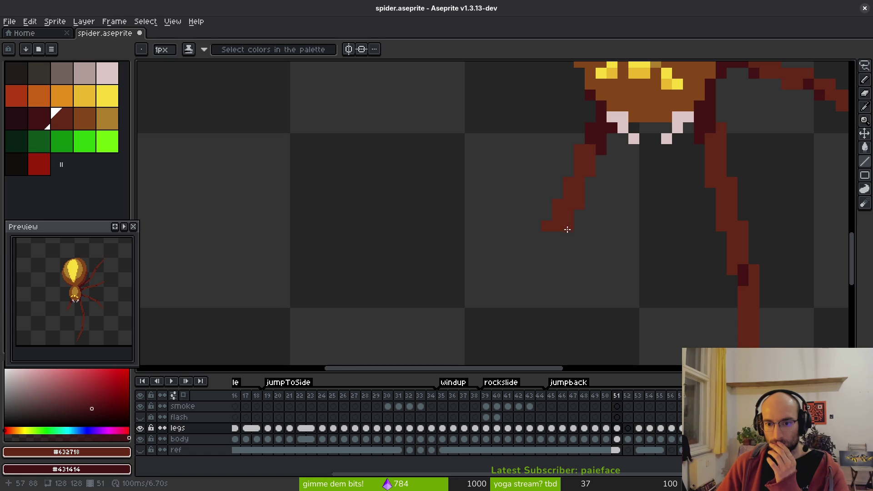
pyautogui.scroll(-2, 631, 179)
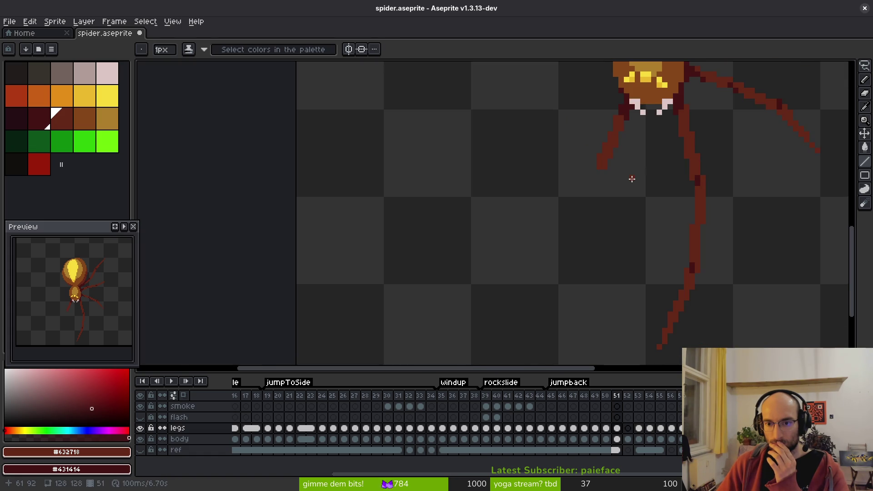
pyautogui.scroll(2, 629, 176)
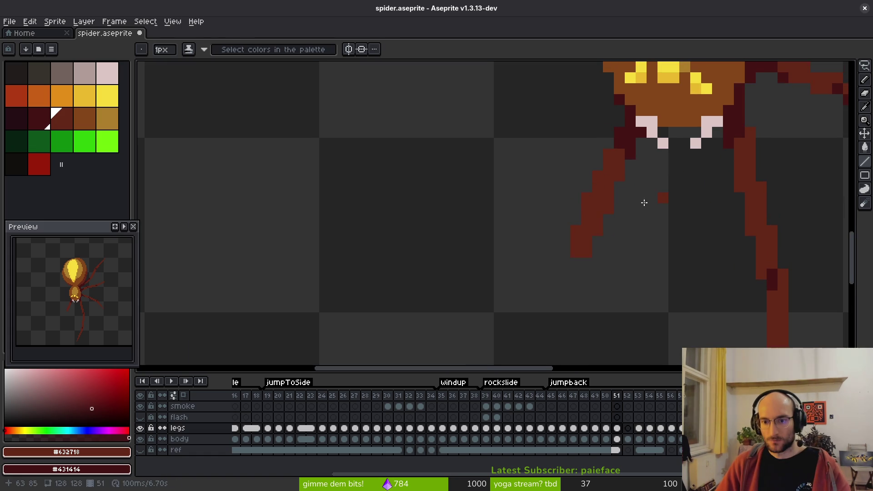
# Step: With the Line tool, add a longer leg segment running straight down from the tip
pyautogui.press('b')
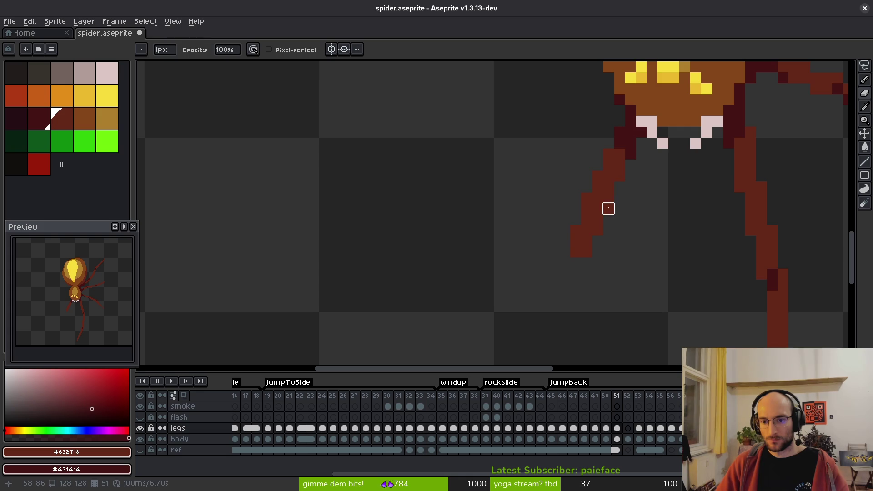
pyautogui.press('e')
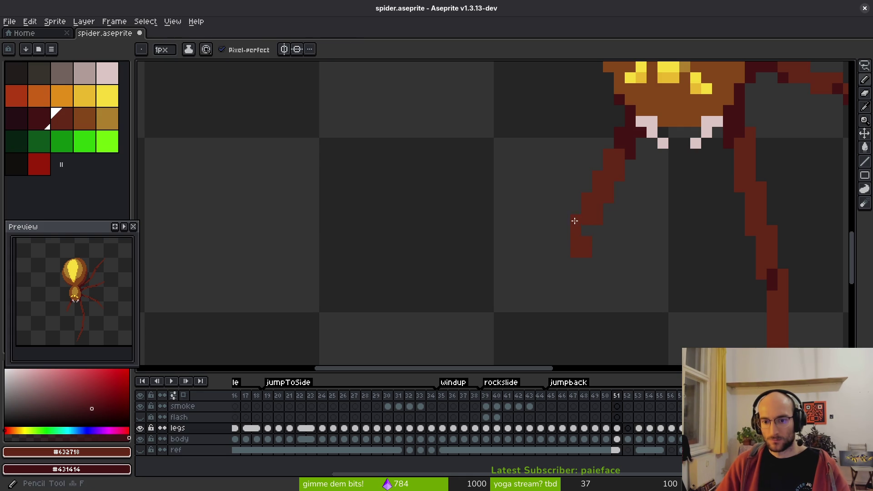
pyautogui.scroll(-1, 618, 243)
pyautogui.scroll(2, 602, 182)
pyautogui.press('b')
pyautogui.scroll(-3, 591, 211)
pyautogui.press('e')
pyautogui.press('l')
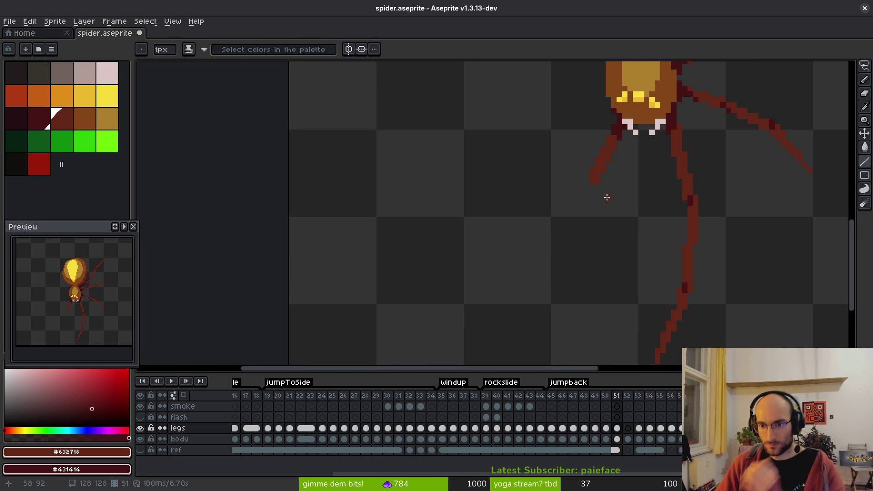
pyautogui.scroll(2, 595, 191)
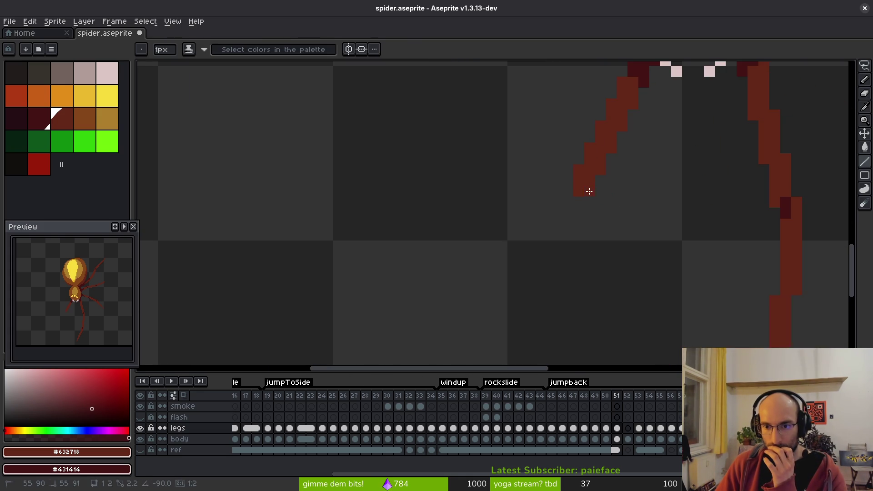
pyautogui.scroll(-2, 612, 211)
pyautogui.scroll(1, 630, 166)
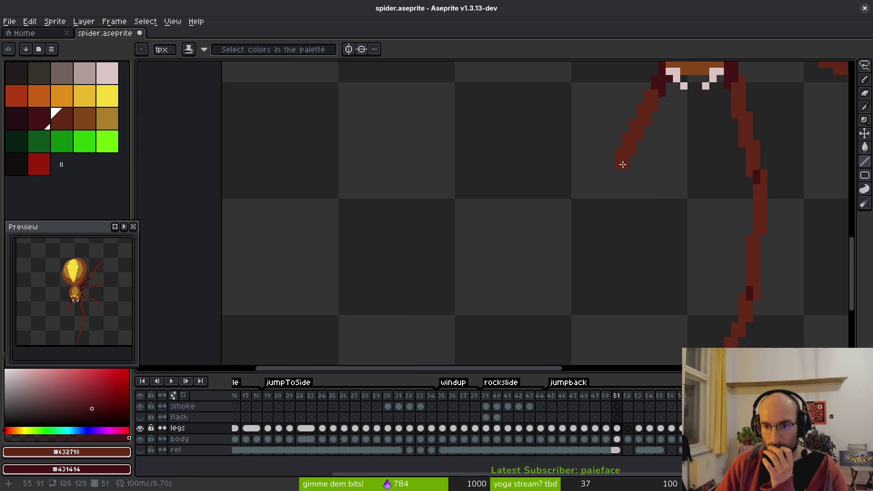
pyautogui.keyDown('shift'); pyautogui.click(612, 269); pyautogui.keyUp('shift')
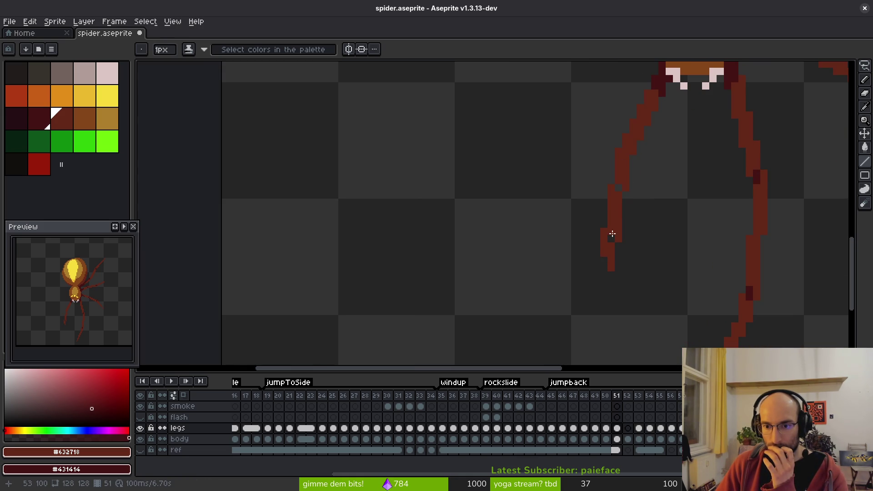
pyautogui.click(604, 255)
# Step: Erase the stray pixels at the left leg's end
pyautogui.press('e')
pyautogui.click(603, 224)
pyautogui.scroll(-1, 618, 200)
pyautogui.press('b')
pyautogui.scroll(1, 655, 183)
pyautogui.press('b')
pyautogui.scroll(-1, 659, 178)
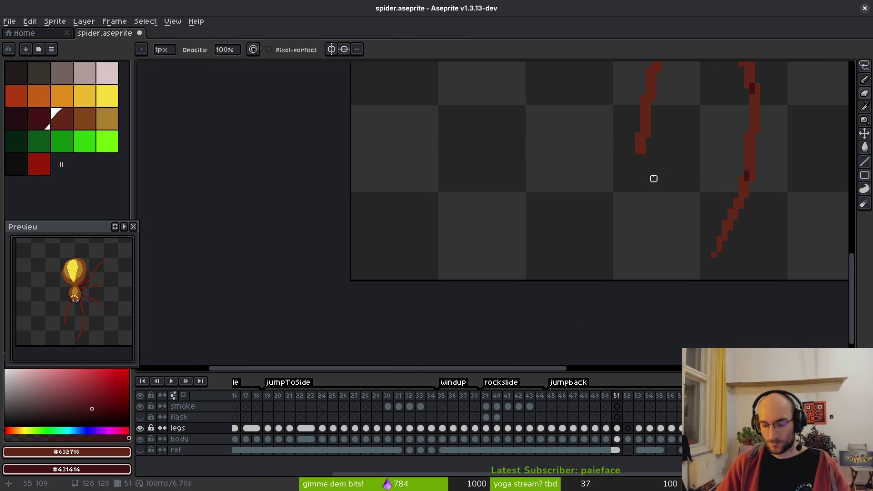
pyautogui.press('b')
pyautogui.scroll(1, 625, 156)
# Step: Extend the left leg further down and darken two pixels at its bend for shading
pyautogui.moveTo(620, 150)
pyautogui.mouseDown()
pyautogui.moveTo(644, 268)
pyautogui.moveTo(618, 145)
pyautogui.moveTo(633, 152)
pyautogui.moveTo(625, 156)
pyautogui.moveTo(633, 191)
pyautogui.mouseUp()
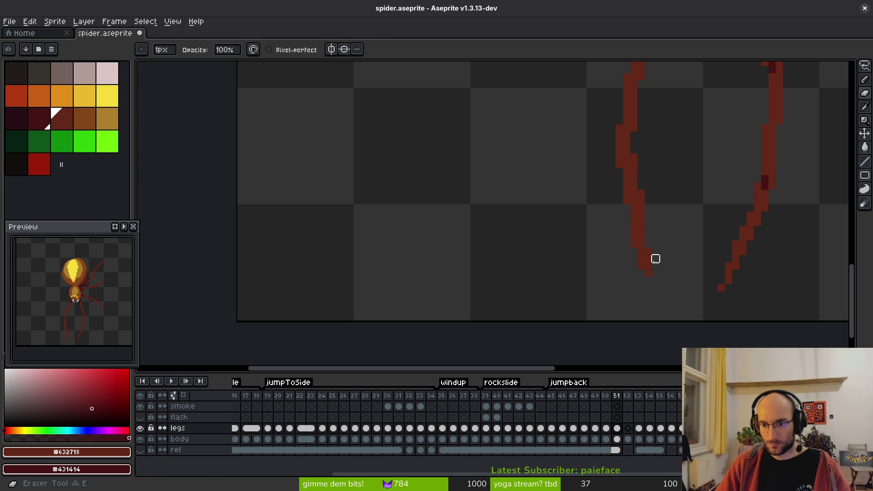
pyautogui.scroll(-2, 655, 265)
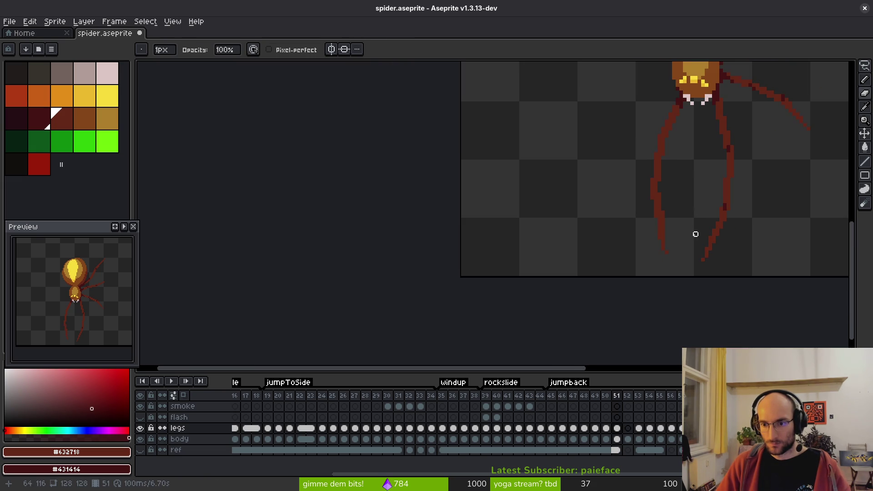
pyautogui.scroll(2, 677, 234)
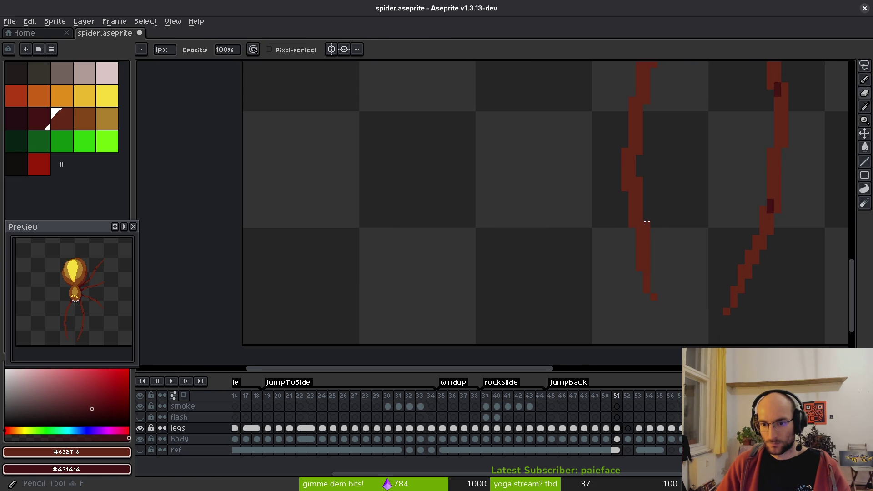
pyautogui.press('shift')
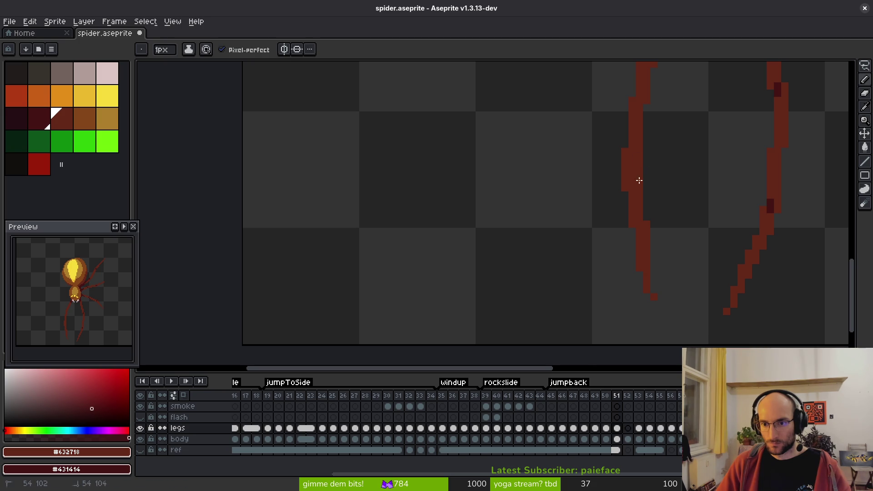
pyautogui.scroll(-2, 639, 175)
pyautogui.scroll(4, 652, 182)
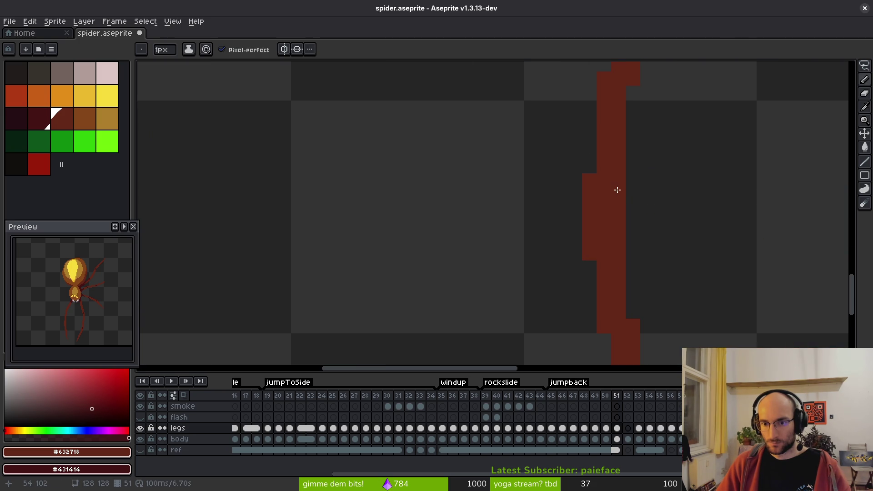
pyautogui.moveTo(618, 181); pyautogui.dragTo(604, 195)
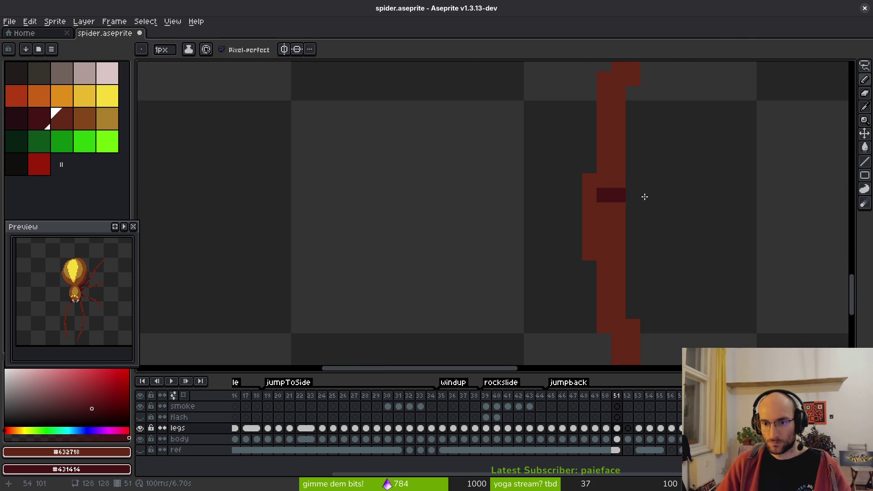
# Step: Add one more leg pixel below the others, trying the eraser and undoing the last erase
pyautogui.scroll(-3, 672, 228)
pyautogui.scroll(2, 647, 215)
pyautogui.click(643, 218)
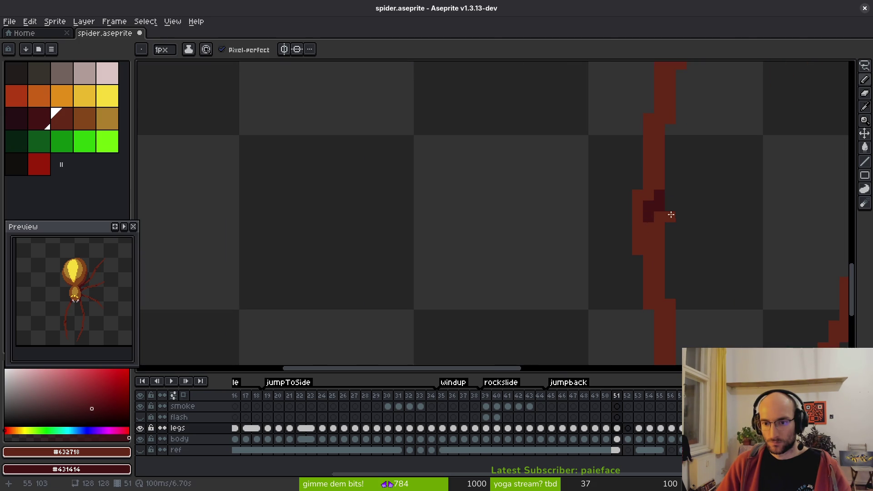
pyautogui.press('e')
pyautogui.scroll(-3, 707, 209)
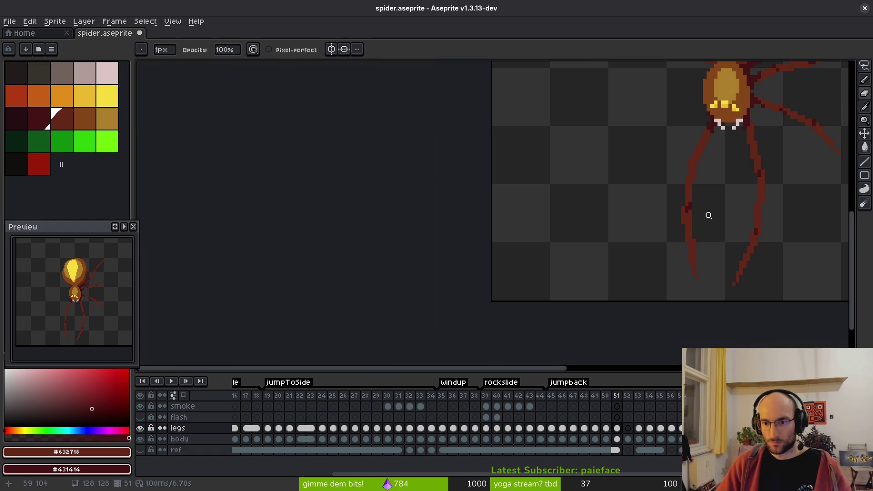
pyautogui.press('b')
pyautogui.scroll(3, 700, 218)
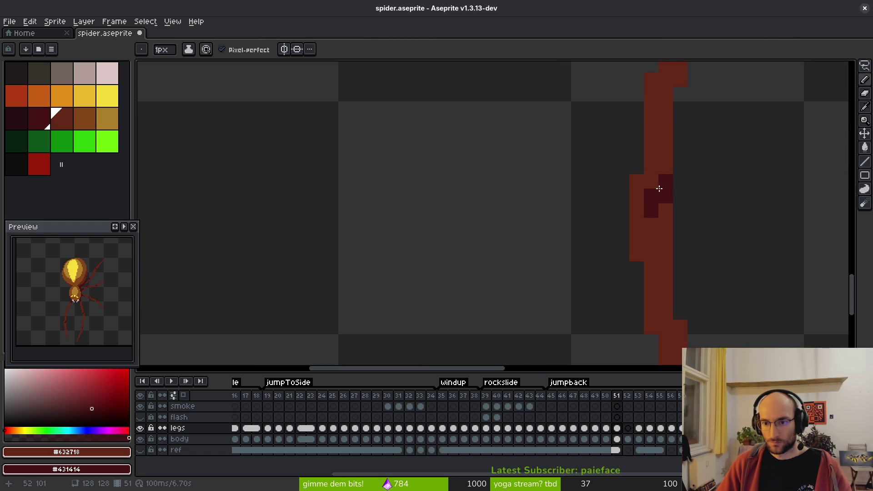
pyautogui.scroll(-3, 696, 228)
pyautogui.scroll(3, 695, 229)
pyautogui.press('e')
pyautogui.scroll(-2, 716, 225)
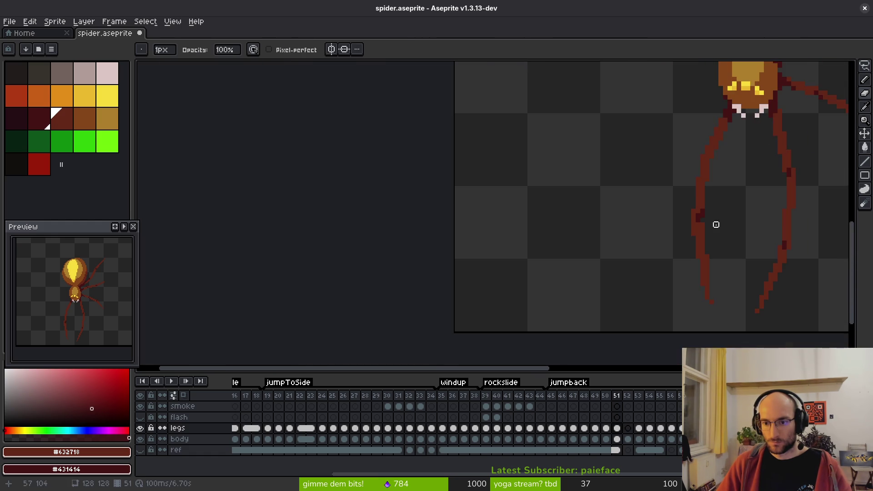
pyautogui.scroll(2, 711, 229)
pyautogui.press('b')
pyautogui.scroll(-2, 692, 232)
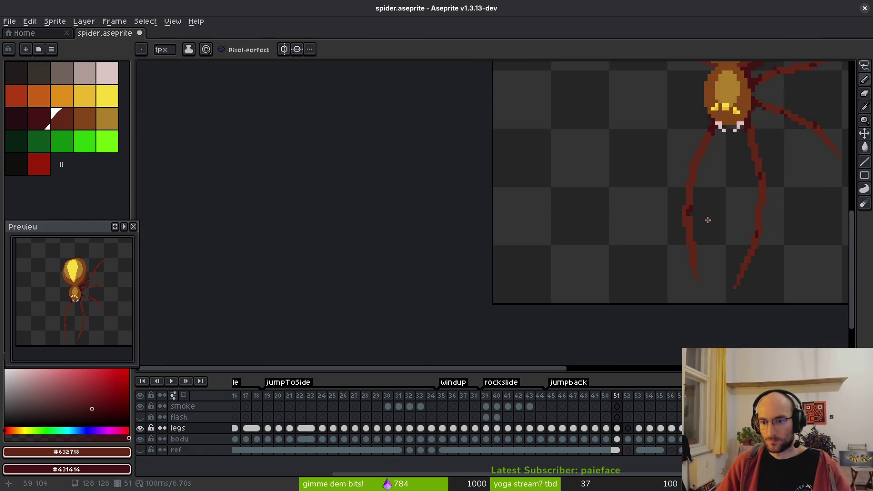
pyautogui.scroll(2, 707, 218)
pyautogui.scroll(-3, 700, 209)
pyautogui.scroll(2, 594, 200)
pyautogui.hotkey('ctrl', 'z')
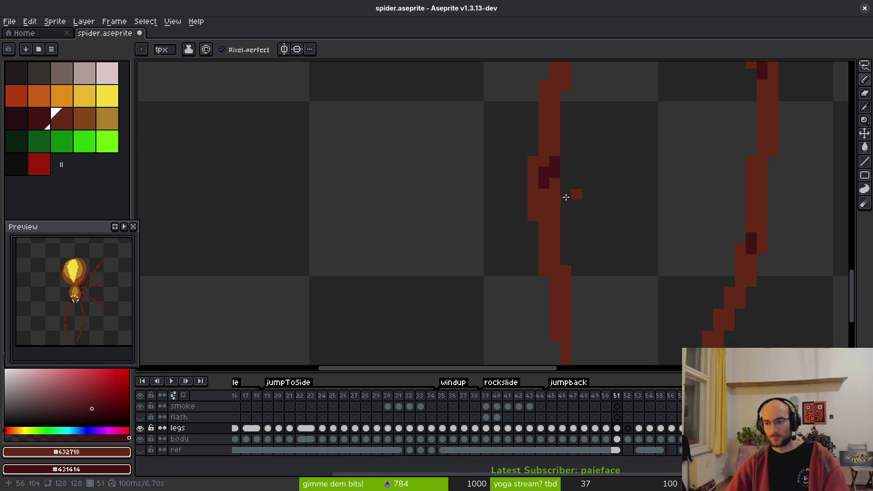
# Step: Paint two darker #431414 pixels on the spider's lower leg
pyautogui.scroll(-3, 625, 201)
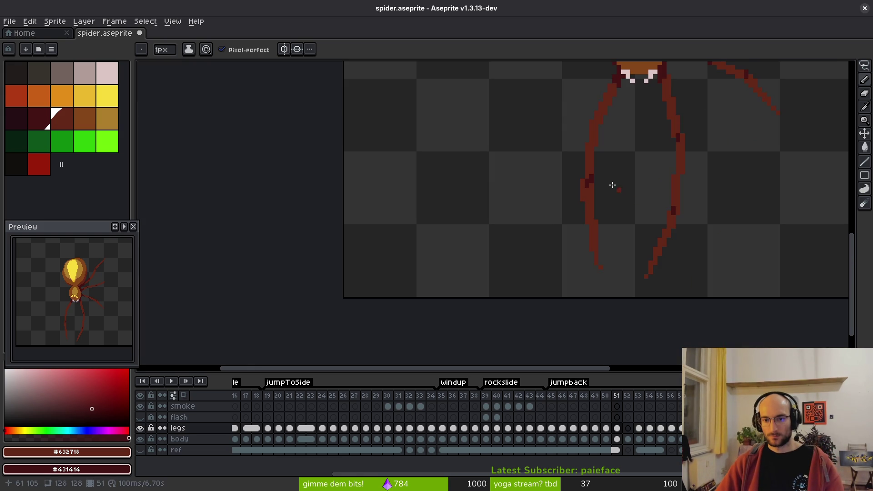
pyautogui.scroll(3, 618, 190)
pyautogui.scroll(-3, 611, 168)
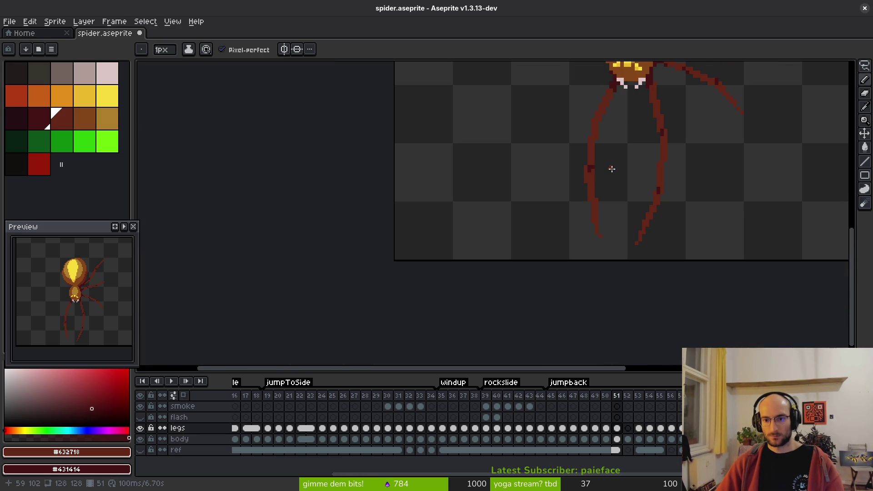
pyautogui.scroll(-3, 616, 169)
pyautogui.scroll(5, 609, 173)
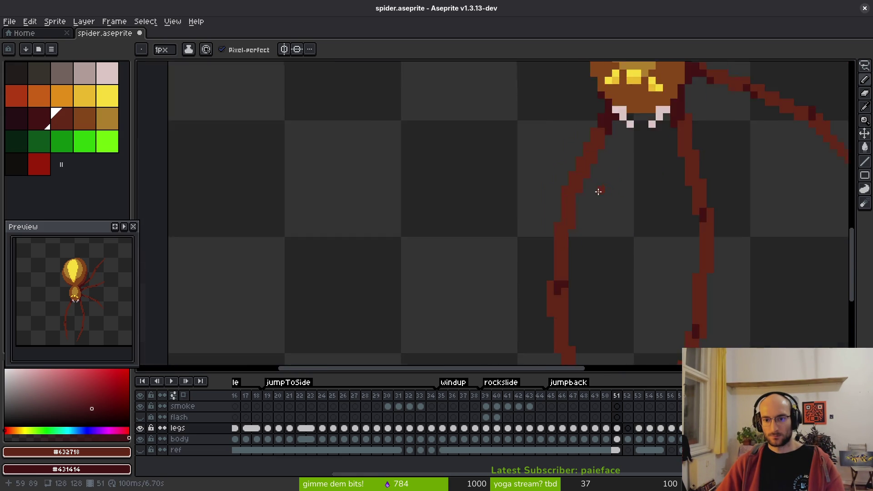
pyautogui.scroll(5, 506, 191)
pyautogui.rightClick(517, 186)
pyautogui.rightClick(518, 207)
pyautogui.scroll(-4, 635, 221)
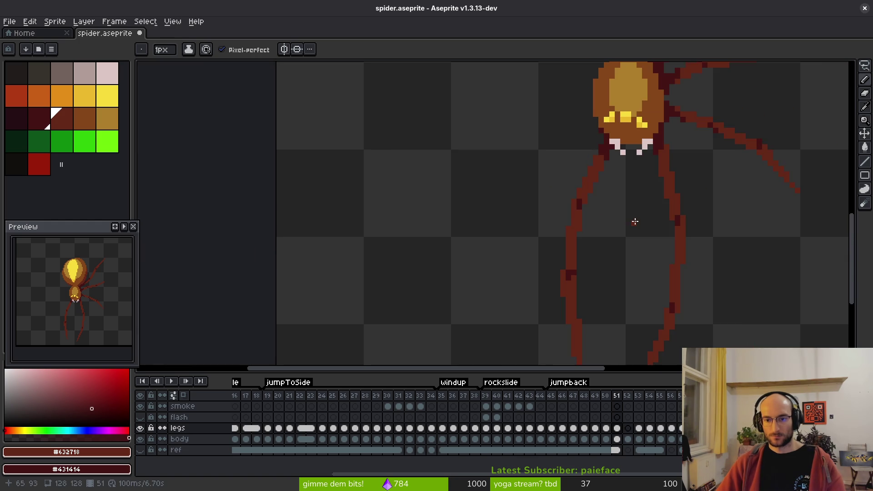
pyautogui.scroll(-2, 602, 212)
pyautogui.scroll(1, 611, 211)
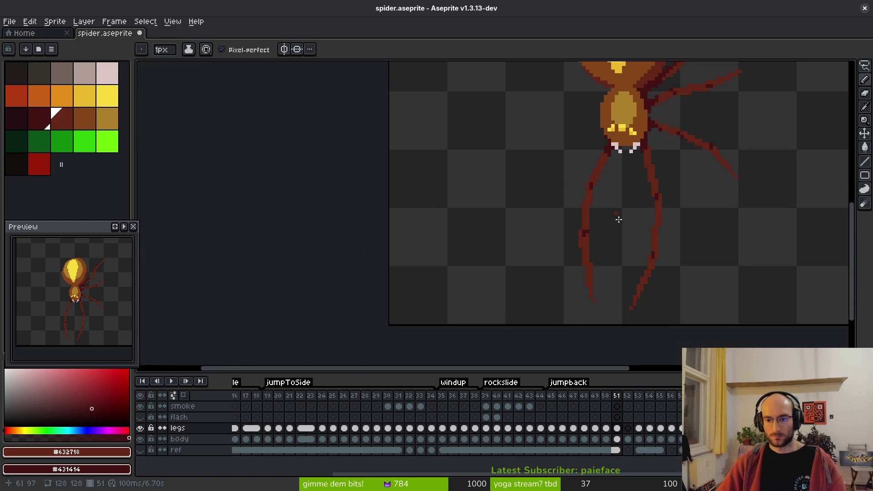
pyautogui.scroll(2, 593, 289)
pyautogui.press('e')
pyautogui.scroll(2, 571, 277)
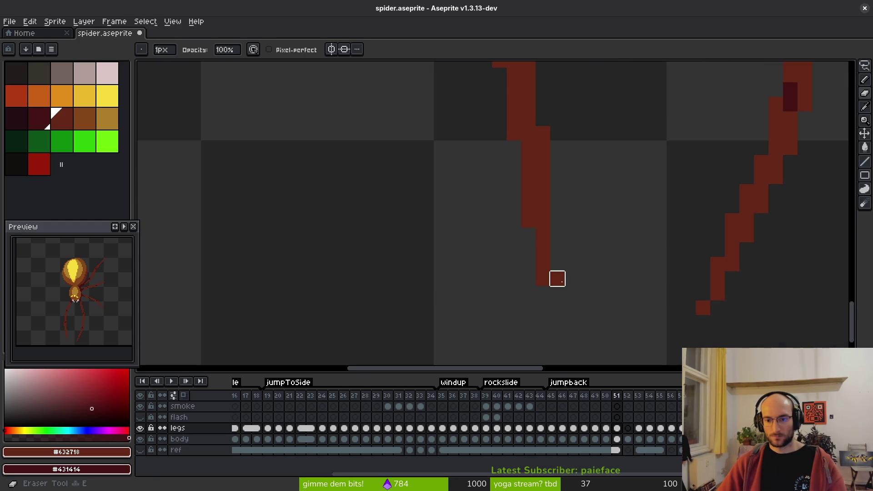
pyautogui.scroll(-5, 610, 257)
pyautogui.scroll(-2, 622, 266)
pyautogui.press('b')
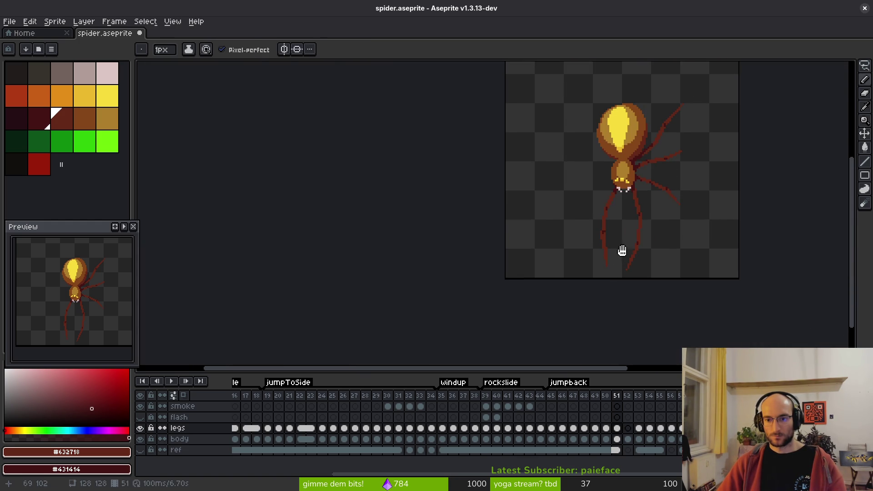
# Step: Step through neighbouring frames to compare poses, returning to frame 51
pyautogui.press(',')
pyautogui.press('.')
pyautogui.press('.')
pyautogui.press('.')
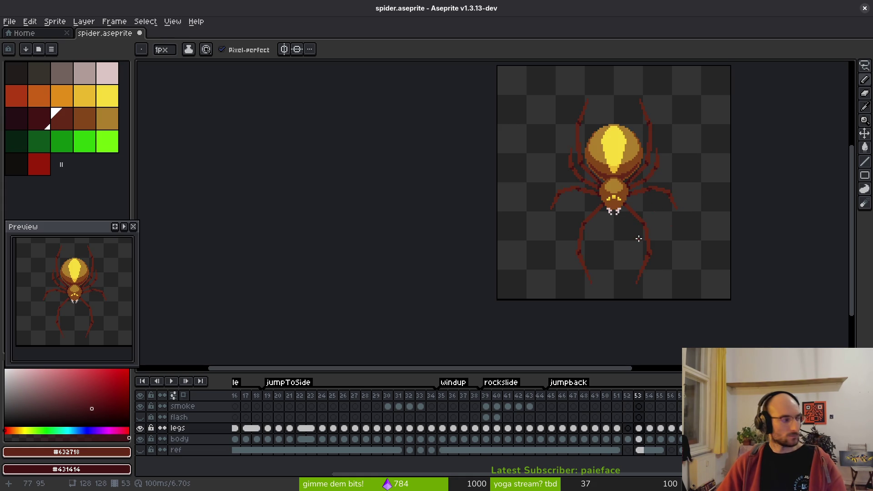
pyautogui.press(',')
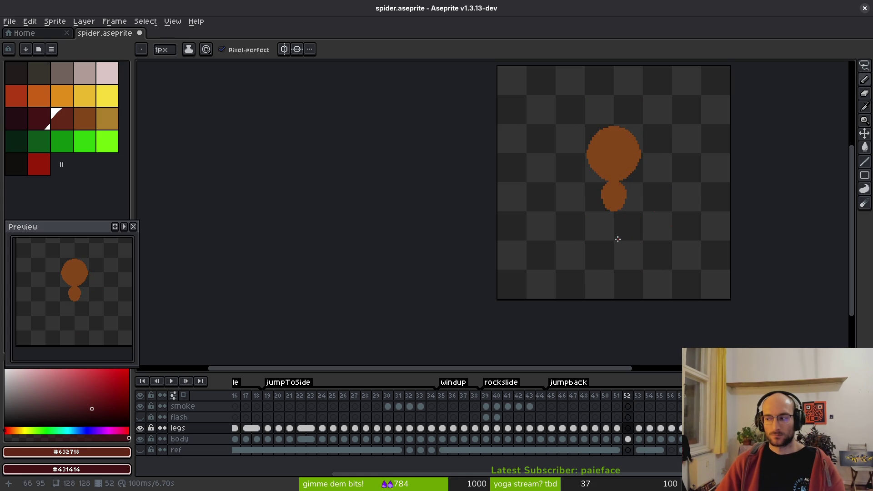
pyautogui.press(',')
pyautogui.press(',')
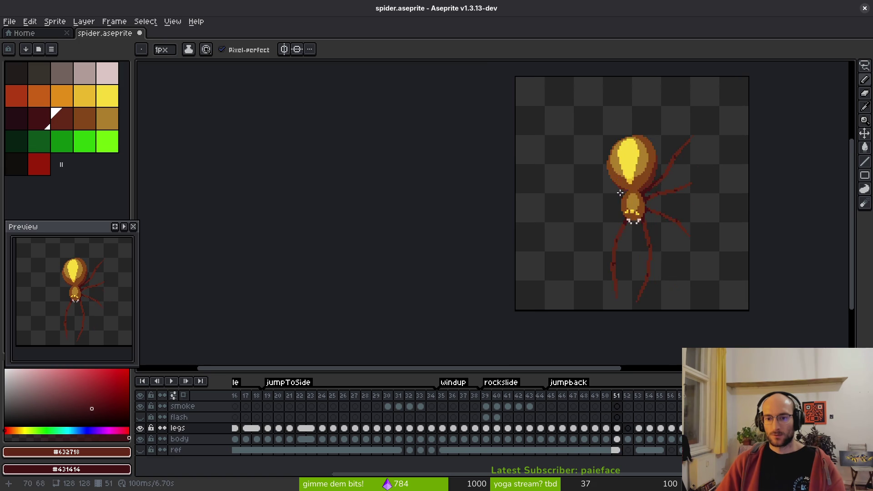
pyautogui.press('.')
pyautogui.scroll(4, 628, 193)
pyautogui.scroll(2, 628, 193)
# Step: Draw a bent front-left leg out from the body with straight pencil segments
pyautogui.moveTo(641, 197)
pyautogui.mouseDown()
pyautogui.moveTo(632, 178)
pyautogui.moveTo(612, 187)
pyautogui.moveTo(618, 195)
pyautogui.mouseUp()
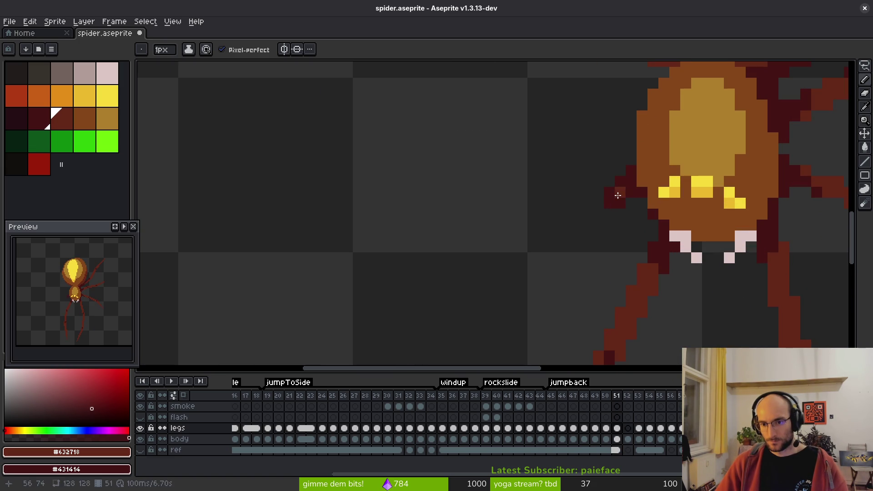
pyautogui.keyDown('shift'); pyautogui.click(523, 254); pyautogui.keyUp('shift')
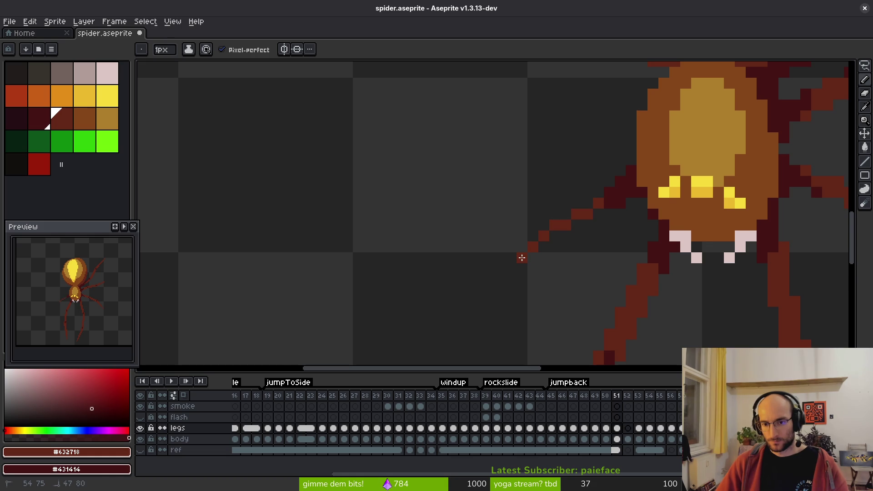
pyautogui.scroll(-3, 508, 150)
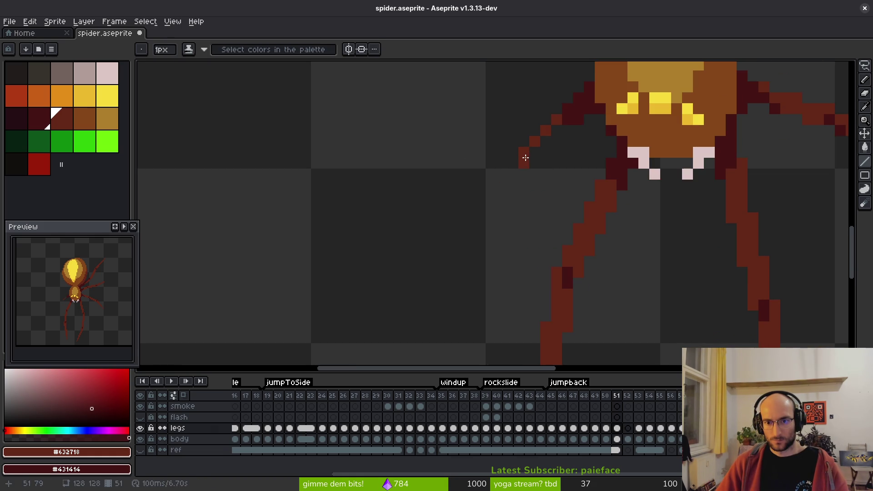
pyautogui.keyDown('shift'); pyautogui.click(489, 313); pyautogui.keyUp('shift')
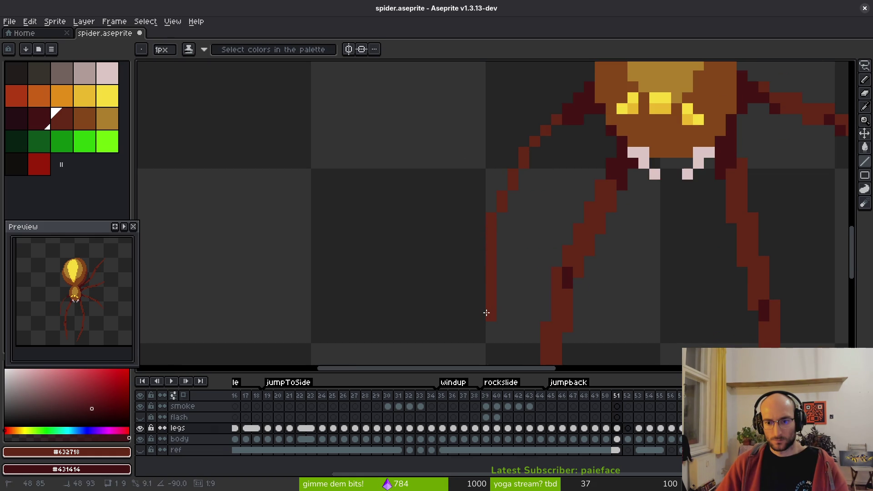
pyautogui.keyDown('shift'); pyautogui.click(509, 204); pyautogui.keyUp('shift')
pyautogui.keyDown('shift'); pyautogui.click(544, 148); pyautogui.keyUp('shift')
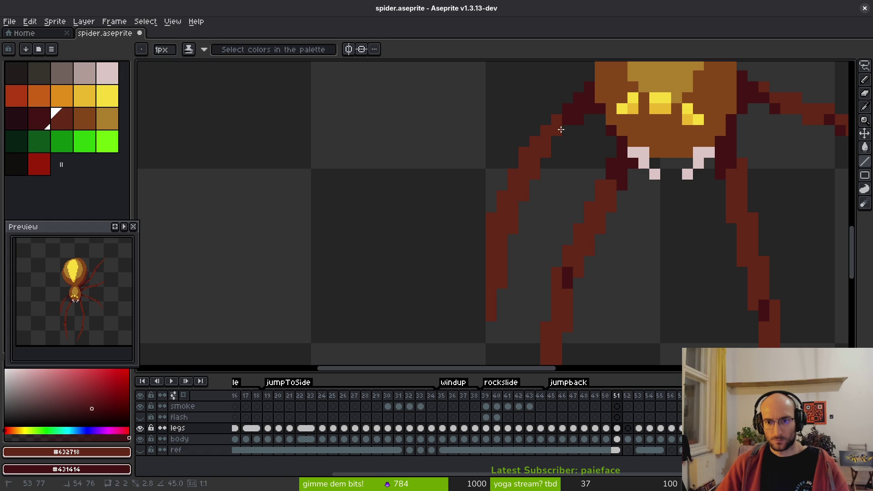
# Step: Add darker joint and knee pixels along the new front-left leg
pyautogui.scroll(-5, 578, 187)
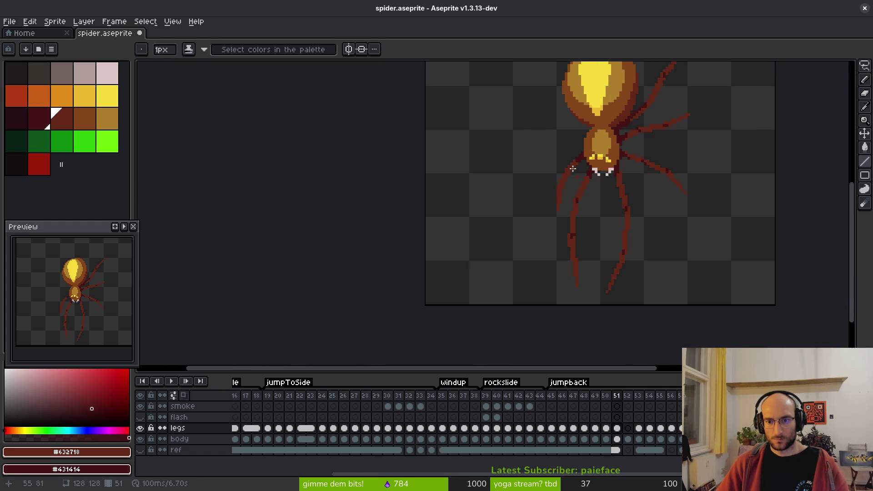
pyautogui.scroll(5, 573, 171)
pyautogui.rightClick(557, 171)
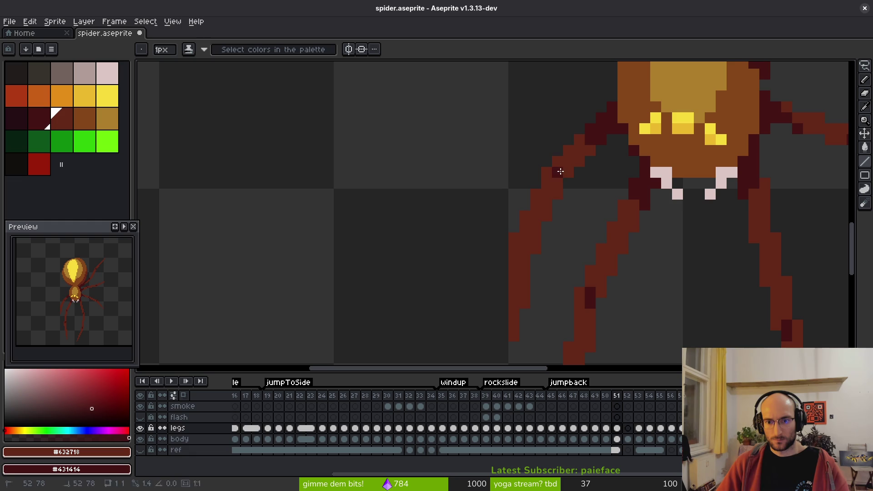
pyautogui.rightClick(532, 235)
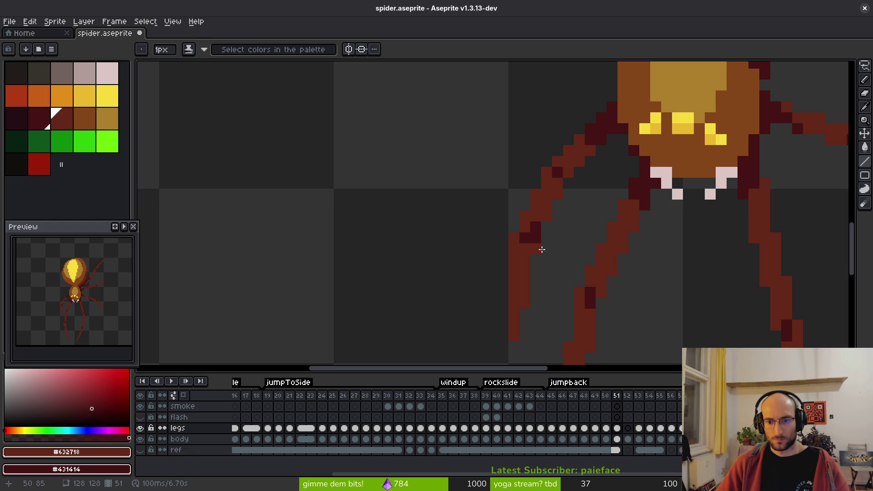
pyautogui.scroll(-4, 553, 243)
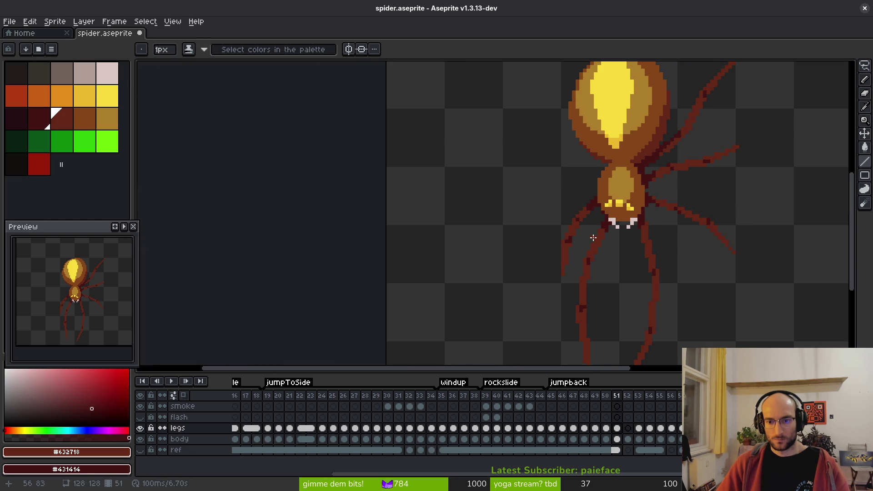
pyautogui.scroll(3, 593, 238)
pyautogui.rightClick(541, 271)
pyautogui.rightClick(532, 271)
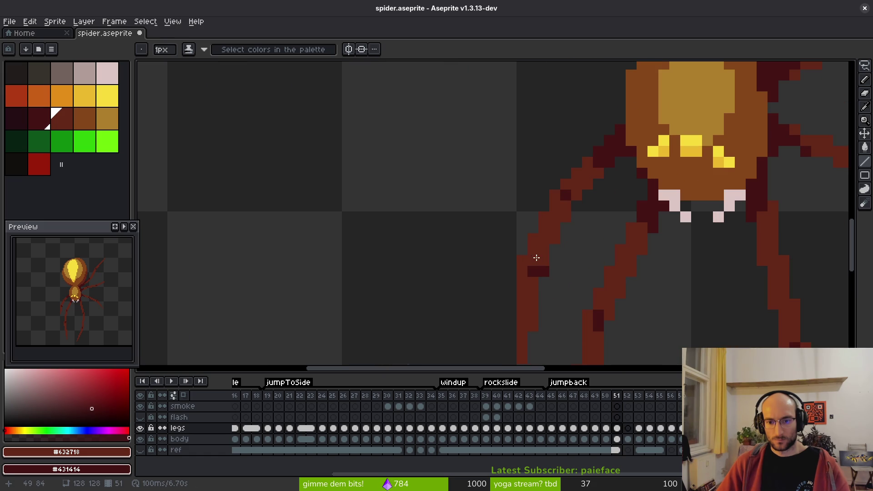
pyautogui.scroll(-1, 588, 257)
pyautogui.scroll(1, 553, 269)
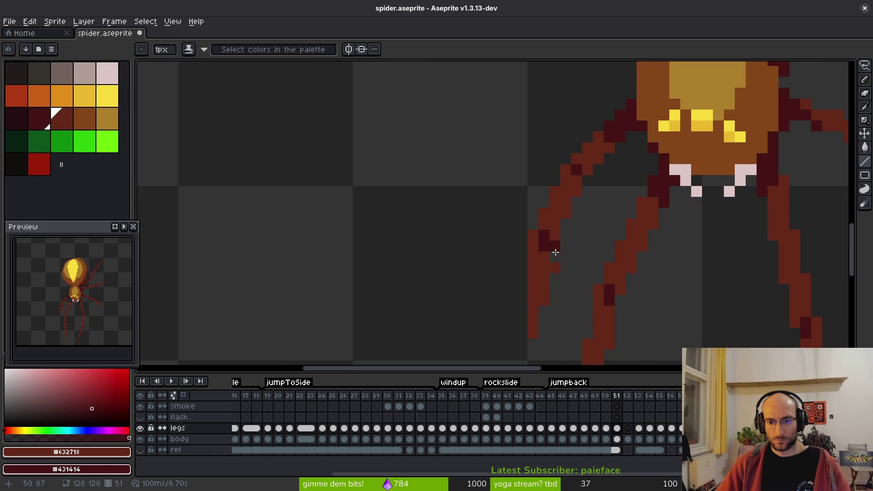
pyautogui.scroll(-3, 544, 264)
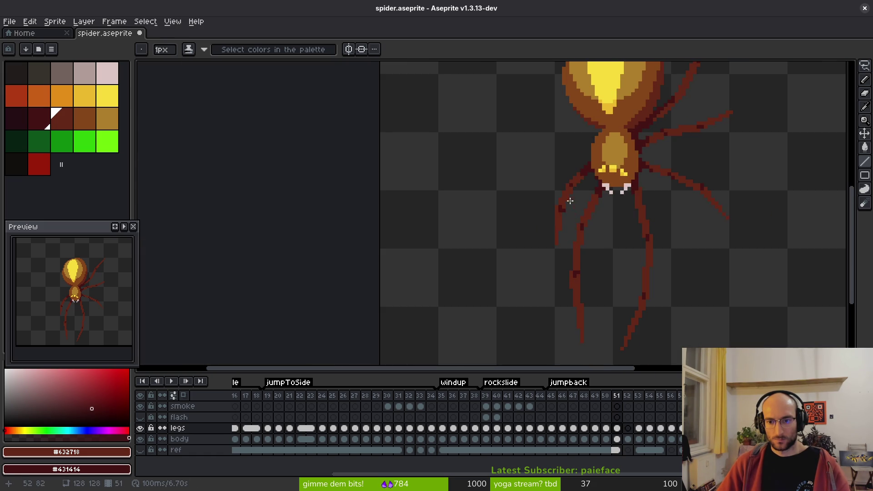
pyautogui.scroll(3, 569, 201)
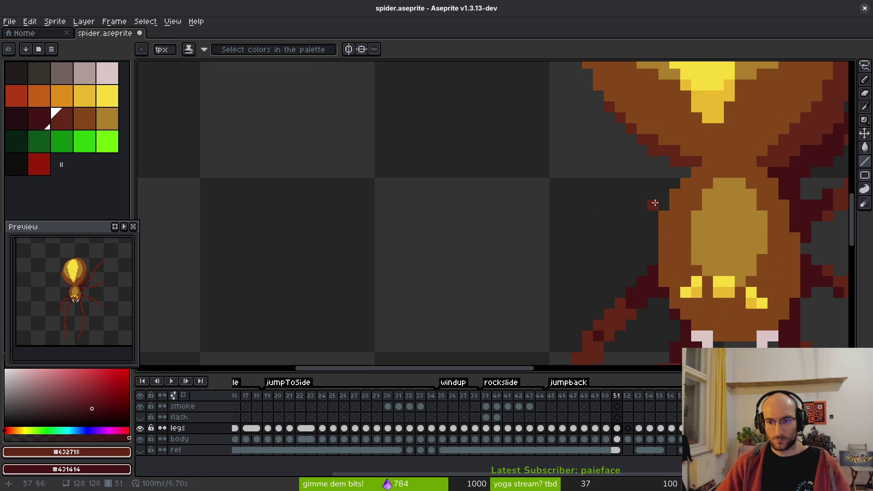
# Step: Paint a dark column beside the body and start an upper-left leg extending left
pyautogui.moveTo(653, 216)
pyautogui.mouseDown()
pyautogui.moveTo(652, 244)
pyautogui.moveTo(631, 227)
pyautogui.mouseUp()
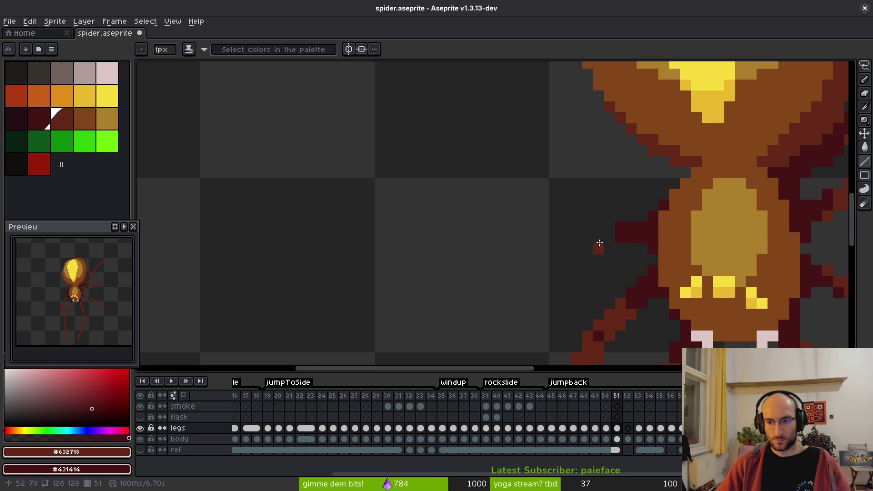
pyautogui.moveTo(586, 190); pyautogui.dragTo(564, 132)
pyautogui.click(566, 127)
pyautogui.moveTo(571, 139)
pyautogui.mouseDown()
pyautogui.moveTo(553, 134)
pyautogui.moveTo(481, 169)
pyautogui.moveTo(544, 157)
pyautogui.moveTo(493, 179)
pyautogui.moveTo(538, 154)
pyautogui.moveTo(506, 171)
pyautogui.mouseUp()
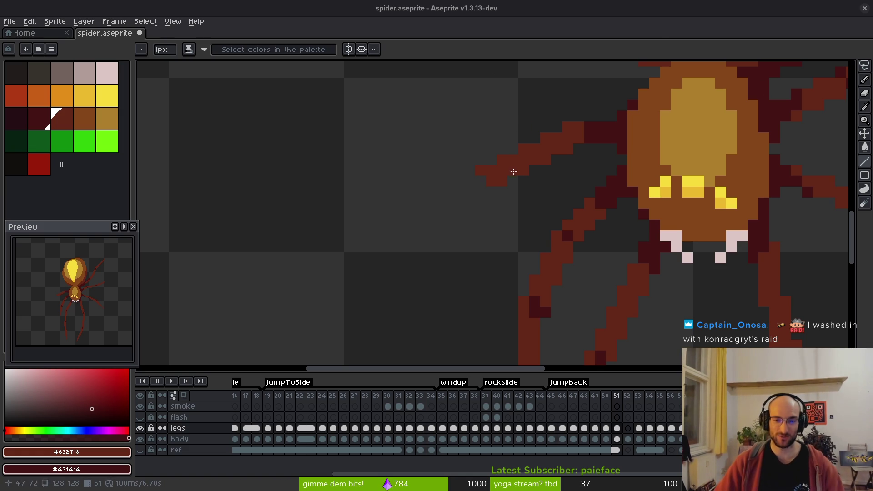
# Step: Draw the upper-left leg's diagonal segment down-left and add a pixel at its tip
pyautogui.scroll(2, 539, 171)
pyautogui.scroll(-2, 520, 163)
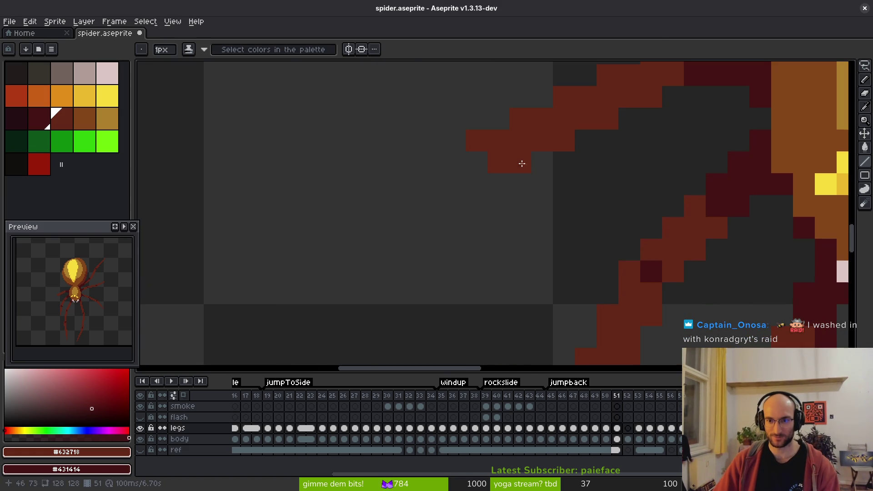
pyautogui.scroll(3, 504, 180)
pyautogui.keyDown('shift'); pyautogui.click(429, 266); pyautogui.keyUp('shift')
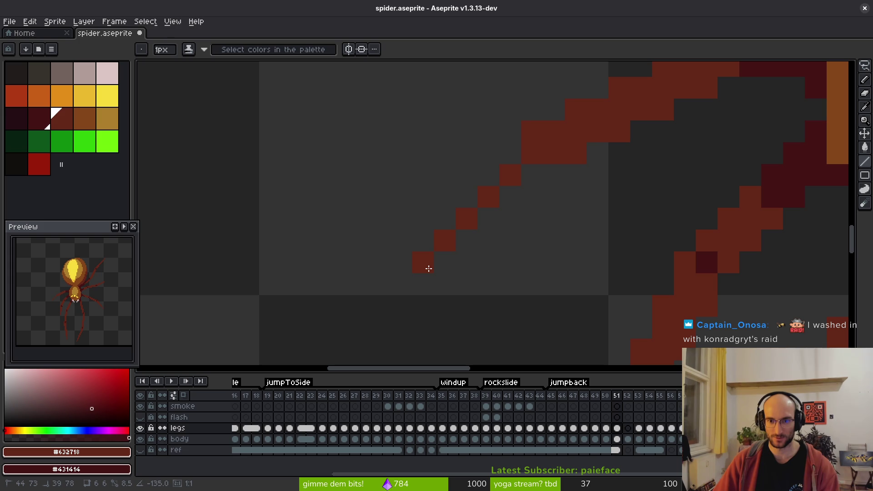
pyautogui.click(500, 166)
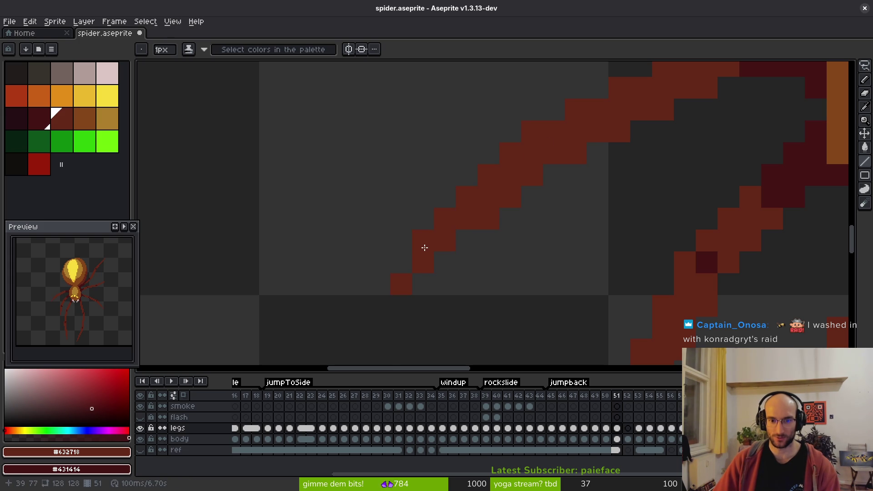
# Step: Thicken the upper-left leg and darken its joint pixels near the base
pyautogui.scroll(-2, 406, 275)
pyautogui.scroll(2, 531, 243)
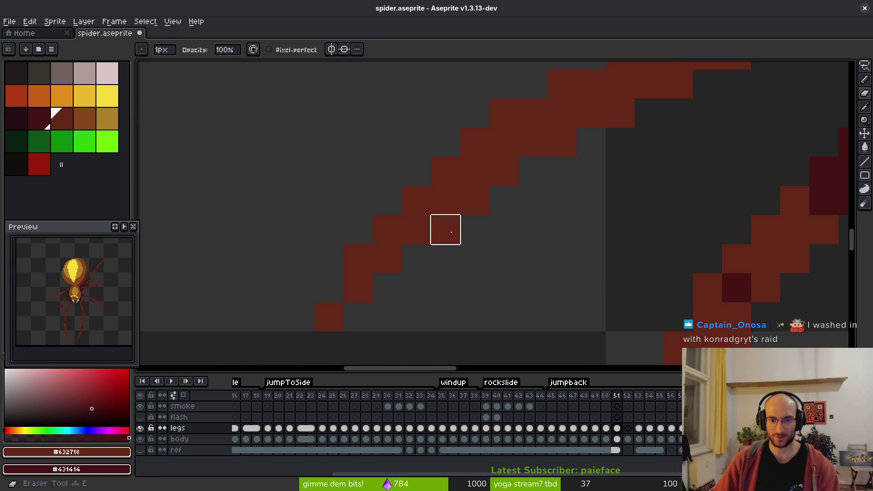
pyautogui.scroll(-2, 444, 230)
pyautogui.press('b')
pyautogui.scroll(2, 522, 227)
pyautogui.rightClick(464, 237)
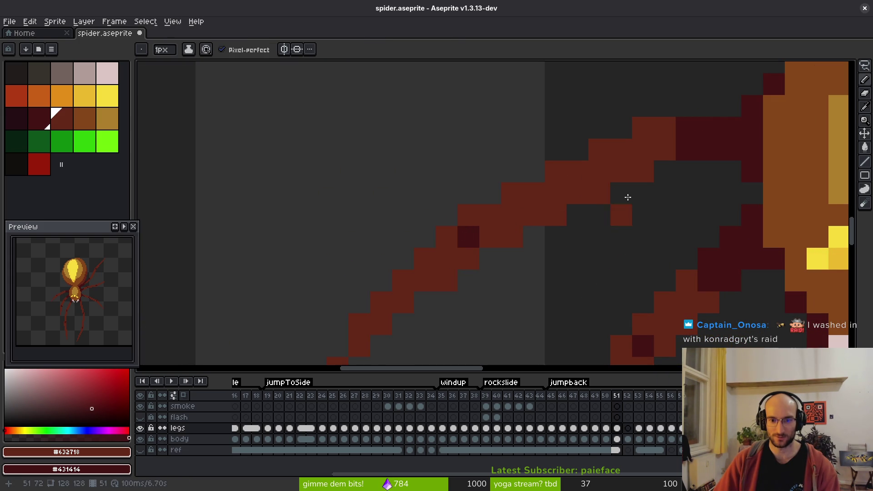
pyautogui.click(687, 170)
pyautogui.rightClick(653, 158)
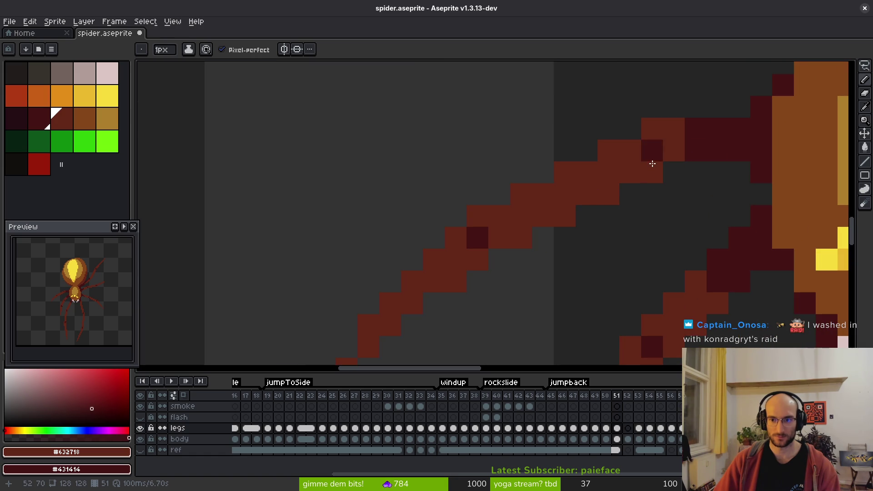
pyautogui.scroll(-6, 673, 154)
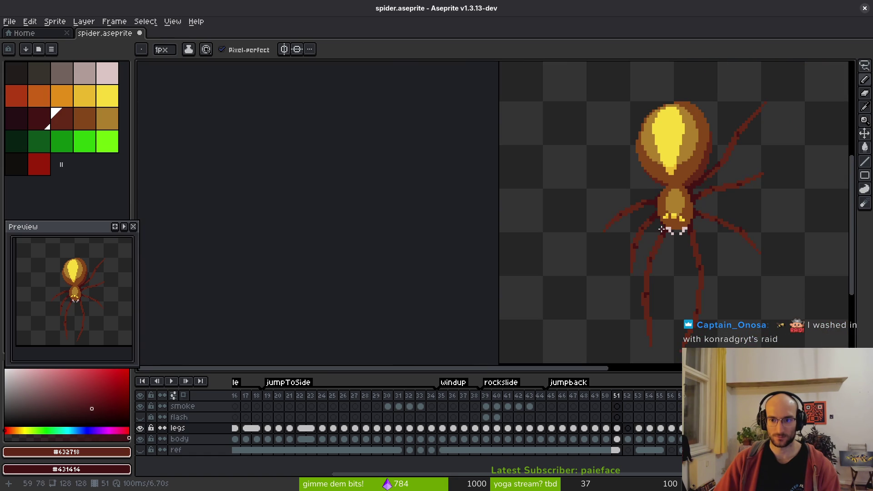
# Step: Compare with the neighbouring frame, then draw a dark straight line up from the body
pyautogui.press('Left')
pyautogui.press('Right')
pyautogui.press('Left')
pyautogui.press('Right')
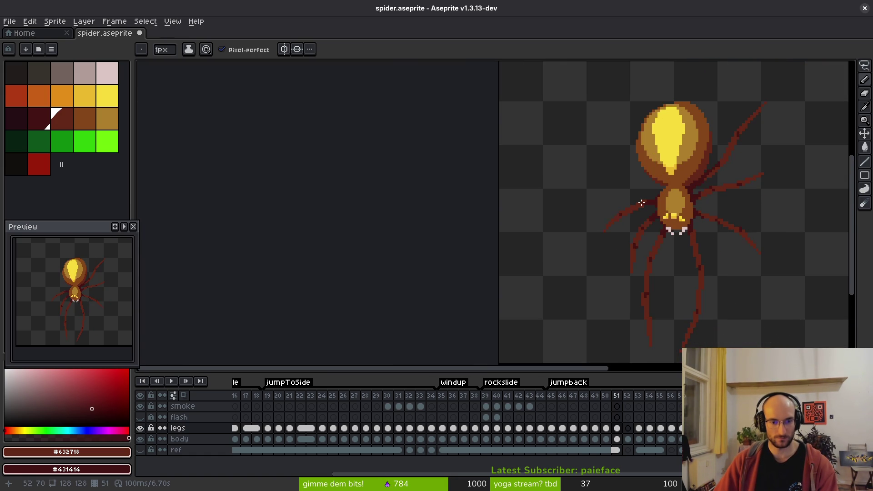
pyautogui.scroll(5, 642, 205)
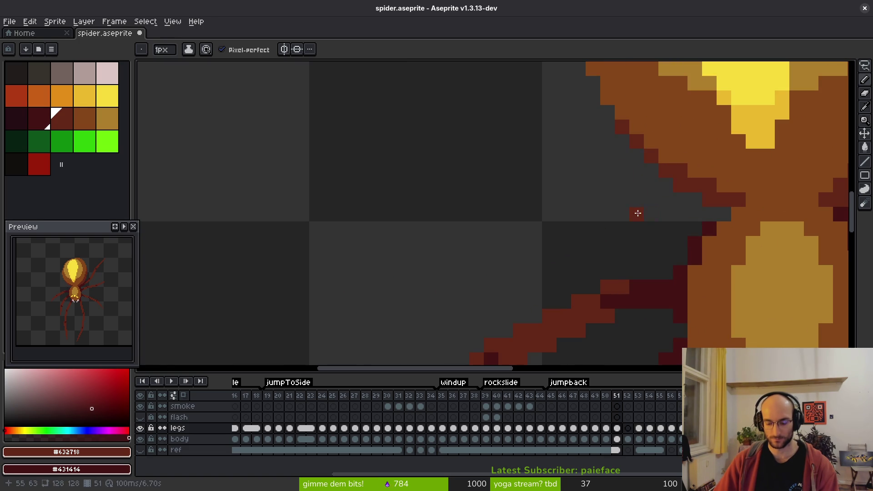
pyautogui.press('l')
pyautogui.moveTo(680, 257)
pyautogui.mouseDown()
pyautogui.moveTo(631, 184)
pyautogui.moveTo(635, 154)
pyautogui.moveTo(679, 218)
pyautogui.mouseUp()
# Step: Shade the leg pixels where the upper-left leg meets the body
pyautogui.scroll(-4, 669, 267)
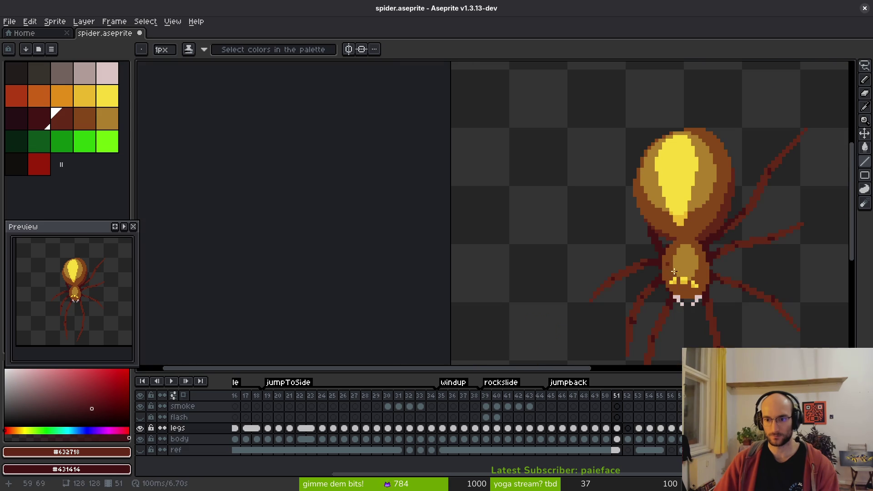
pyautogui.scroll(3, 659, 270)
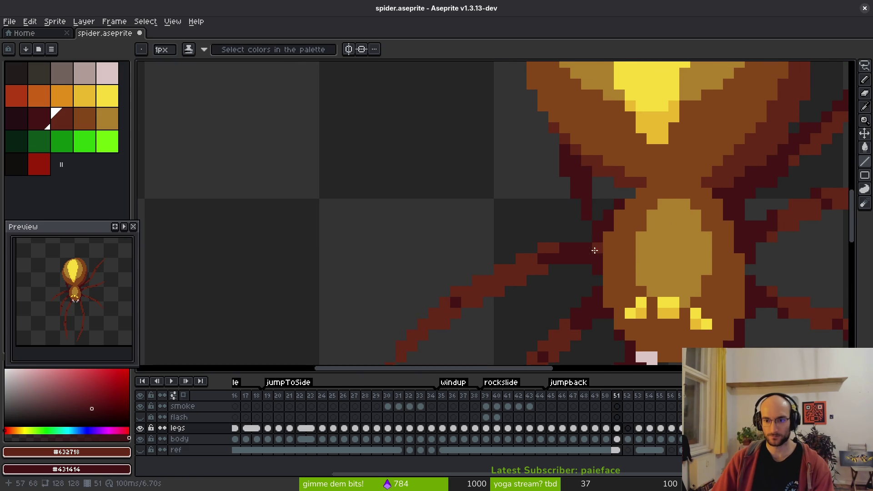
pyautogui.scroll(2, 571, 253)
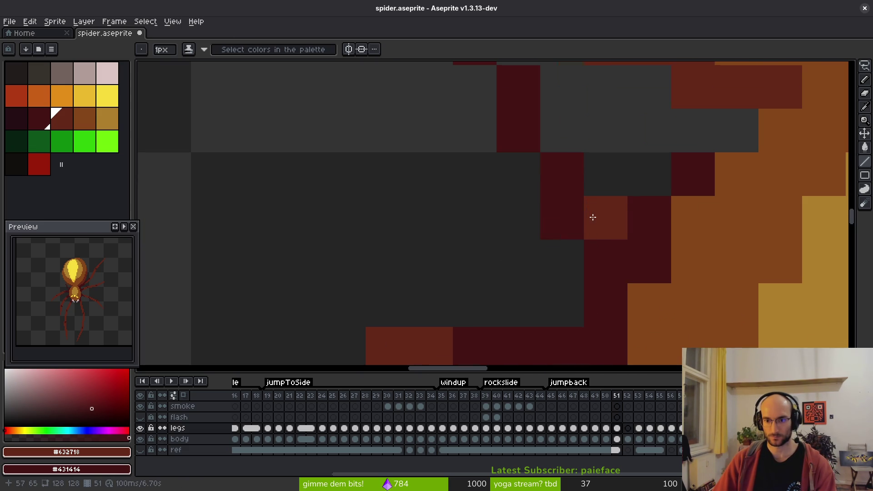
pyautogui.scroll(-2, 527, 111)
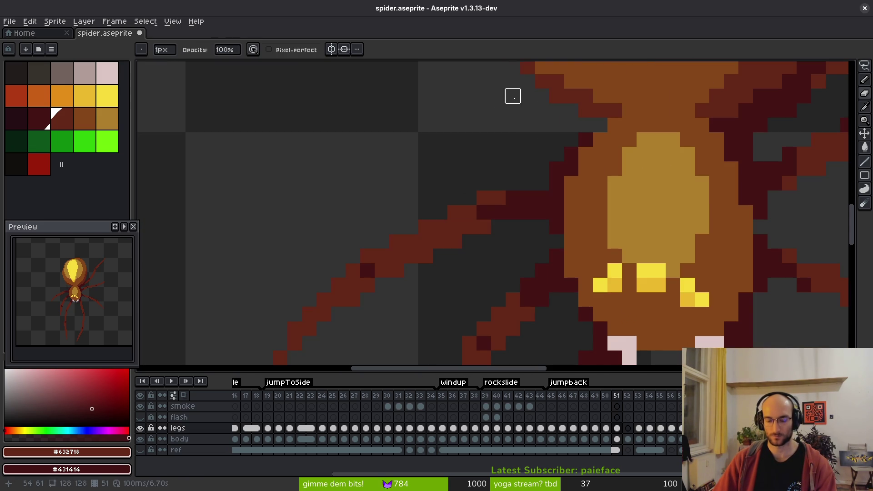
pyautogui.press('b')
pyautogui.scroll(3, 551, 158)
pyautogui.moveTo(586, 233)
pyautogui.mouseDown()
pyautogui.moveTo(594, 170)
pyautogui.moveTo(548, 128)
pyautogui.mouseUp()
pyautogui.moveTo(614, 162); pyautogui.dragTo(641, 218)
# Step: Zoom out and save spider.aseprite
pyautogui.scroll(-4, 641, 218)
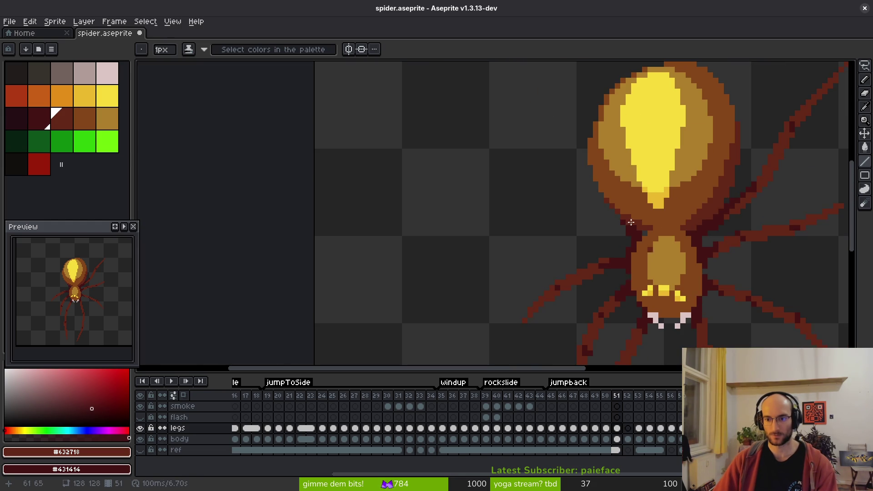
pyautogui.scroll(-2, 644, 238)
pyautogui.hotkey('ctrl', 's')
pyautogui.scroll(-2, 578, 242)
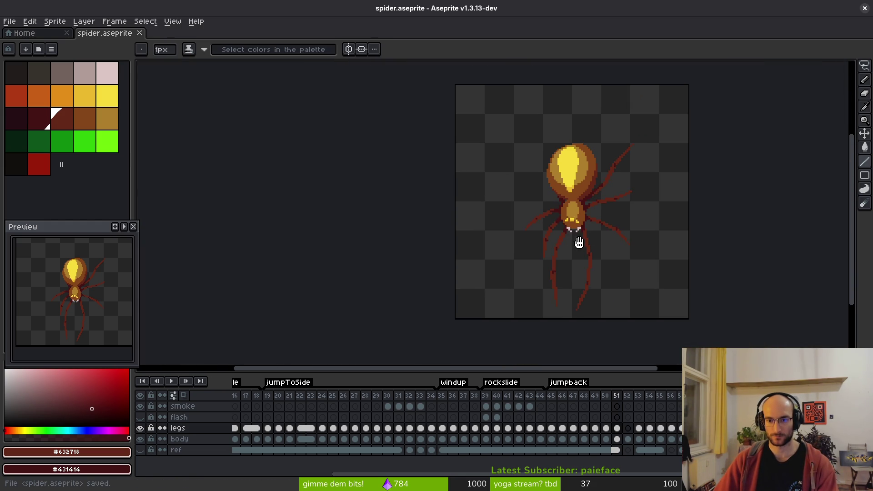
# Step: Play and stop the animation preview a few times
pyautogui.press('Return')
pyautogui.press('Return')
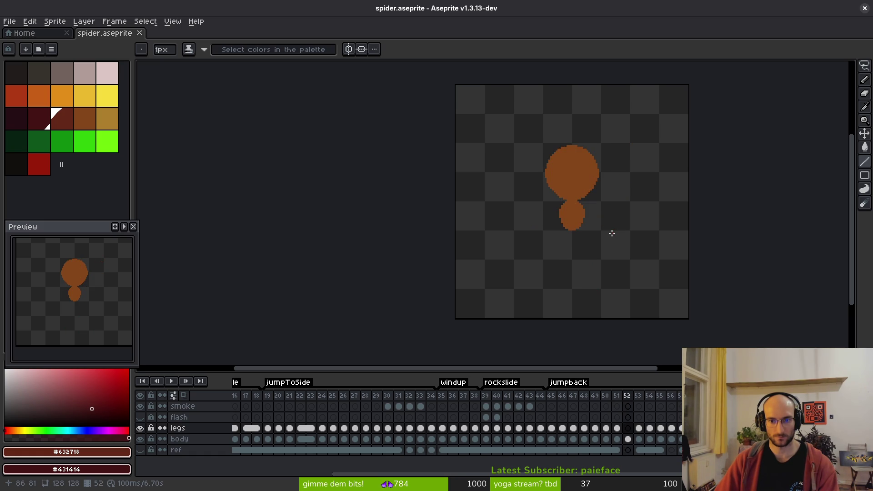
pyautogui.press('Return')
pyautogui.press('Return')
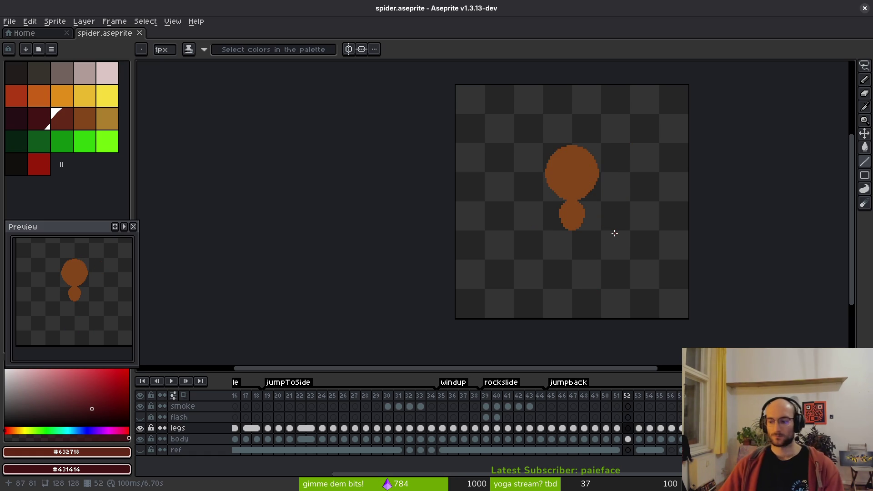
pyautogui.press('Return')
pyautogui.press('Return')
pyautogui.press('Return')
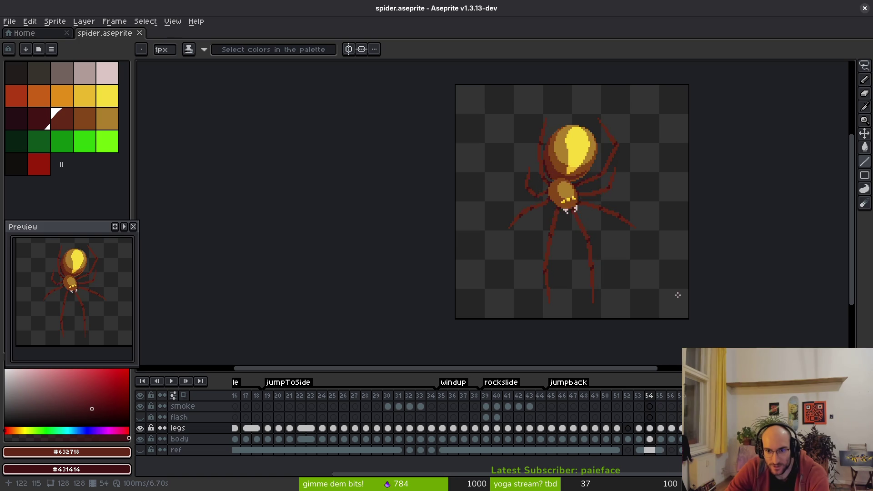
pyautogui.press('Return')
pyautogui.press('Return')
pyautogui.press('Return')
# Step: Click through frames 51–54 in the timeline to compare poses
pyautogui.click(648, 396)
pyautogui.click(637, 397)
pyautogui.click(645, 397)
pyautogui.click(636, 389)
# Step: Toggle between frames 51, 52 and 53 to compare the body-only frame
pyautogui.press('Left')
pyautogui.press('Left')
pyautogui.scroll(3, 582, 211)
pyautogui.press('Right')
pyautogui.press('Left')
pyautogui.scroll(-2, 547, 193)
pyautogui.press('Right')
pyautogui.press('Left')
pyautogui.press('Right')
pyautogui.press('Right')
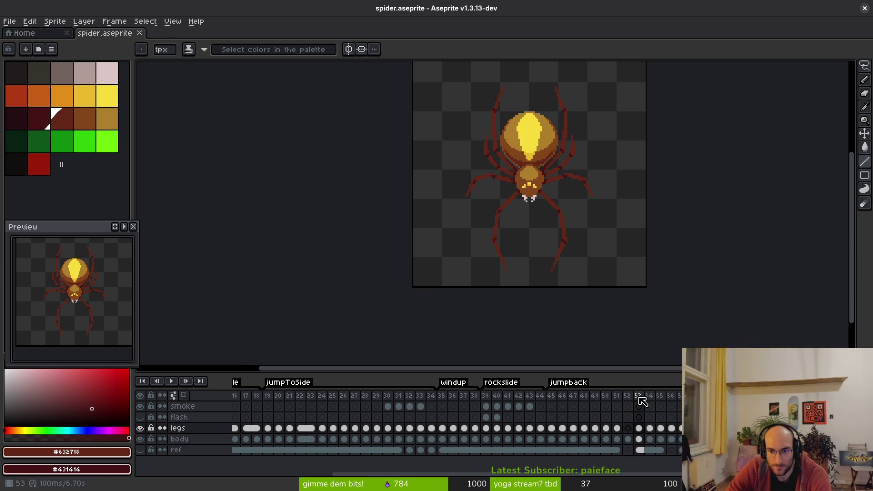
pyautogui.click(632, 394)
# Step: Select the body-only frames 52–53 and drag them further right in the timeline
pyautogui.moveTo(642, 402)
pyautogui.mouseDown()
pyautogui.moveTo(668, 398)
pyautogui.moveTo(640, 397)
pyautogui.mouseUp()
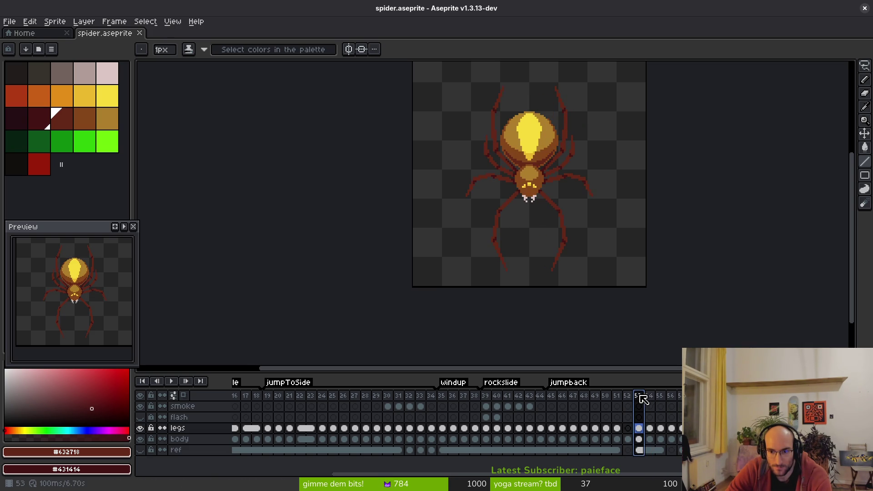
pyautogui.click(627, 396)
pyautogui.keyDown('shift'); pyautogui.click(638, 395); pyautogui.keyUp('shift')
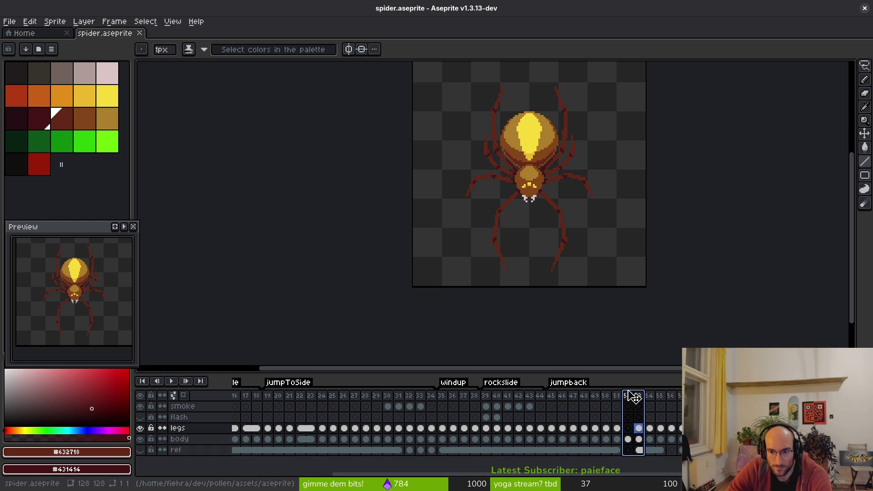
pyautogui.moveTo(691, 429); pyautogui.dragTo(671, 438)
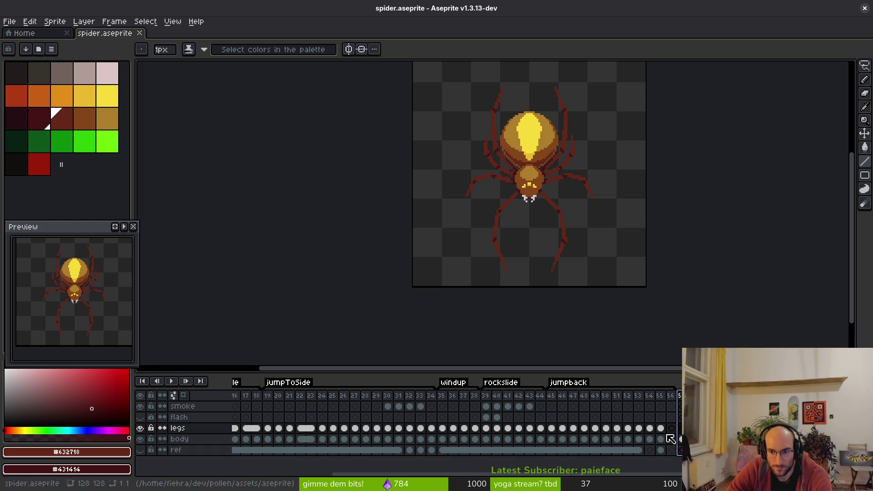
# Step: Step through frames 47–52, flipping back and forth to compare the spider's poses
pyautogui.click(595, 396)
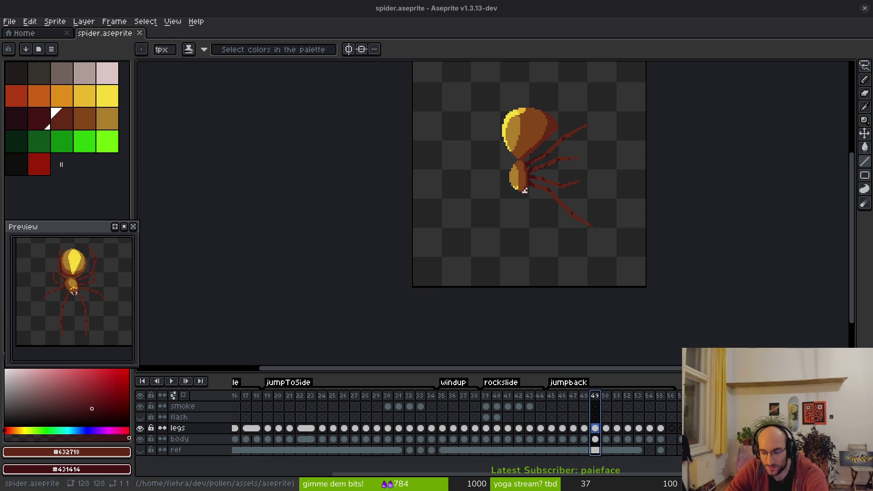
pyautogui.click(573, 428)
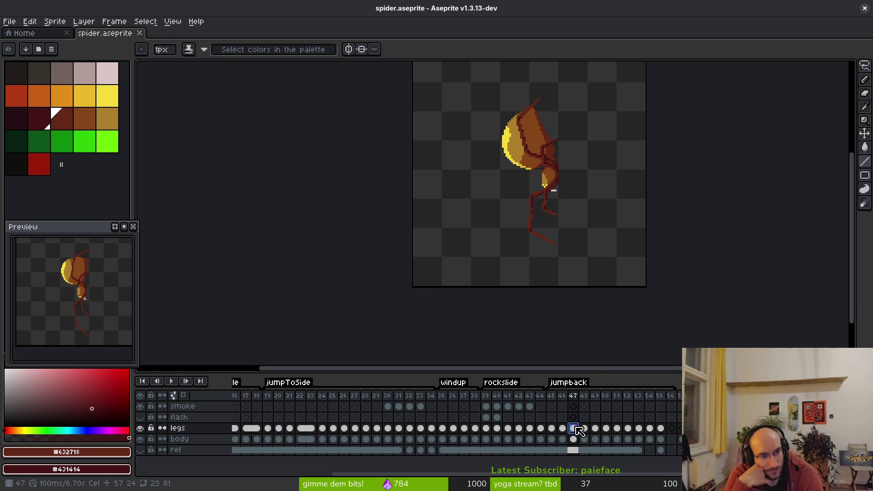
pyautogui.press('Right')
pyautogui.press('Right')
pyautogui.press('Right')
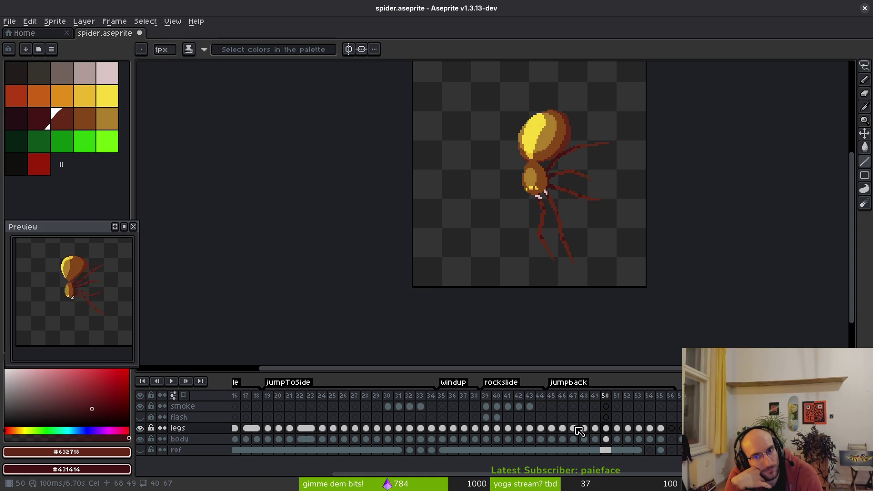
pyautogui.press('Right')
pyautogui.press('Right')
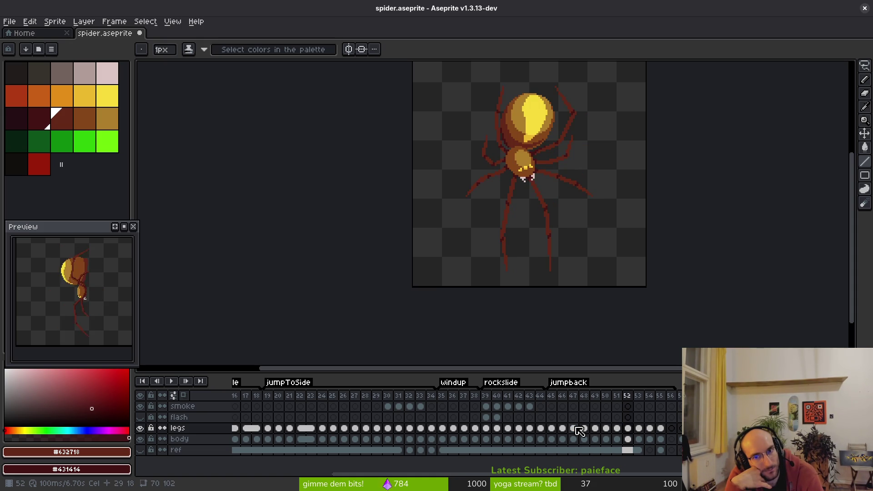
pyautogui.press('Return')
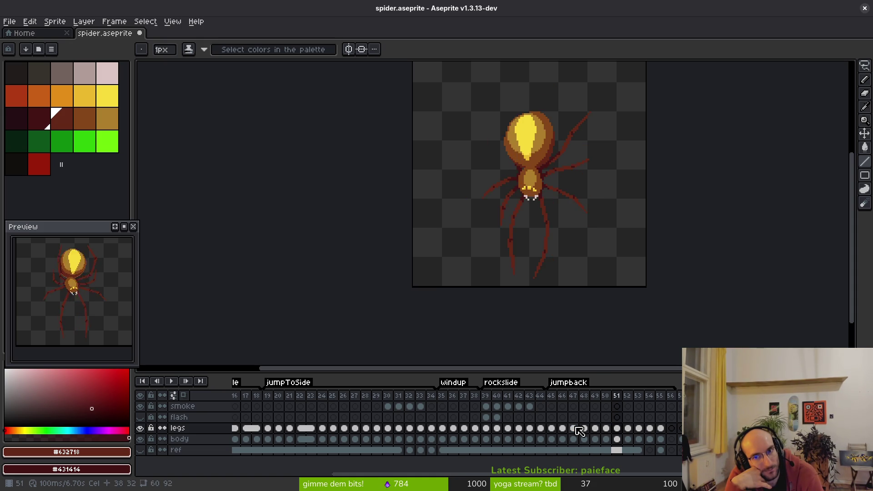
pyautogui.press('Left')
pyautogui.press('Left')
pyautogui.press('Right')
pyautogui.press('Left')
pyautogui.press('Right')
pyautogui.press('Right')
pyautogui.press('Right')
pyautogui.press('Left')
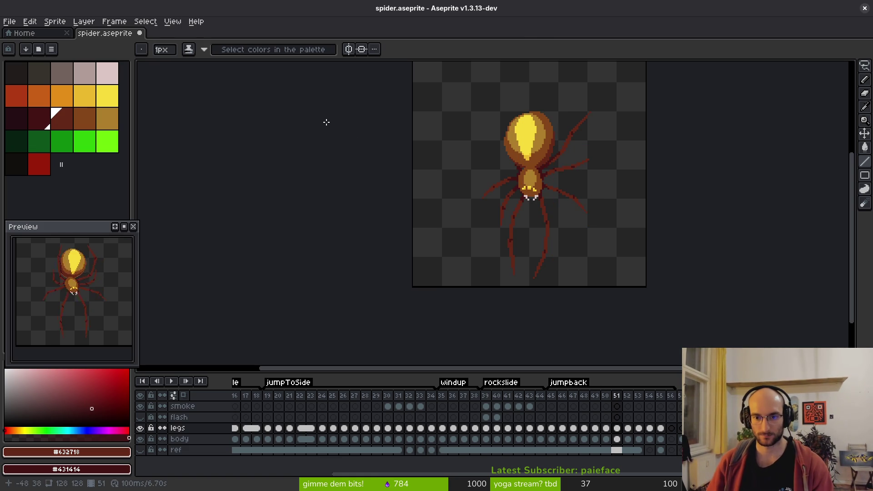
pyautogui.press('Right')
pyautogui.press('Left')
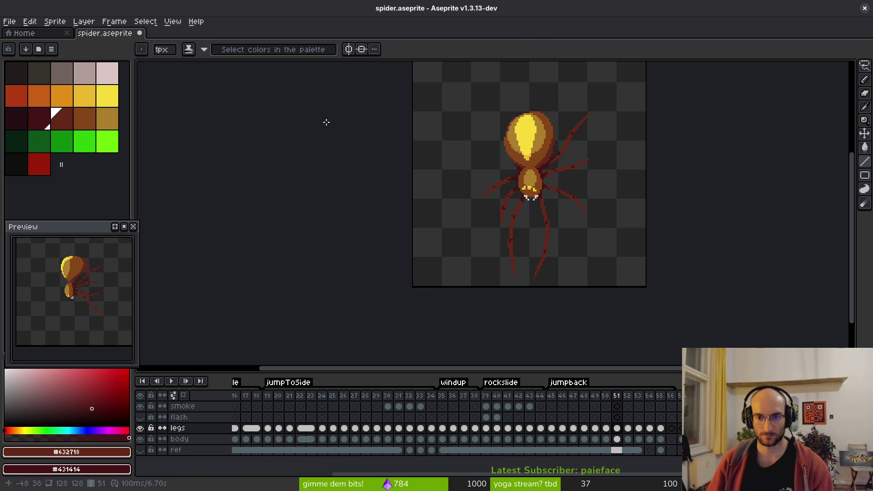
pyautogui.press('Right')
pyautogui.press('Left')
pyautogui.press('Right')
pyautogui.press('Left')
pyautogui.press('Right')
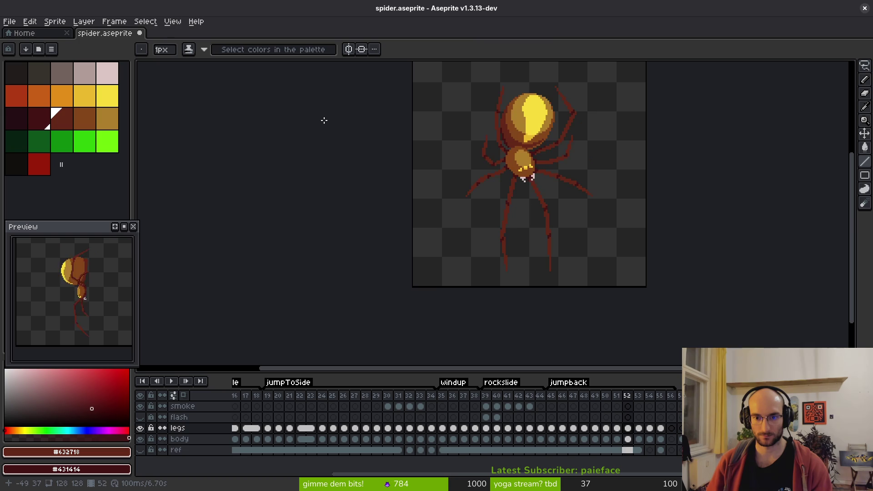
pyautogui.press('Left')
pyautogui.press('Right')
pyautogui.press('Left')
pyautogui.press('Right')
# Step: Insert a new empty frame after frame 51 and select its body-layer cel
pyautogui.press('Left')
pyautogui.press('Right')
pyautogui.press('Left')
pyautogui.press('Right')
pyautogui.press('Left')
pyautogui.hotkey('alt', 'b')
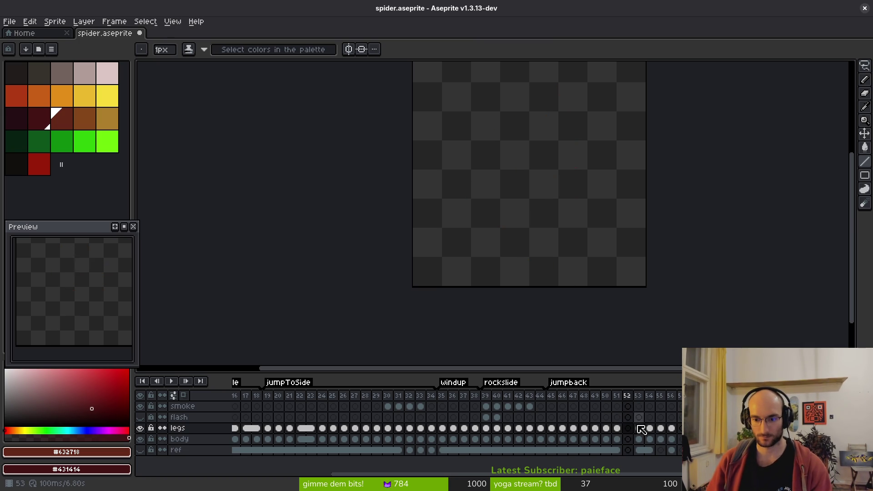
pyautogui.click(628, 438)
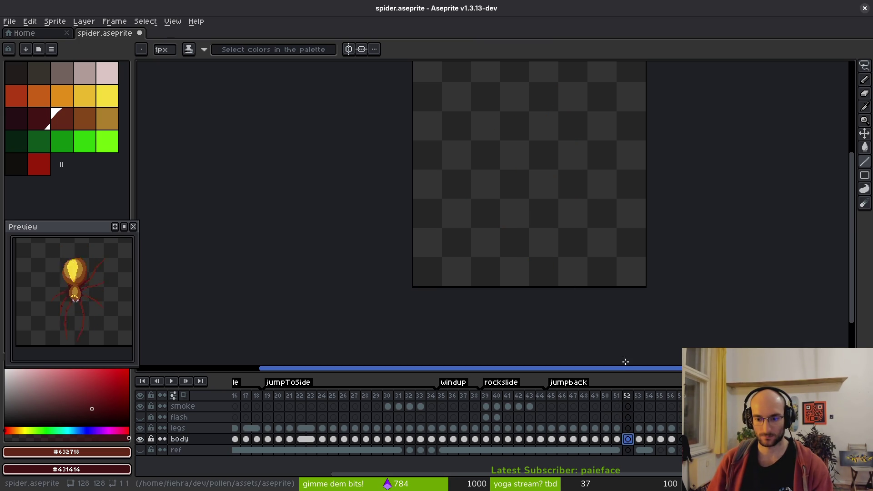
# Step: Turn on onion skin and select frame 52's legs-layer cel, zooming in on the body
pyautogui.press('F3')
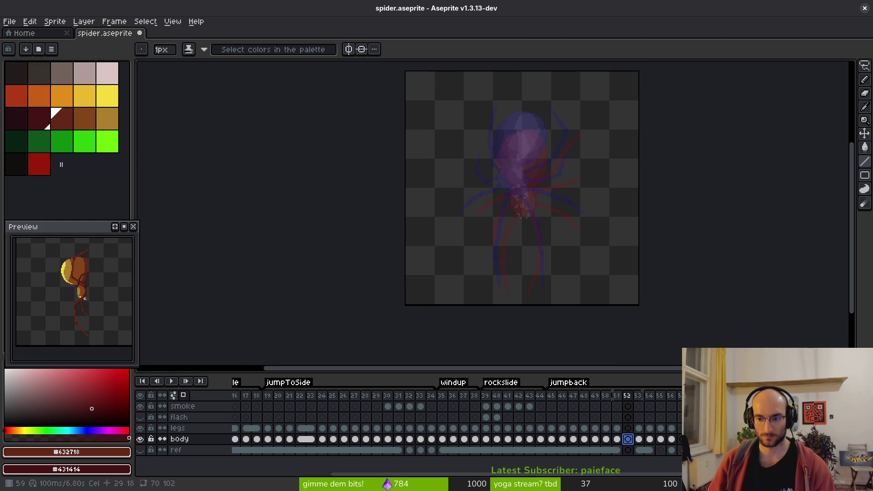
pyautogui.press('Left')
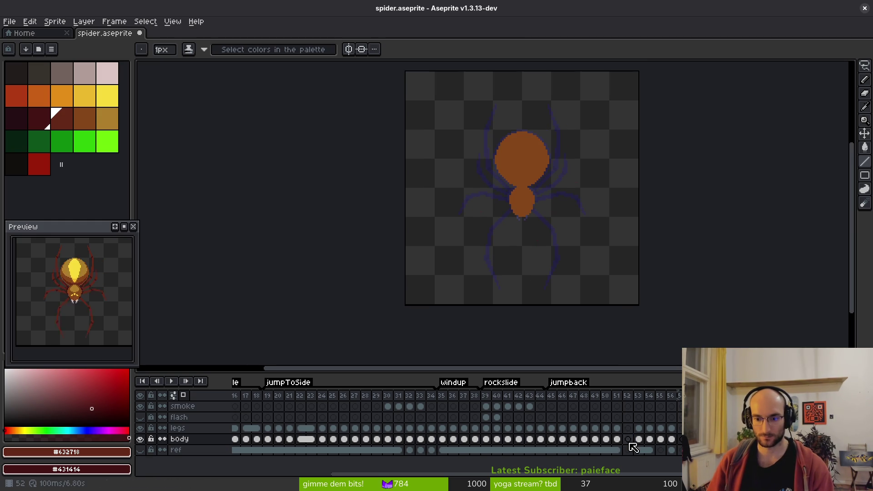
pyautogui.click(627, 428)
pyautogui.scroll(3, 580, 240)
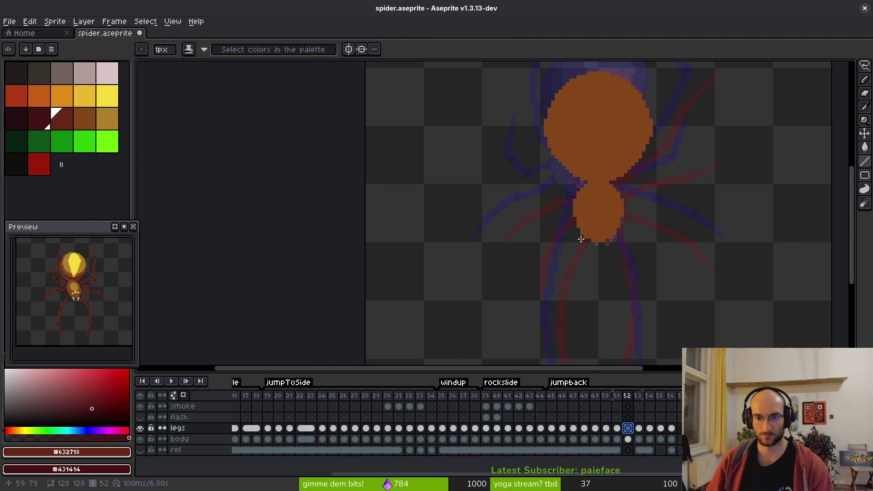
pyautogui.scroll(-2, 580, 240)
pyautogui.hscroll(3, 607, 171)
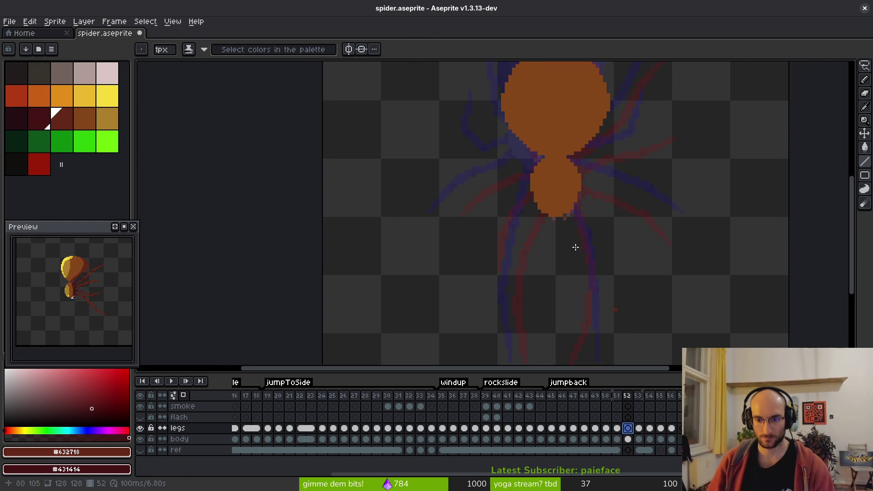
pyautogui.scroll(1, 526, 212)
pyautogui.scroll(-3, 547, 204)
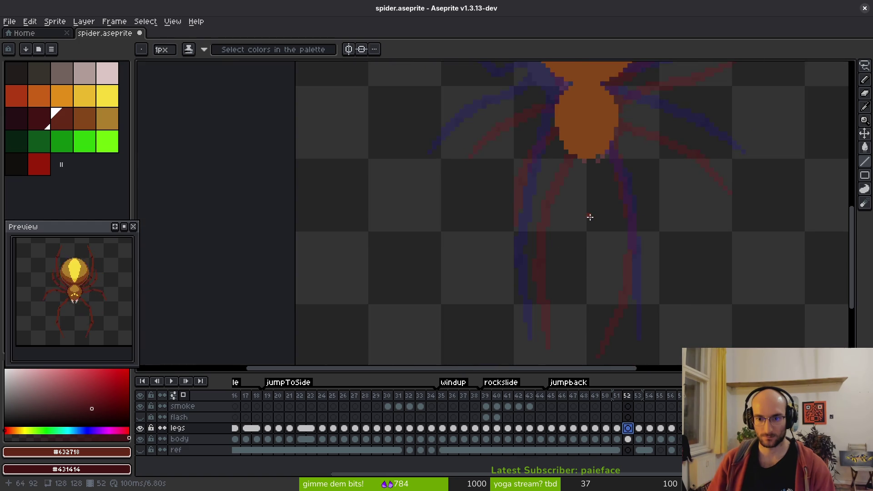
pyautogui.press('Return')
pyautogui.press('Return')
pyautogui.scroll(4, 627, 263)
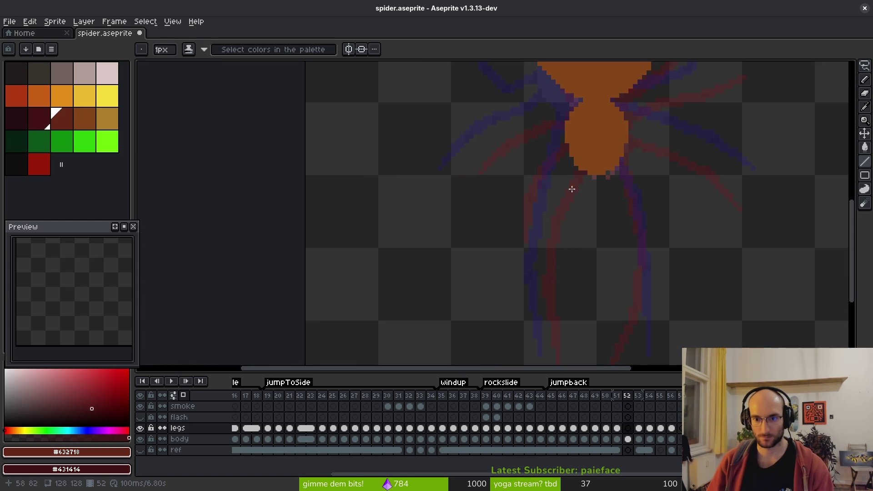
pyautogui.scroll(-2, 608, 214)
# Step: Check frame 53's pose, then paint the first dark-red leg pixels on frame 52
pyautogui.press('Right')
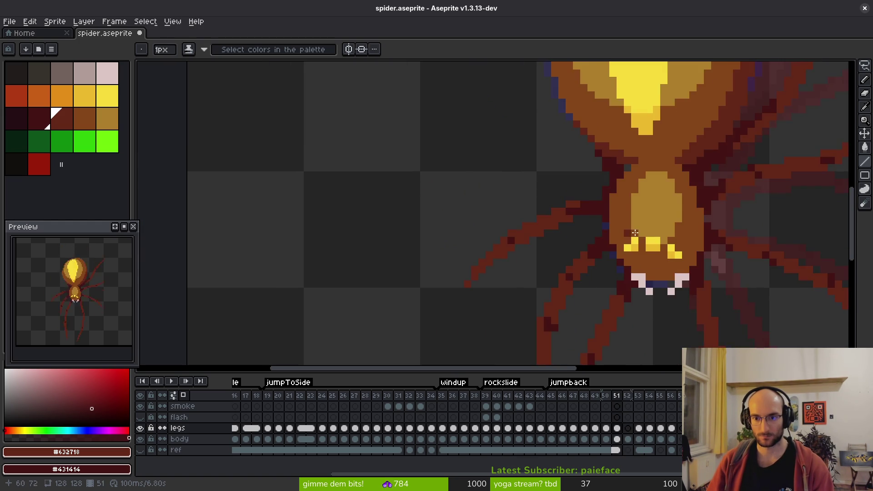
pyautogui.press('Left')
pyautogui.press('Right')
pyautogui.scroll(-4, 649, 248)
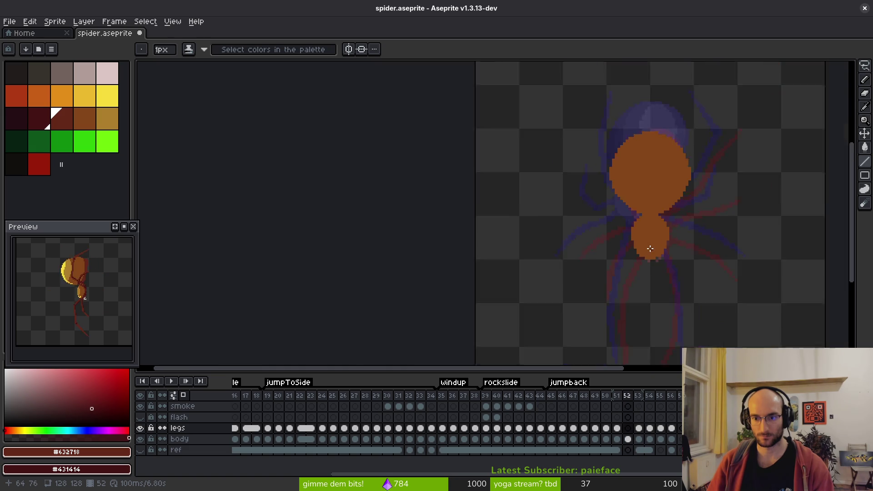
pyautogui.press('Left')
pyautogui.scroll(6, 637, 223)
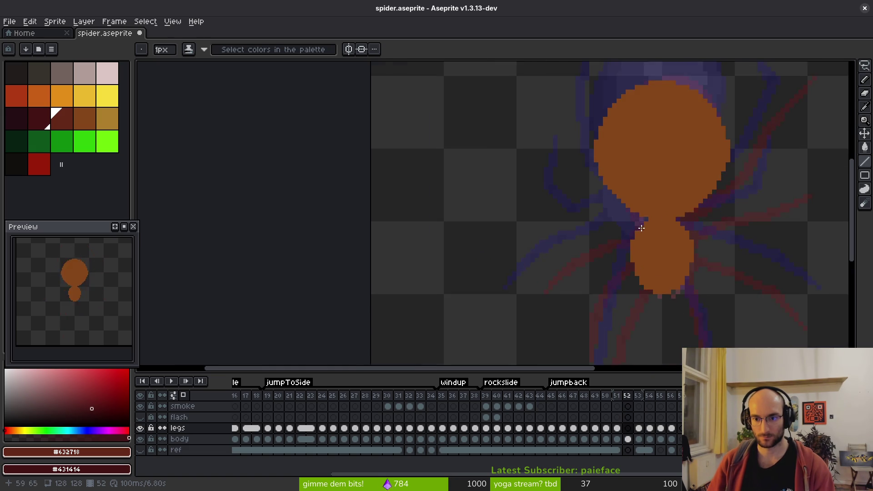
pyautogui.moveTo(695, 239); pyautogui.dragTo(693, 251)
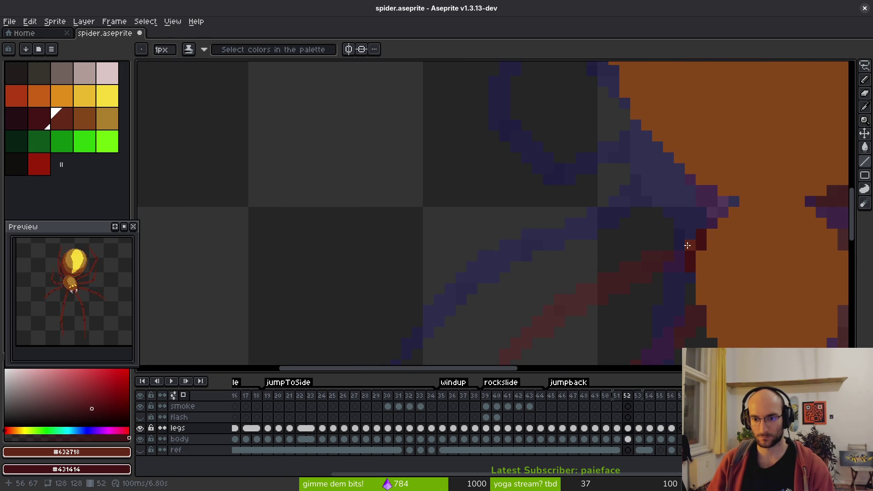
# Step: Flip between frames 51, 52 and 53 to compare the leg poses
pyautogui.scroll(-2, 673, 253)
pyautogui.scroll(-1, 662, 195)
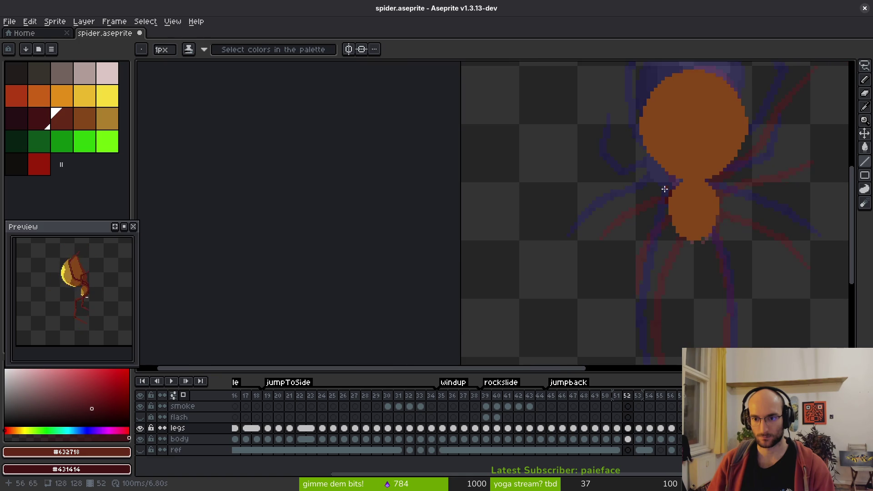
pyautogui.press('Left')
pyautogui.press('Right')
pyautogui.press('Right')
pyautogui.press('Left')
pyautogui.press('Right')
pyautogui.press('Left')
pyautogui.press('Right')
pyautogui.press('Left')
pyautogui.scroll(4, 662, 202)
pyautogui.press('Right')
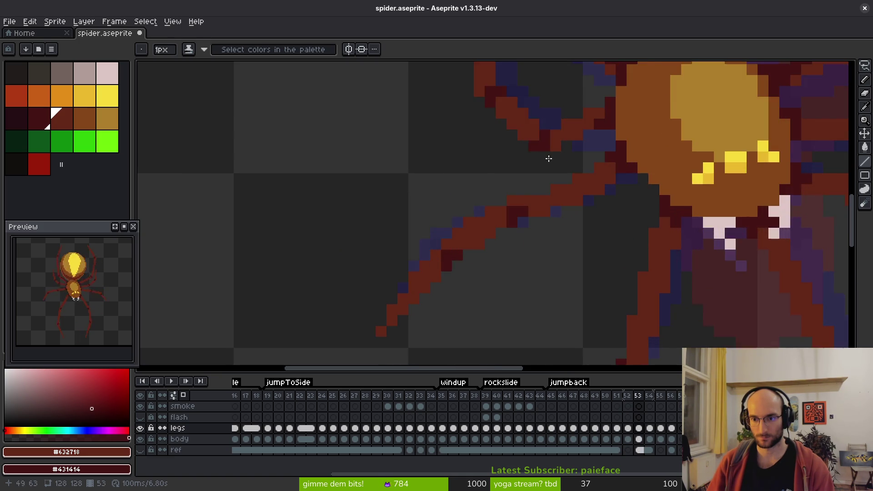
pyautogui.press('Left')
pyautogui.scroll(1, 598, 168)
pyautogui.scroll(-4, 643, 189)
pyautogui.scroll(4, 642, 208)
# Step: Draw dark-red Line strokes for the upper-left leg reaching up-left from the body
pyautogui.moveTo(642, 219)
pyautogui.mouseDown()
pyautogui.moveTo(572, 192)
pyautogui.moveTo(629, 194)
pyautogui.moveTo(604, 177)
pyautogui.mouseUp()
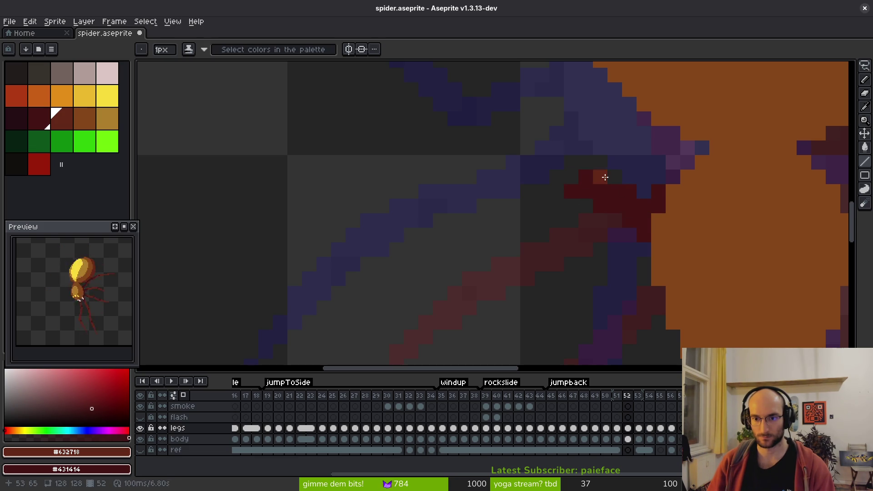
pyautogui.scroll(1, 538, 130)
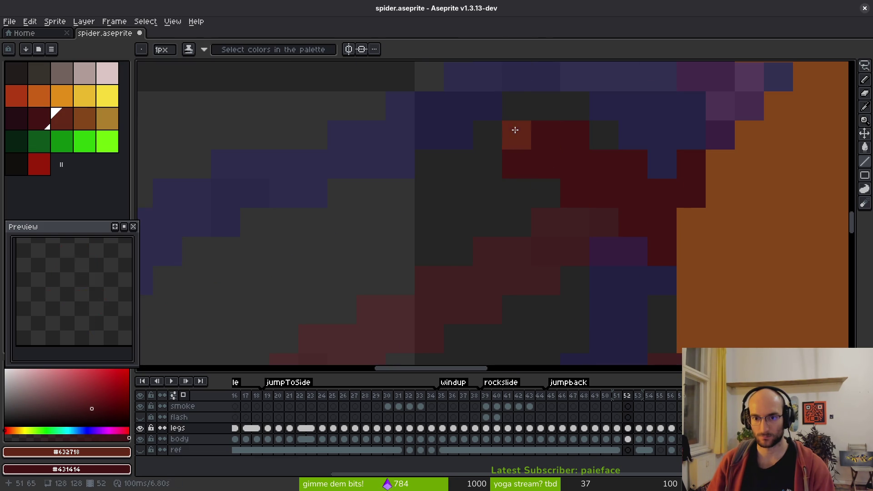
pyautogui.scroll(-3, 583, 197)
pyautogui.scroll(1, 611, 231)
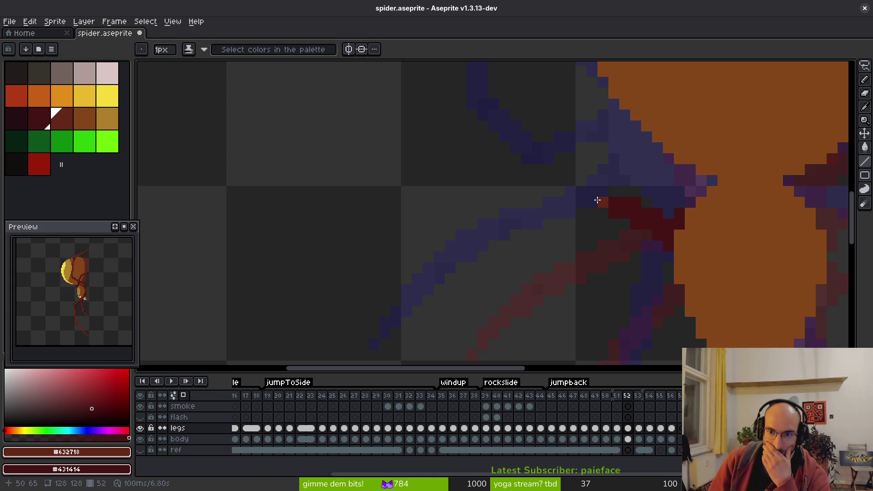
pyautogui.moveTo(598, 201)
pyautogui.mouseDown()
pyautogui.moveTo(526, 175)
pyautogui.moveTo(539, 174)
pyautogui.moveTo(548, 158)
pyautogui.mouseUp()
pyautogui.moveTo(617, 191)
pyautogui.mouseDown()
pyautogui.moveTo(557, 153)
pyautogui.moveTo(593, 179)
pyautogui.moveTo(590, 193)
pyautogui.mouseUp()
# Step: Undo the misplaced stroke and redraw the upper-left leg, extending it further up-left
pyautogui.hotkey('ctrl', 'z')
pyautogui.hotkey('ctrl', 'z')
pyautogui.hotkey('ctrl', 'z')
pyautogui.scroll(-2, 621, 184)
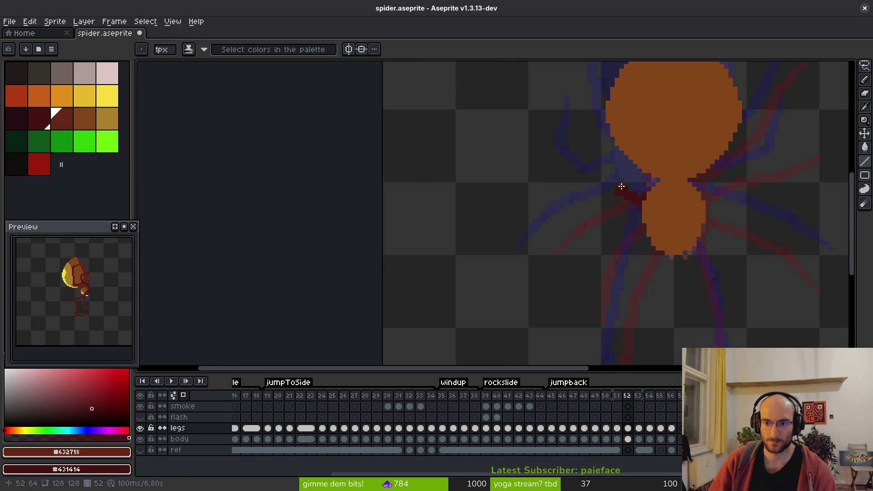
pyautogui.scroll(3, 624, 186)
pyautogui.moveTo(618, 210)
pyautogui.mouseDown()
pyautogui.moveTo(547, 189)
pyautogui.moveTo(531, 172)
pyautogui.moveTo(623, 197)
pyautogui.moveTo(547, 154)
pyautogui.moveTo(537, 159)
pyautogui.mouseUp()
pyautogui.scroll(2, 578, 188)
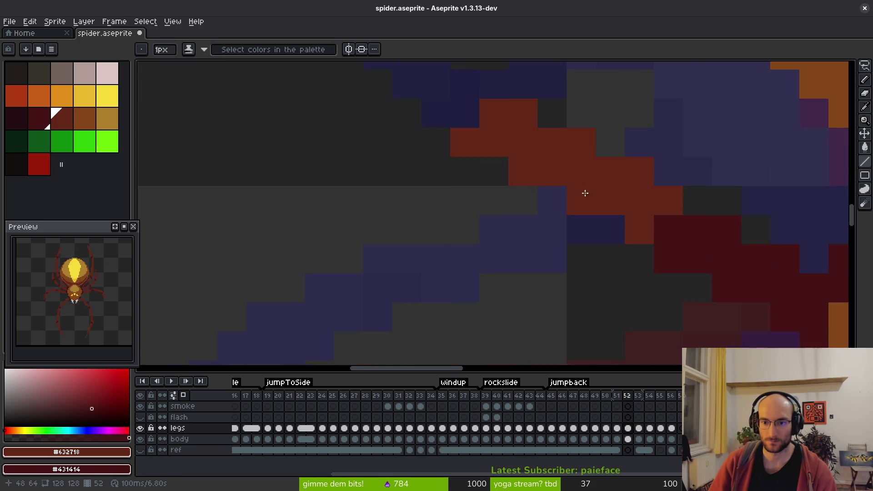
pyautogui.moveTo(536, 268)
pyautogui.mouseDown()
pyautogui.moveTo(447, 125)
pyautogui.moveTo(453, 61)
pyautogui.mouseUp()
pyautogui.scroll(-2, 530, 160)
pyautogui.scroll(2, 523, 167)
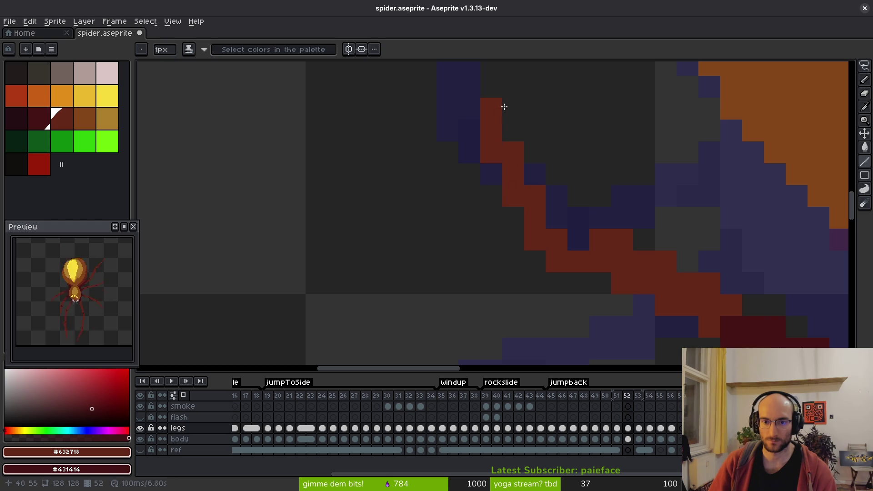
pyautogui.scroll(-4, 645, 266)
pyautogui.scroll(2, 627, 247)
pyautogui.scroll(-2, 646, 268)
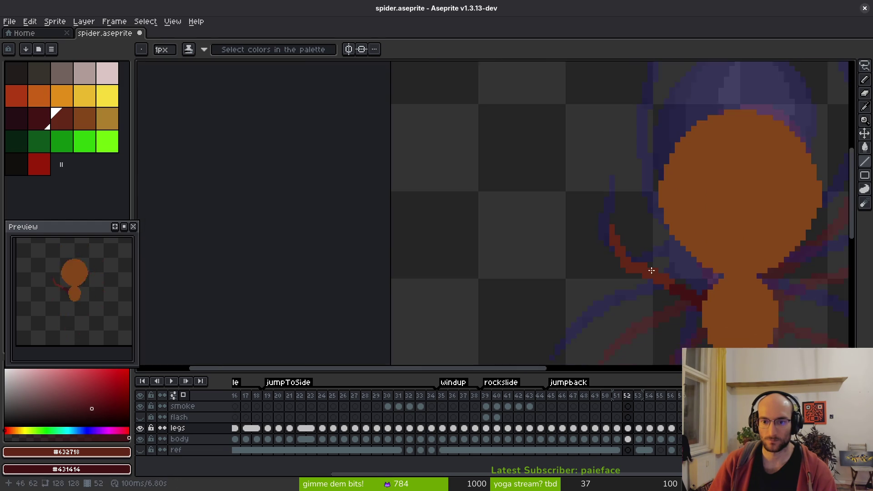
pyautogui.scroll(2, 628, 237)
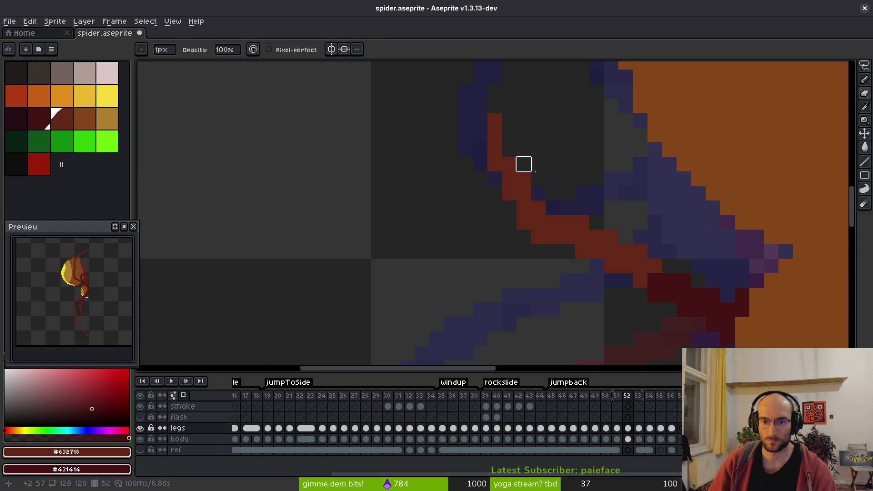
# Step: Undo the upper part of the red leg and redraw its line upward
pyautogui.scroll(-2, 620, 200)
pyautogui.scroll(2, 599, 178)
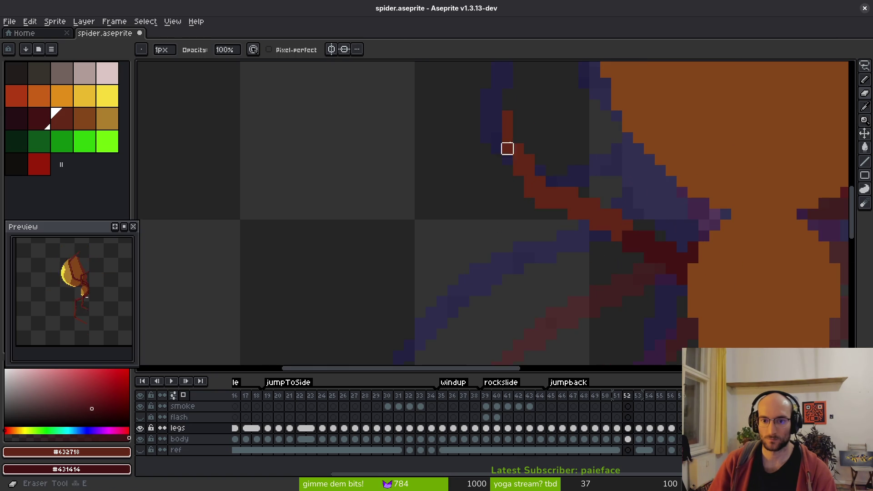
pyautogui.hotkey('ctrl', 'z')
pyautogui.hotkey('ctrl', 'z')
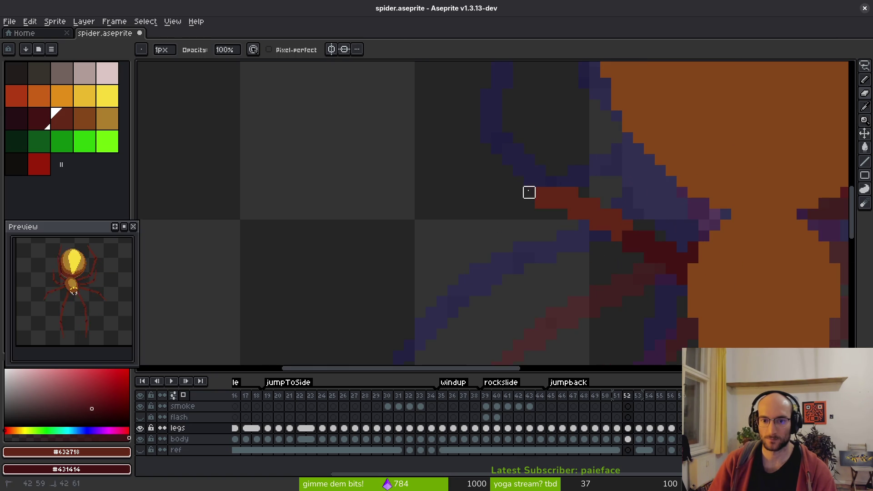
pyautogui.moveTo(530, 182)
pyautogui.mouseDown()
pyautogui.moveTo(475, 121)
pyautogui.moveTo(487, 95)
pyautogui.moveTo(496, 105)
pyautogui.mouseUp()
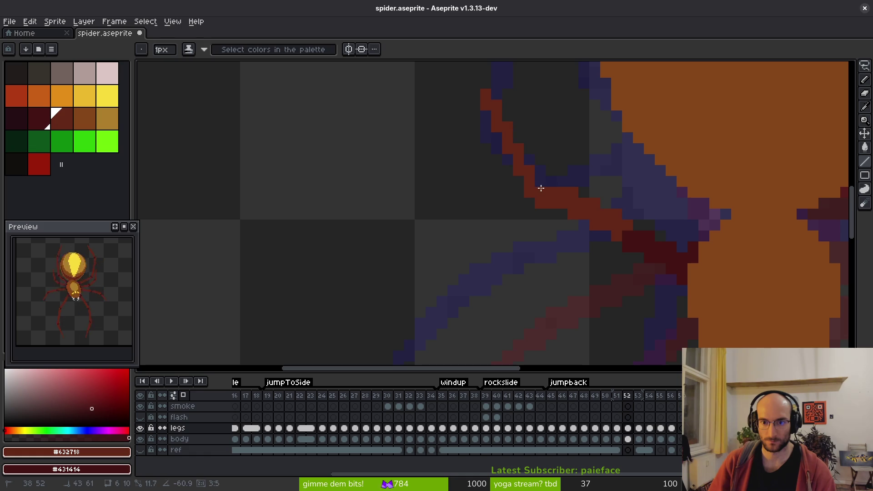
# Step: Flip between frames 51 and 52 to compare the leg positions
pyautogui.scroll(-3, 574, 202)
pyautogui.scroll(-1, 589, 214)
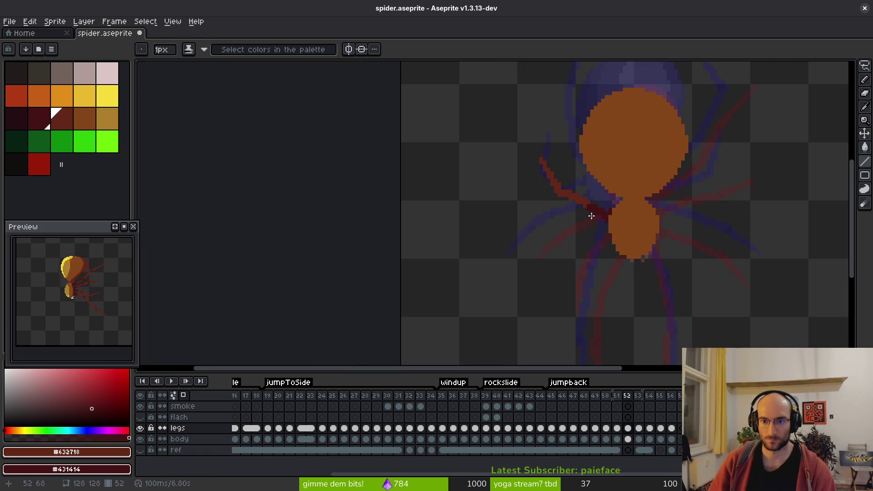
pyautogui.scroll(-4, 601, 222)
pyautogui.press('Left')
pyautogui.scroll(5, 633, 279)
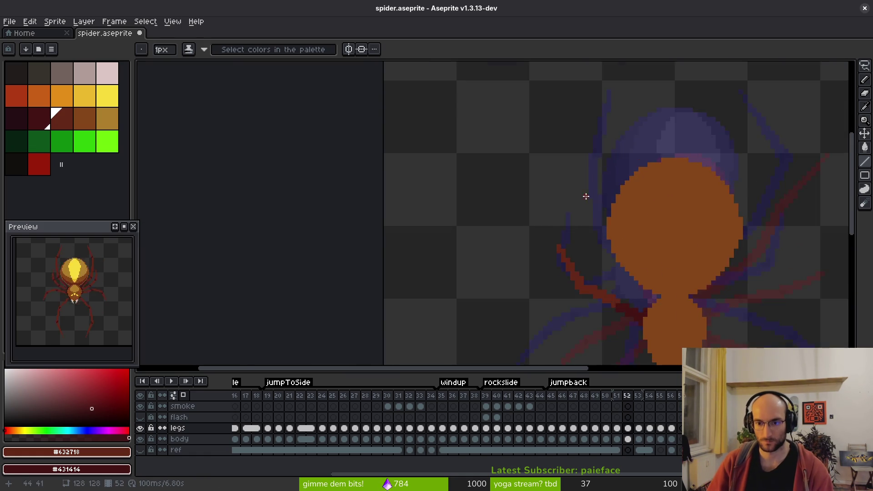
pyautogui.scroll(-1, 636, 304)
pyautogui.press('Right')
pyautogui.scroll(-1, 610, 207)
pyautogui.press('Left')
pyautogui.press('Right')
pyautogui.scroll(1, 589, 184)
pyautogui.scroll(2, 598, 218)
# Step: Erase the upper part of the red leg with a 3px eraser
pyautogui.press('b')
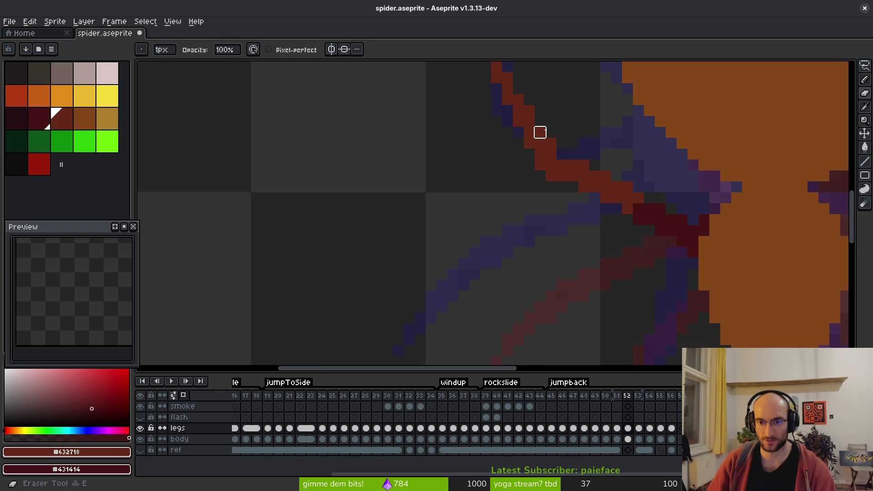
pyautogui.scroll(-2, 573, 161)
pyautogui.press('+')
pyautogui.press('+')
pyautogui.moveTo(559, 159)
pyautogui.mouseDown()
pyautogui.moveTo(546, 152)
pyautogui.moveTo(561, 136)
pyautogui.moveTo(551, 144)
pyautogui.mouseUp()
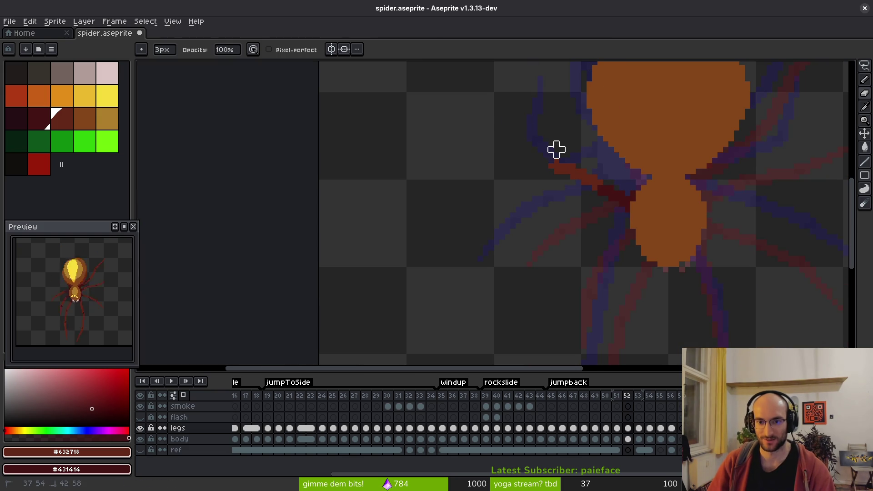
# Step: Draw a new red leg line reaching left from the body
pyautogui.press('b')
pyautogui.scroll(2, 616, 162)
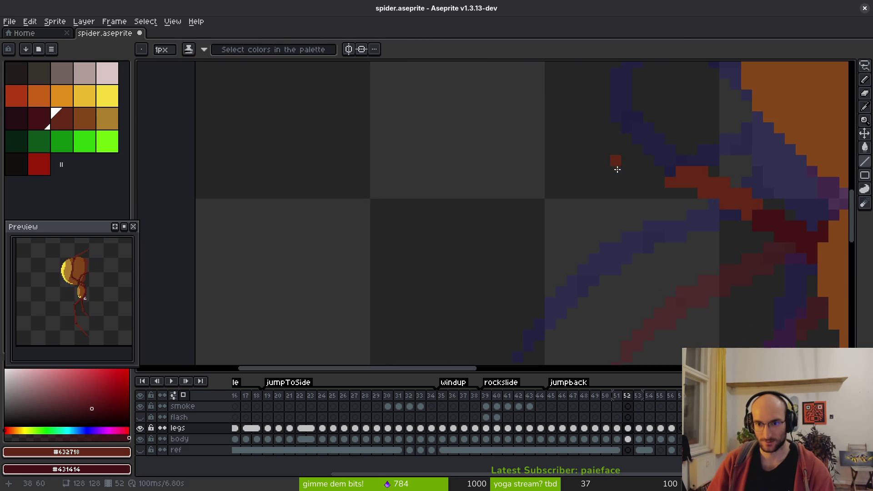
pyautogui.moveTo(677, 163)
pyautogui.mouseDown()
pyautogui.moveTo(561, 227)
pyautogui.moveTo(540, 204)
pyautogui.moveTo(526, 203)
pyautogui.moveTo(688, 185)
pyautogui.mouseUp()
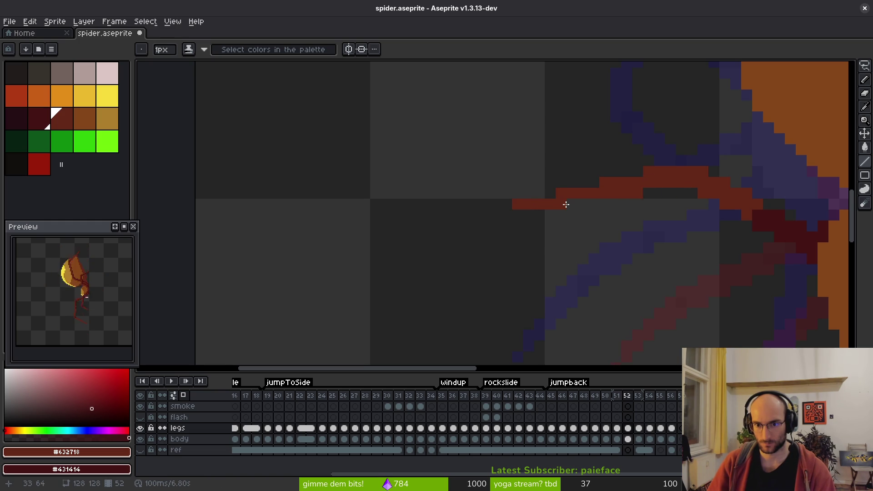
pyautogui.scroll(-2, 636, 221)
# Step: Lasso-select the leg tip, move it up and left, and commit the moved pixels
pyautogui.press('b')
pyautogui.scroll(3, 604, 214)
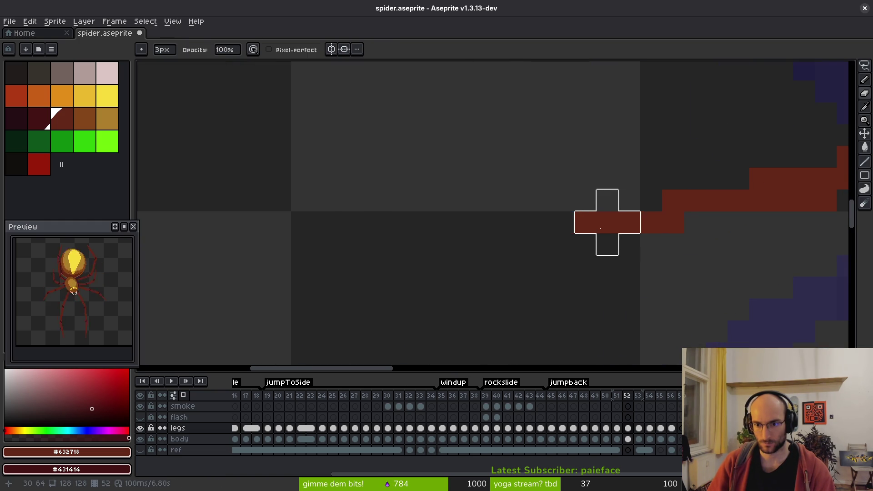
pyautogui.press('q')
pyautogui.moveTo(668, 175)
pyautogui.mouseDown()
pyautogui.moveTo(652, 253)
pyautogui.moveTo(666, 172)
pyautogui.mouseUp()
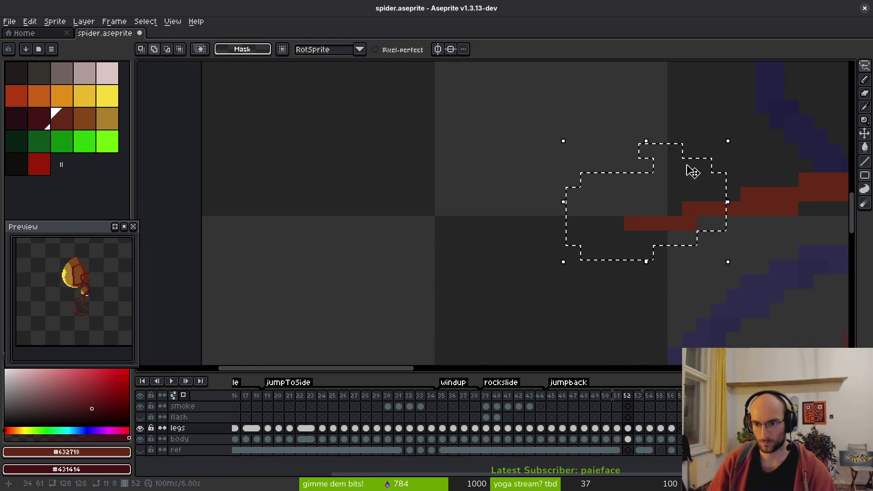
pyautogui.moveTo(673, 222); pyautogui.dragTo(541, 193)
pyautogui.moveTo(572, 119)
pyautogui.mouseDown()
pyautogui.moveTo(500, 142)
pyautogui.moveTo(584, 111)
pyautogui.mouseUp()
pyautogui.scroll(-3, 625, 193)
pyautogui.hotkey('ctrl', 'd')
# Step: Touch up leg pixels with the 1px Pencil and Eraser, then lasso-select the leg segment
pyautogui.scroll(2, 609, 181)
pyautogui.press('b')
pyautogui.scroll(-3, 532, 191)
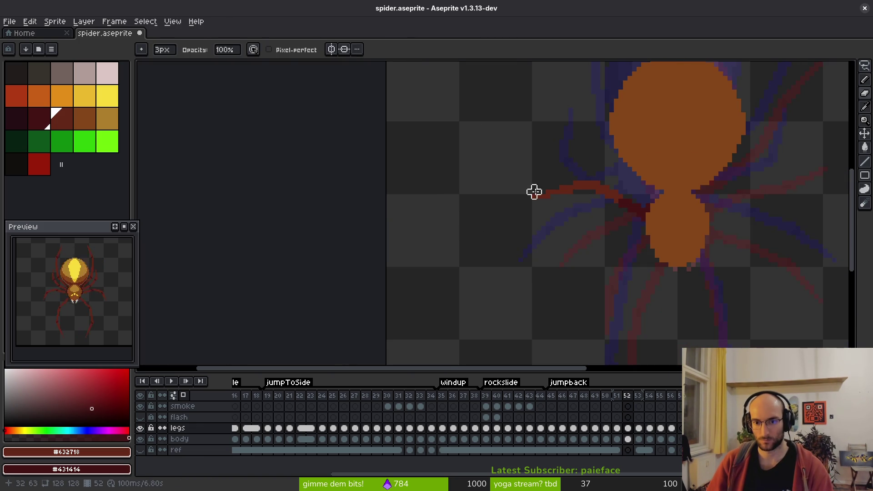
pyautogui.press('b')
pyautogui.scroll(2, 526, 201)
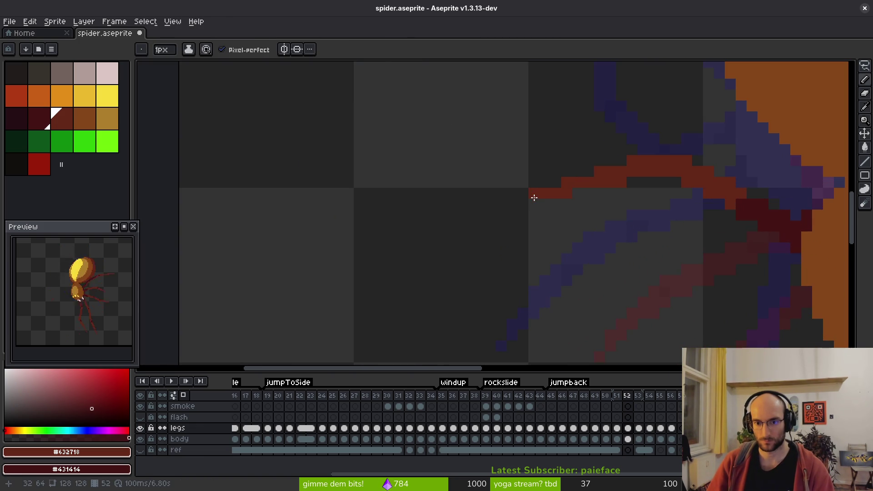
pyautogui.press('e')
pyautogui.scroll(-3, 523, 189)
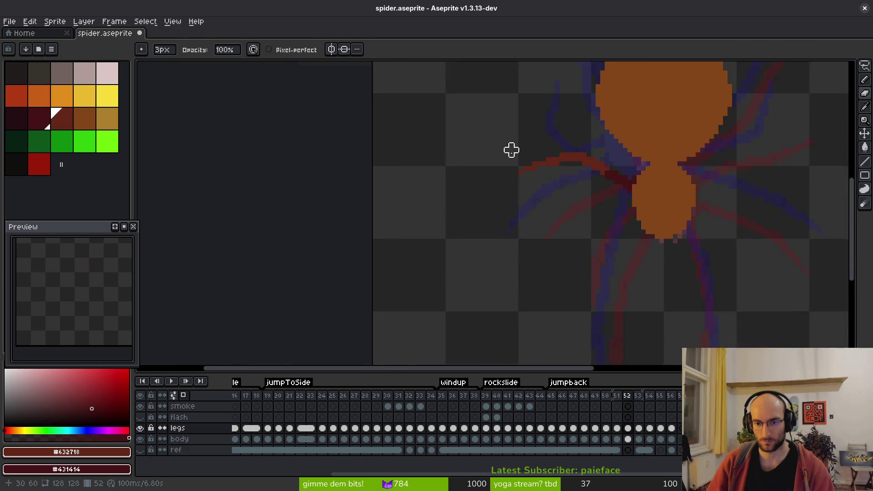
pyautogui.press('b')
pyautogui.scroll(3, 559, 173)
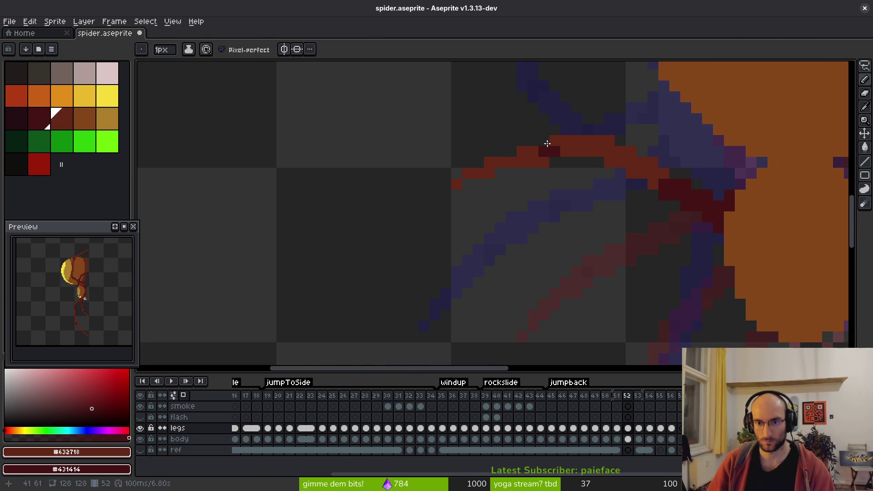
pyautogui.hotkey('ctrl', 'z')
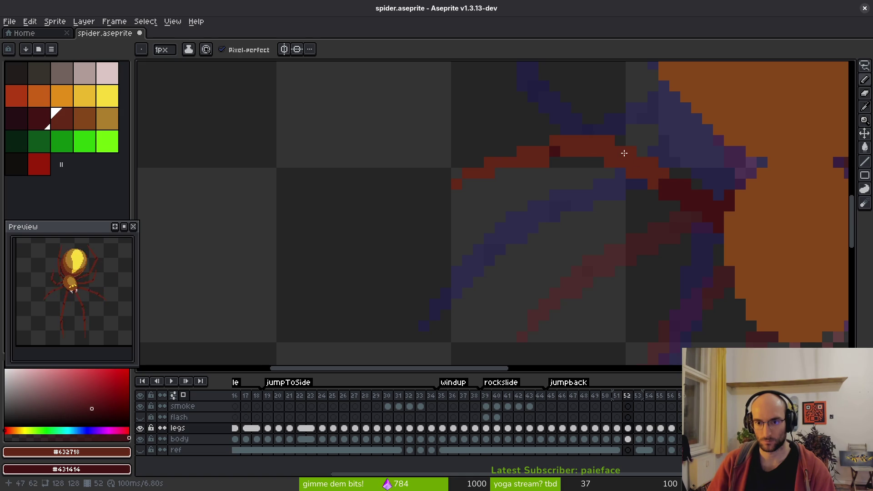
pyautogui.scroll(-2, 624, 153)
pyautogui.scroll(2, 590, 158)
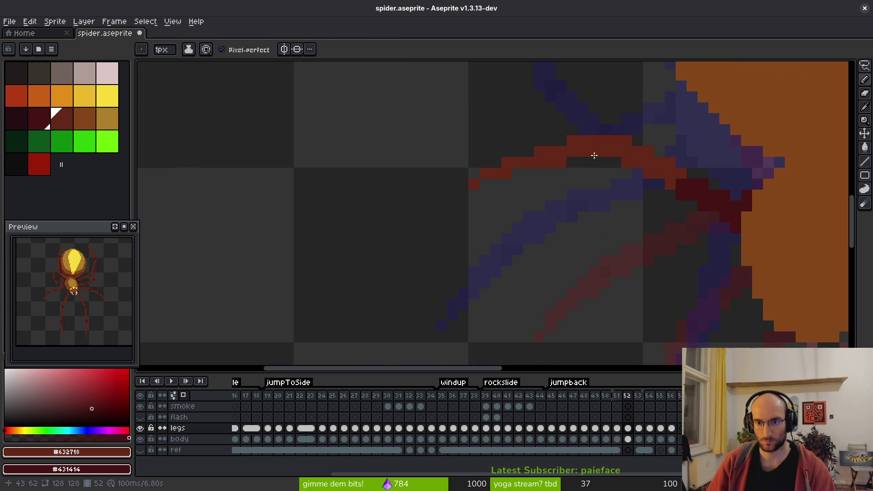
pyautogui.press('q')
pyautogui.moveTo(565, 103)
pyautogui.mouseDown()
pyautogui.moveTo(571, 203)
pyautogui.moveTo(599, 136)
pyautogui.mouseUp()
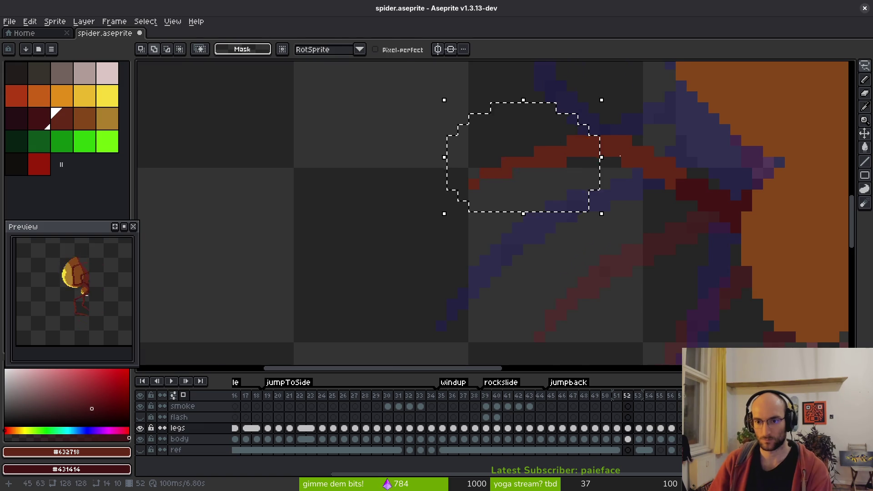
# Step: Nudge the selected leg pixels one pixel left, commit them and deselect
pyautogui.scroll(-1, 617, 157)
pyautogui.press('Left')
pyautogui.press('Left')
pyautogui.press('Left')
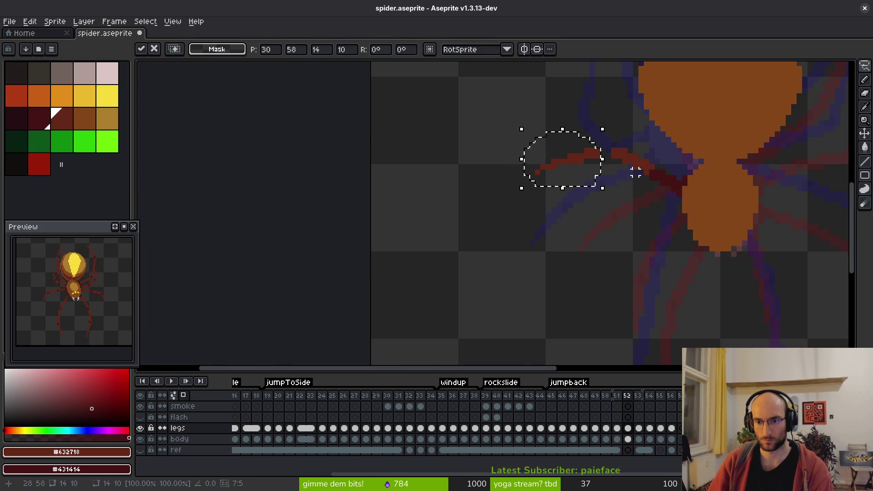
pyautogui.scroll(4, 635, 172)
pyautogui.press('b')
pyautogui.hotkey('ctrl', 'd')
# Step: Paint darker maroon pixels at the upper leg's bends and clean a stray pixel
pyautogui.rightClick(546, 199)
pyautogui.click(579, 223)
pyautogui.rightClick(697, 200)
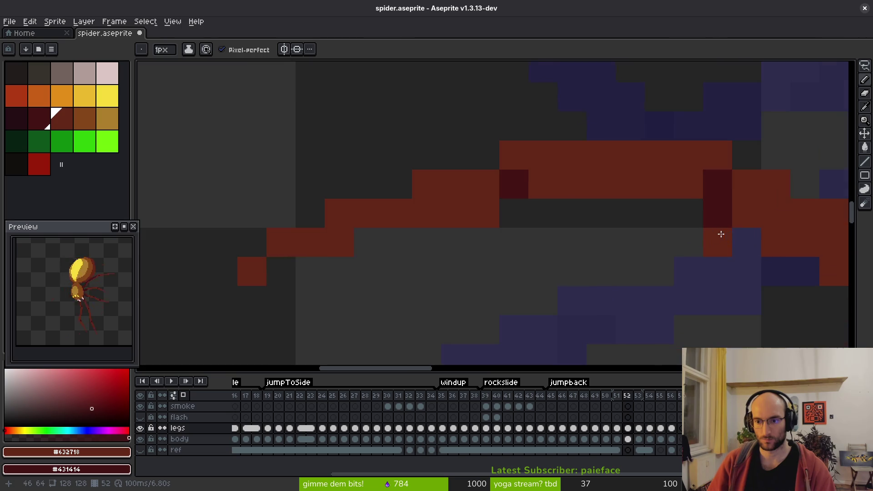
pyautogui.scroll(-3, 746, 218)
pyautogui.scroll(3, 618, 150)
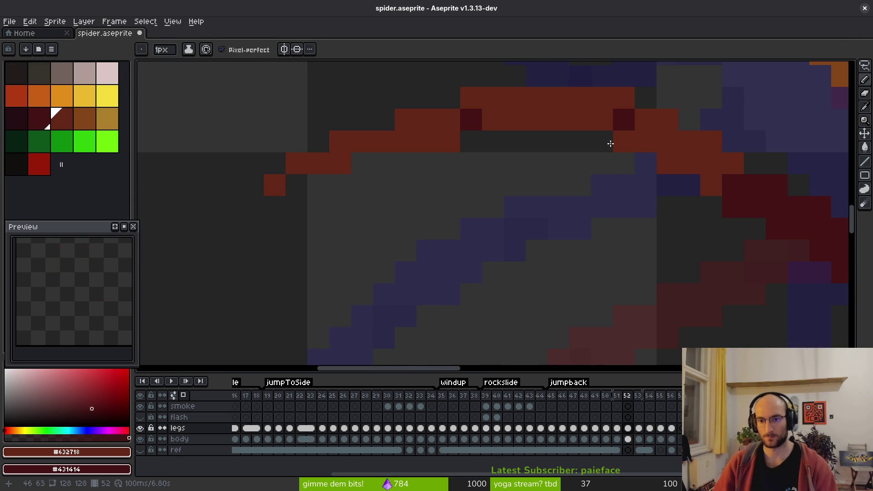
pyautogui.scroll(-3, 646, 219)
pyautogui.scroll(3, 648, 223)
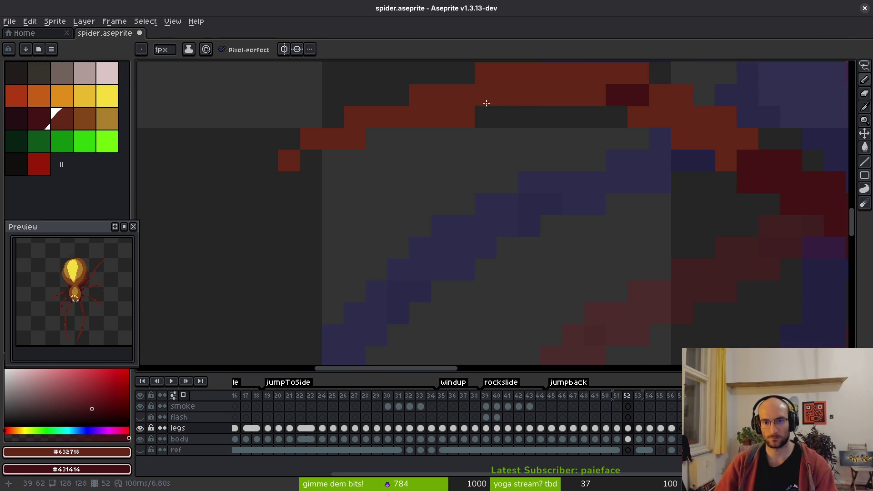
pyautogui.scroll(1, 523, 127)
# Step: Pan down along the legs to inspect them, toggling briefly between eraser and pencil
pyautogui.moveTo(523, 231); pyautogui.dragTo(542, 372)
pyautogui.scroll(-1, 536, 210)
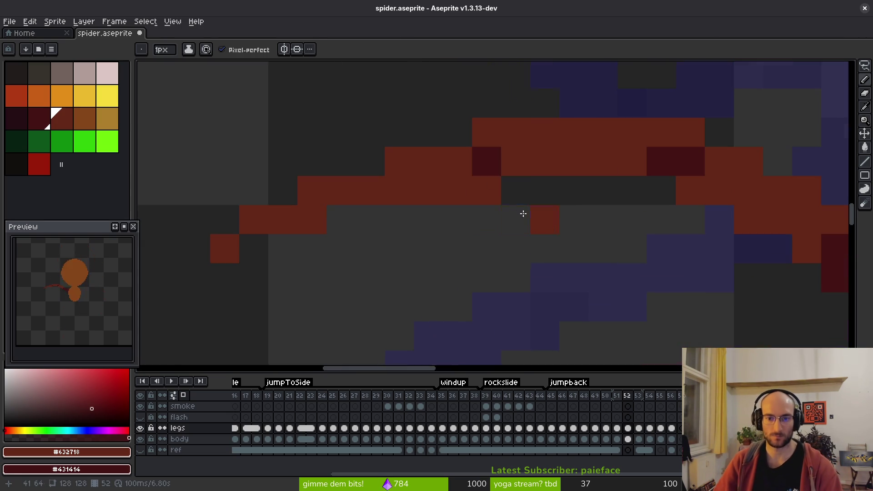
pyautogui.scroll(-2, 523, 205)
pyautogui.scroll(1, 535, 168)
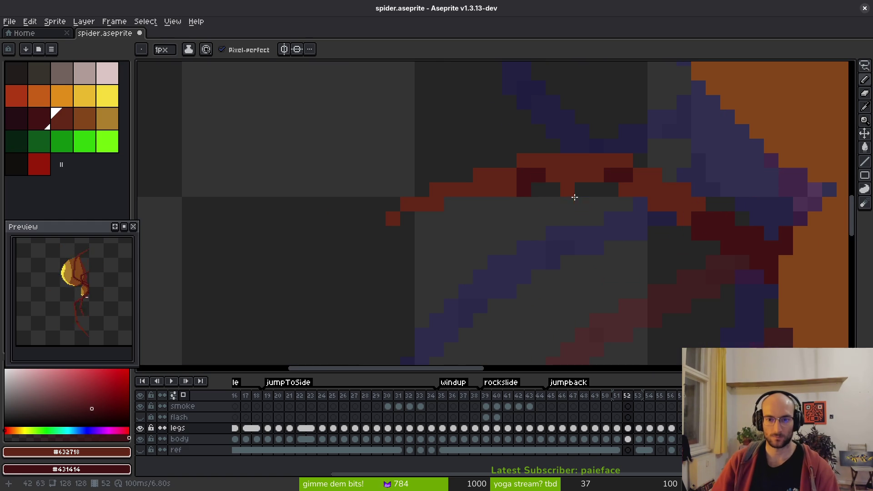
pyautogui.scroll(-2, 572, 191)
pyautogui.scroll(3, 564, 206)
pyautogui.press('e')
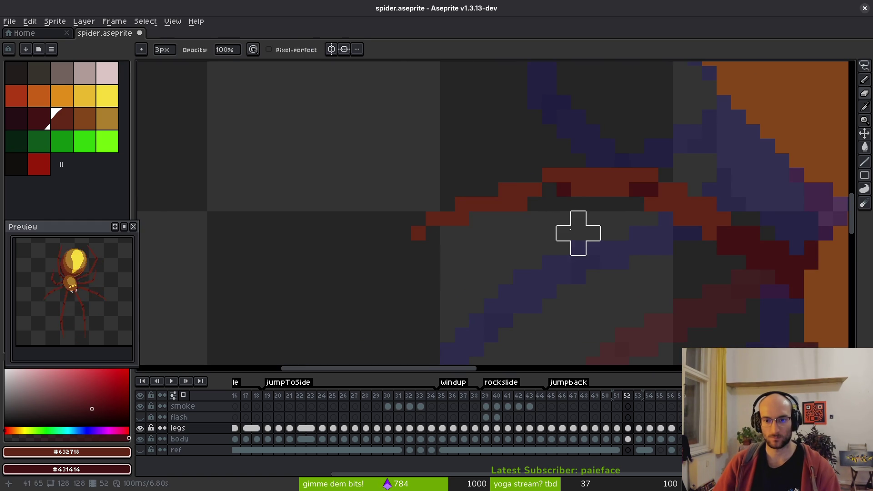
pyautogui.press('b')
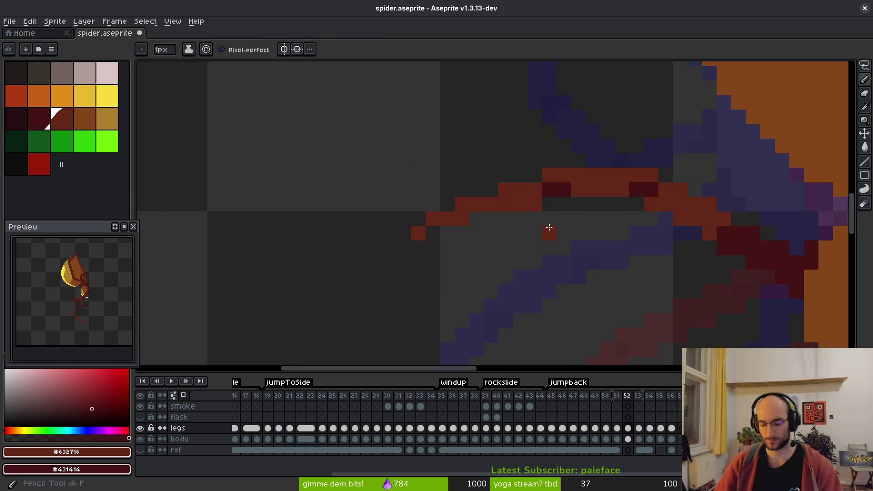
pyautogui.scroll(-3, 554, 218)
pyautogui.scroll(2, 620, 215)
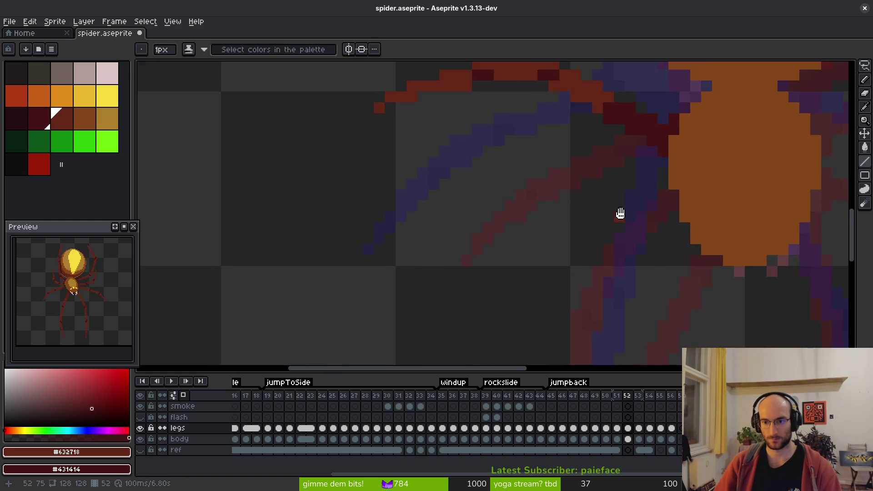
# Step: Draw a new dark-red stroke for the spider's lower right leg
pyautogui.scroll(-3, 651, 209)
pyautogui.scroll(3, 645, 204)
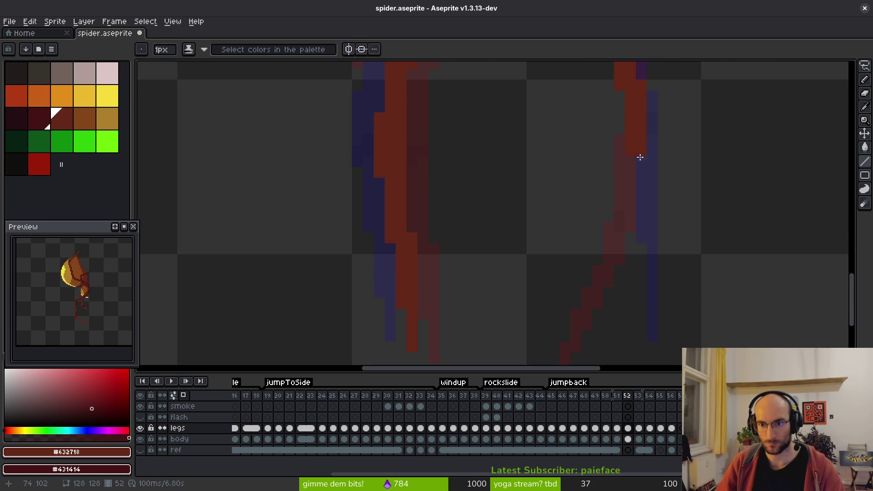
pyautogui.scroll(-2, 653, 179)
pyautogui.scroll(1, 648, 184)
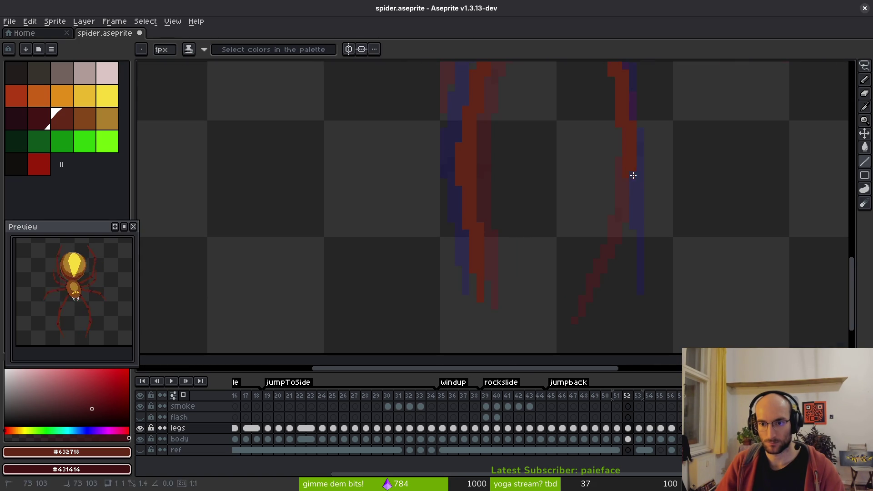
pyautogui.moveTo(626, 239); pyautogui.dragTo(610, 321)
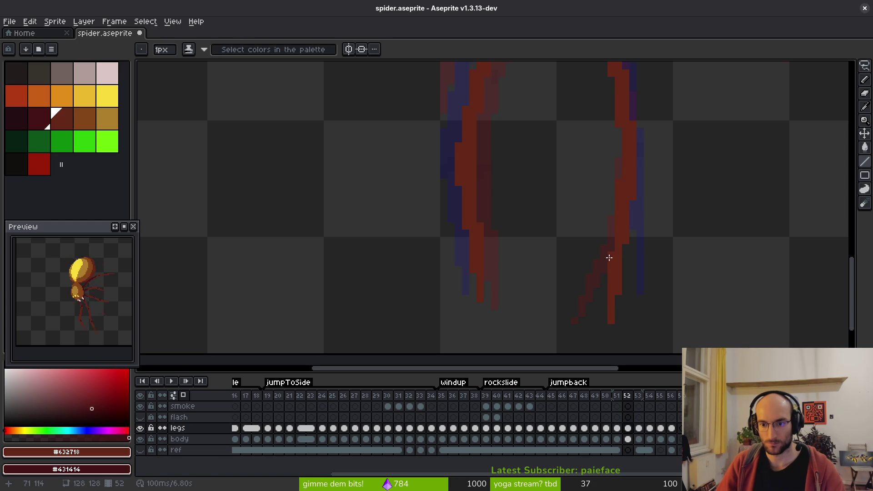
# Step: Add and reshape darker maroon joint pixels along the right leg's bends
pyautogui.scroll(-3, 618, 259)
pyautogui.scroll(1, 645, 264)
pyautogui.scroll(1, 623, 287)
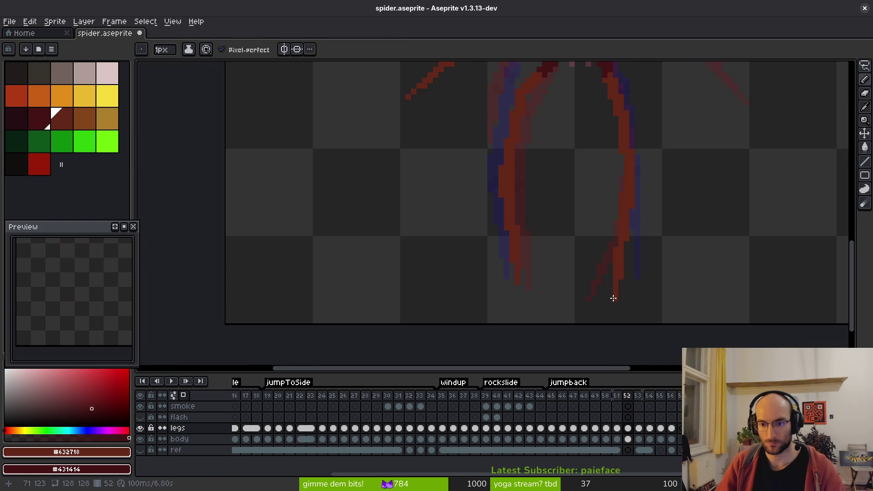
pyautogui.scroll(3, 613, 297)
pyautogui.press('e')
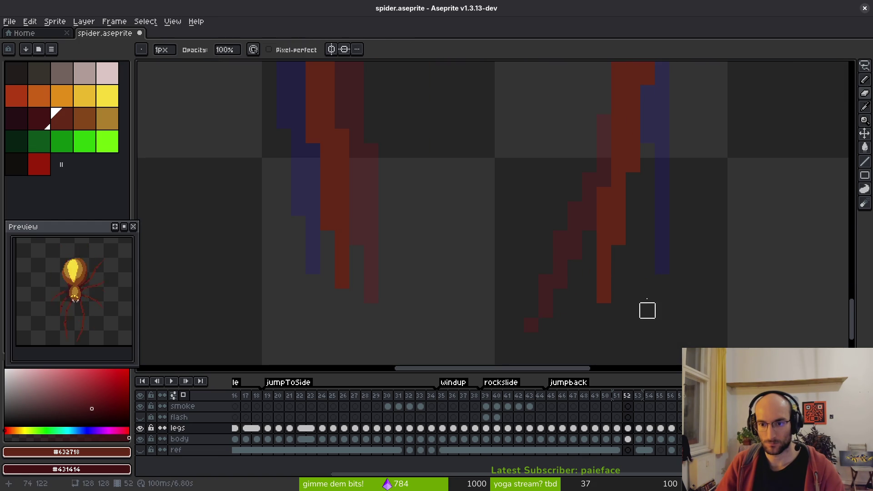
pyautogui.scroll(-1, 663, 209)
pyautogui.scroll(1, 662, 199)
pyautogui.scroll(-2, 642, 197)
pyautogui.press('b')
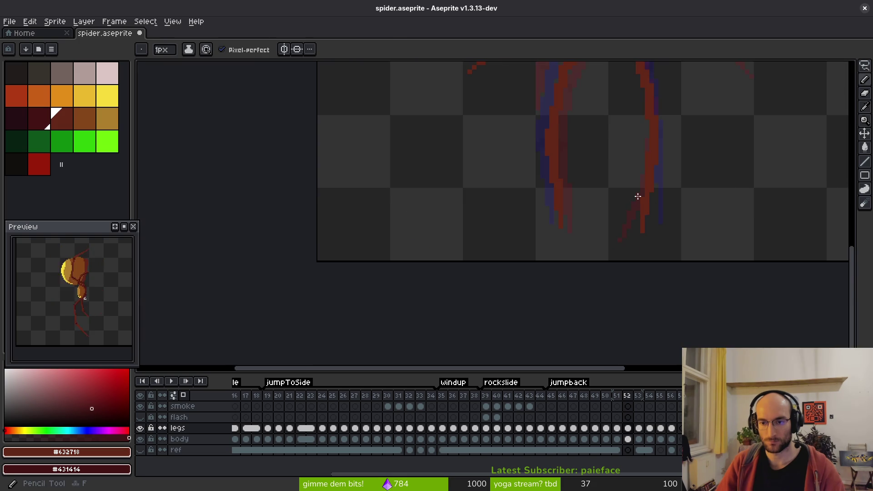
pyautogui.scroll(2, 644, 156)
pyautogui.scroll(-1, 644, 156)
pyautogui.scroll(1, 613, 181)
pyautogui.moveTo(633, 194)
pyautogui.mouseDown()
pyautogui.moveTo(632, 179)
pyautogui.moveTo(618, 207)
pyautogui.mouseUp()
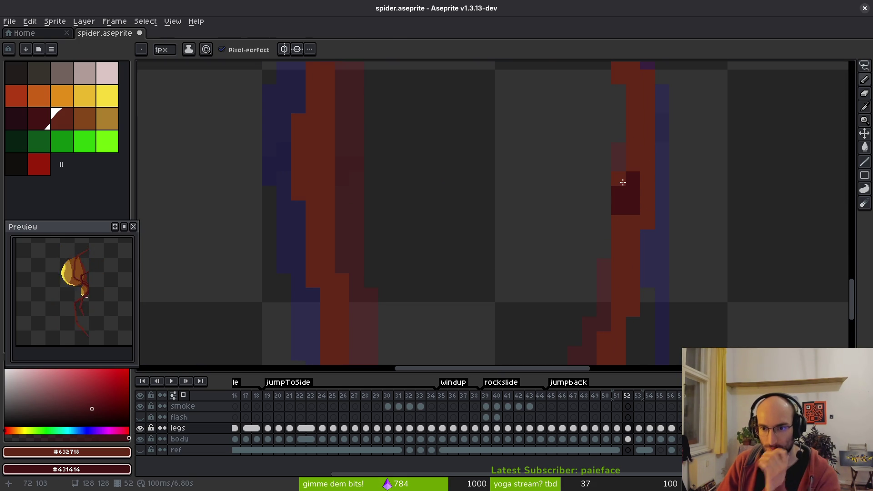
pyautogui.press('e')
pyautogui.click(633, 179)
pyautogui.press('b')
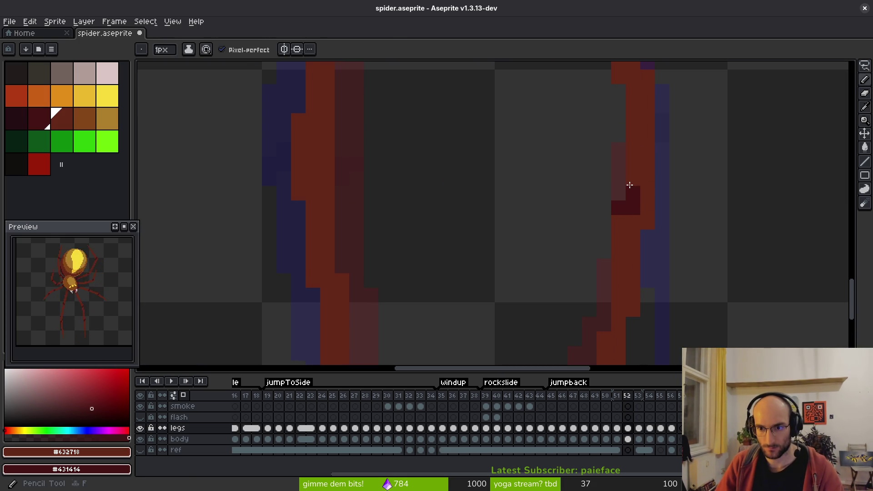
pyautogui.rightClick(633, 219)
pyautogui.click(618, 207)
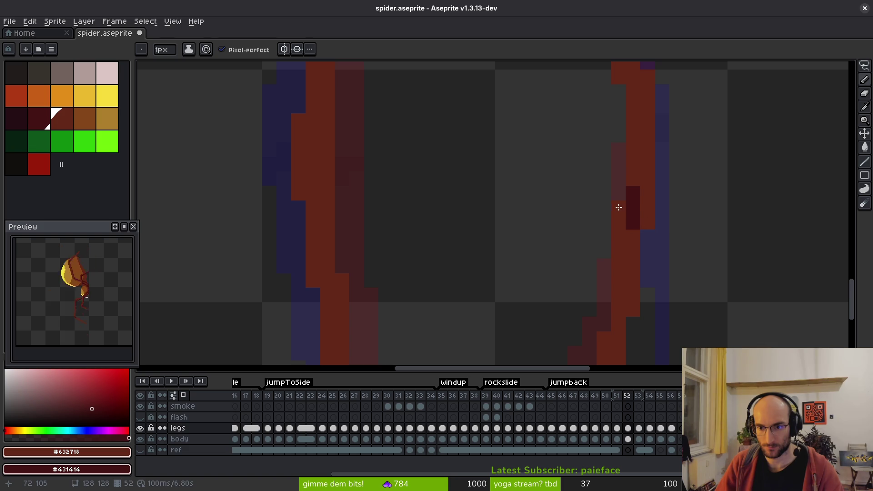
# Step: Lasso-select the lower part of the right leg
pyautogui.scroll(-5, 648, 206)
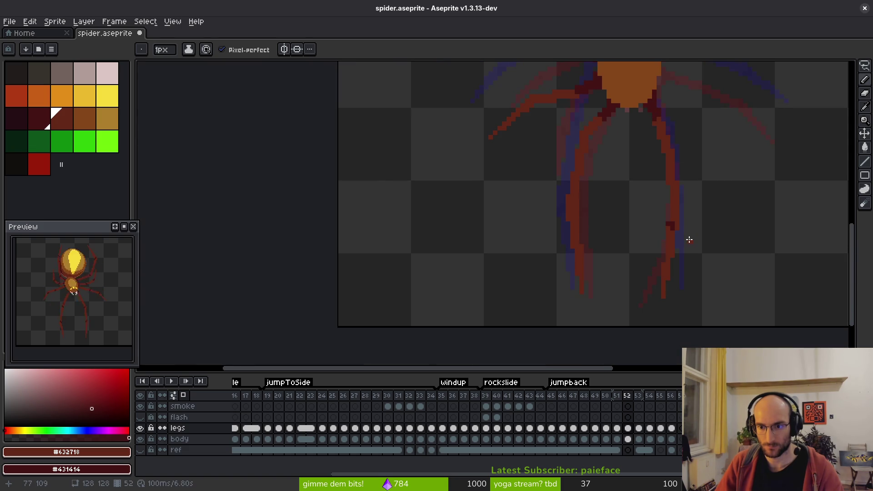
pyautogui.scroll(3, 678, 214)
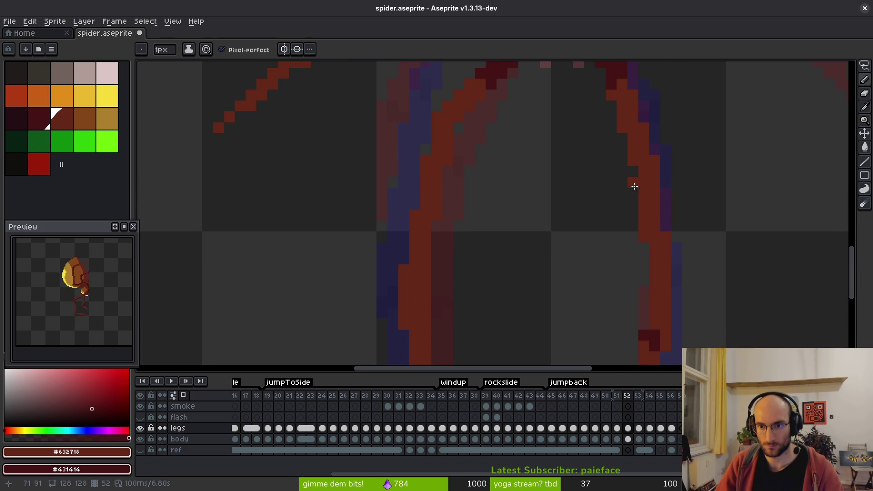
pyautogui.scroll(-3, 696, 190)
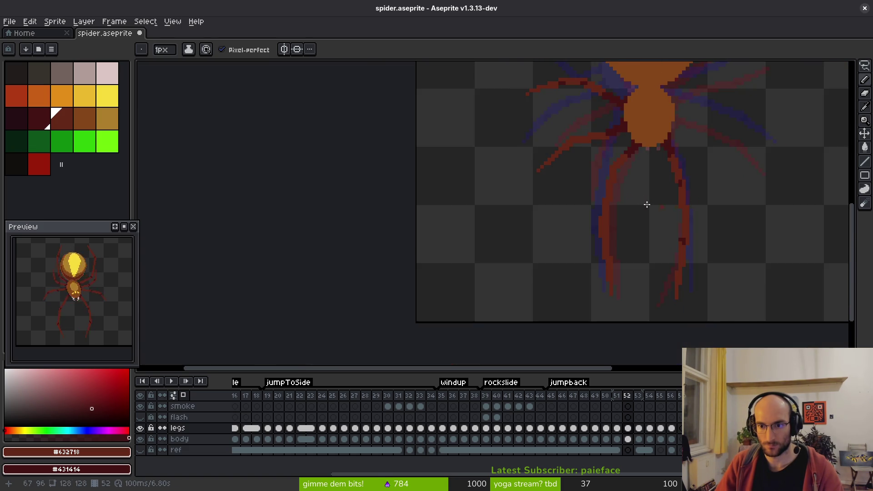
pyautogui.scroll(3, 647, 151)
pyautogui.scroll(-3, 620, 150)
pyautogui.scroll(3, 620, 127)
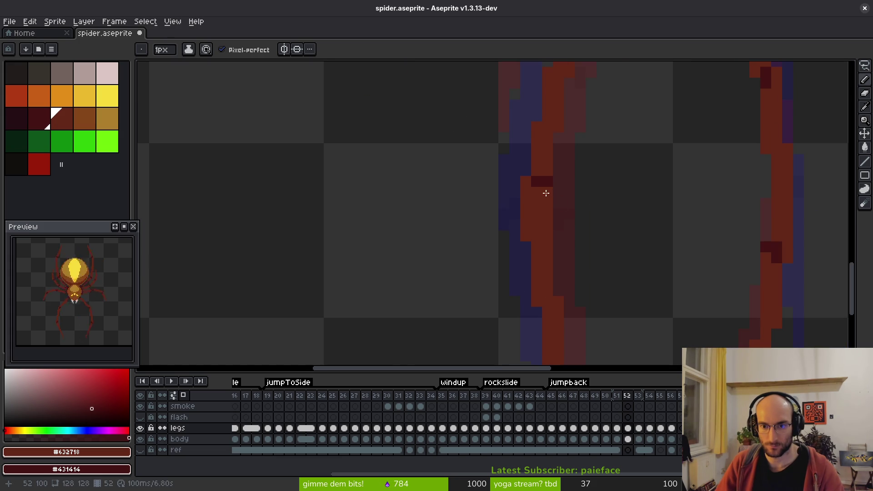
pyautogui.scroll(-3, 594, 199)
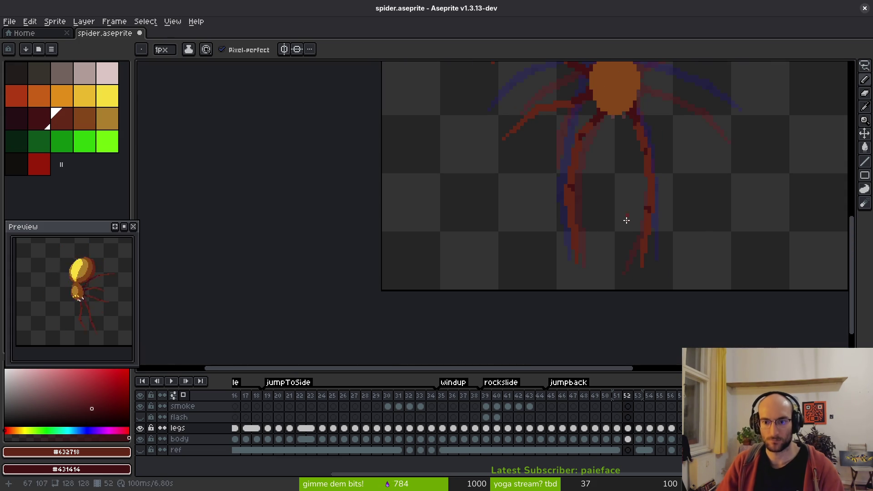
pyautogui.scroll(3, 619, 224)
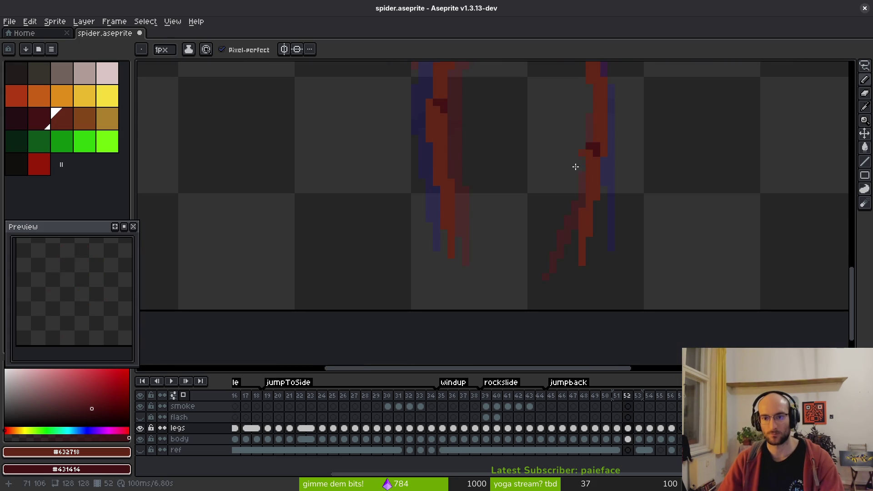
pyautogui.scroll(2, 570, 190)
pyautogui.press('q')
pyautogui.moveTo(596, 202)
pyautogui.mouseDown()
pyautogui.moveTo(562, 204)
pyautogui.moveTo(594, 204)
pyautogui.mouseUp()
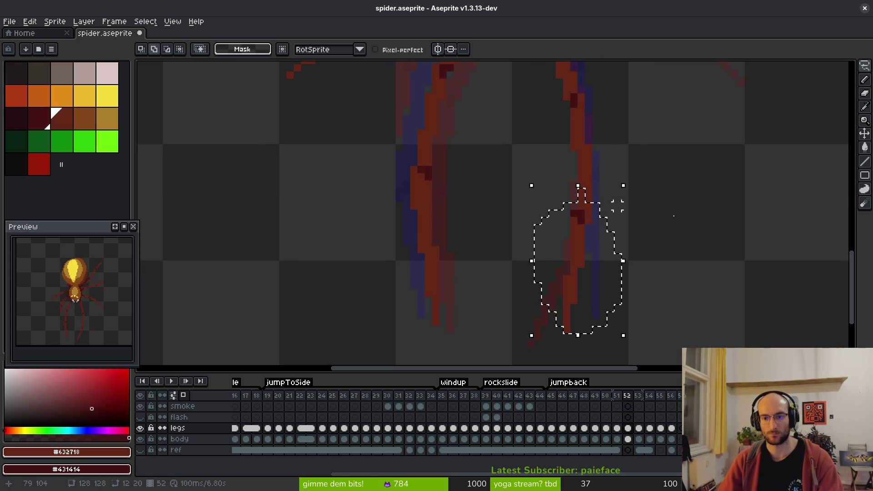
# Step: Nudge the selected leg pixels up one pixel and deselect them
pyautogui.press('Up')
pyautogui.press('Up')
pyautogui.hotkey('ctrl', 'd')
pyautogui.scroll(-2, 609, 220)
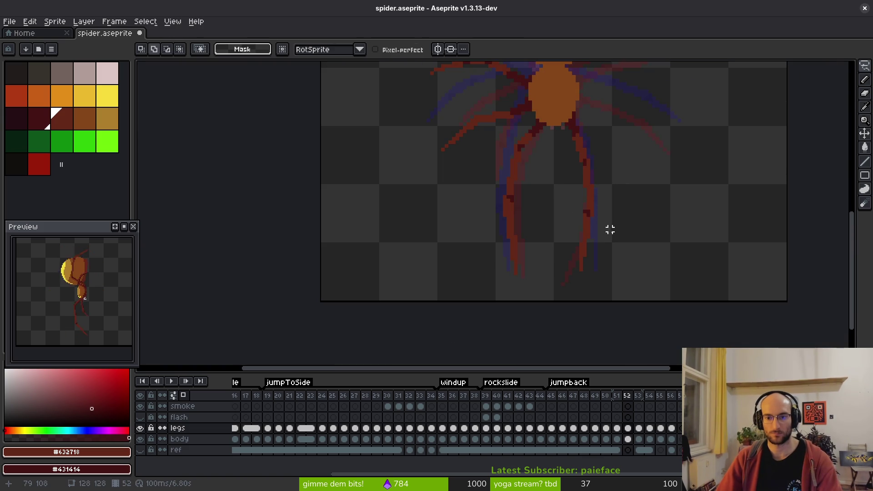
pyautogui.scroll(1, 563, 240)
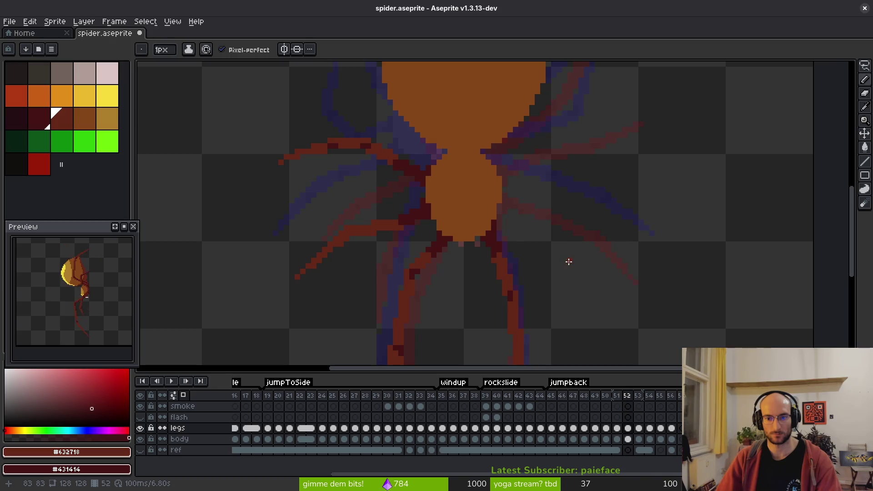
# Step: Compare neighbouring frames, then on frame 52 paint dark red pixels where the leg meets the body
pyautogui.press('b')
pyautogui.press('Right')
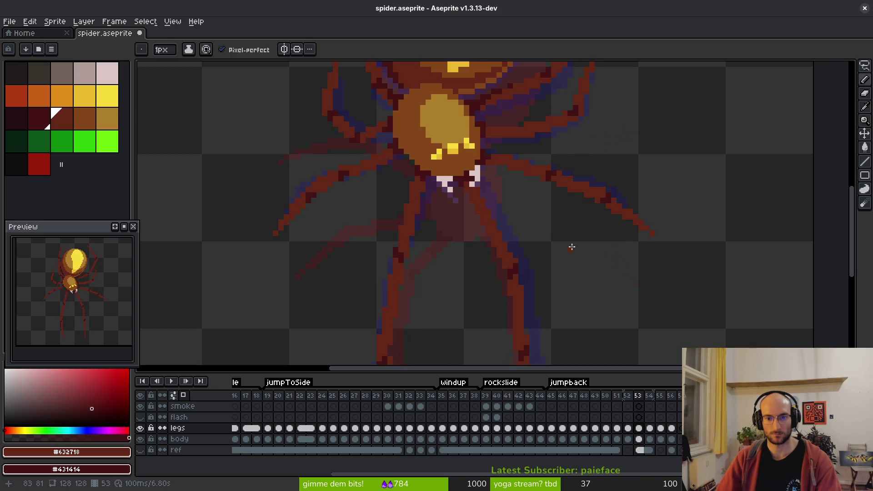
pyautogui.press('Right')
pyautogui.press('Right')
pyautogui.press('Left')
pyautogui.press('Left')
pyautogui.scroll(1, 544, 206)
pyautogui.scroll(1, 543, 205)
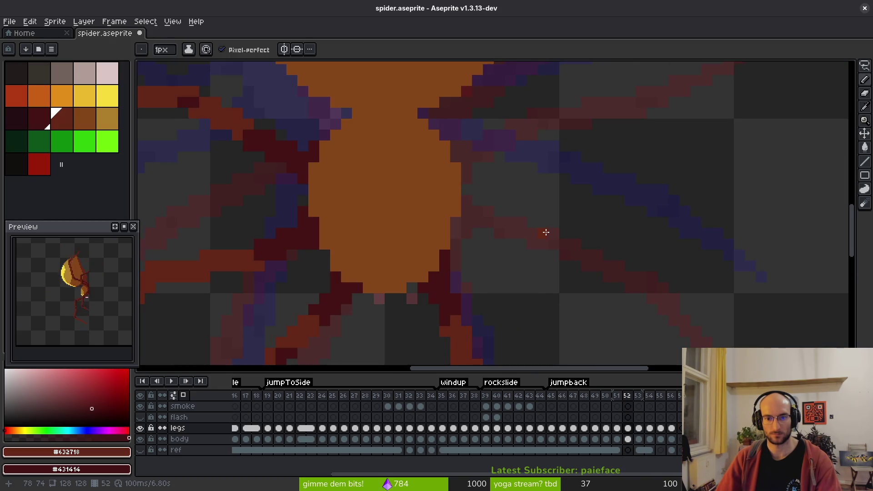
pyautogui.press('Left')
pyautogui.moveTo(453, 212)
pyautogui.mouseDown()
pyautogui.moveTo(441, 230)
pyautogui.moveTo(483, 209)
pyautogui.moveTo(479, 226)
pyautogui.mouseUp()
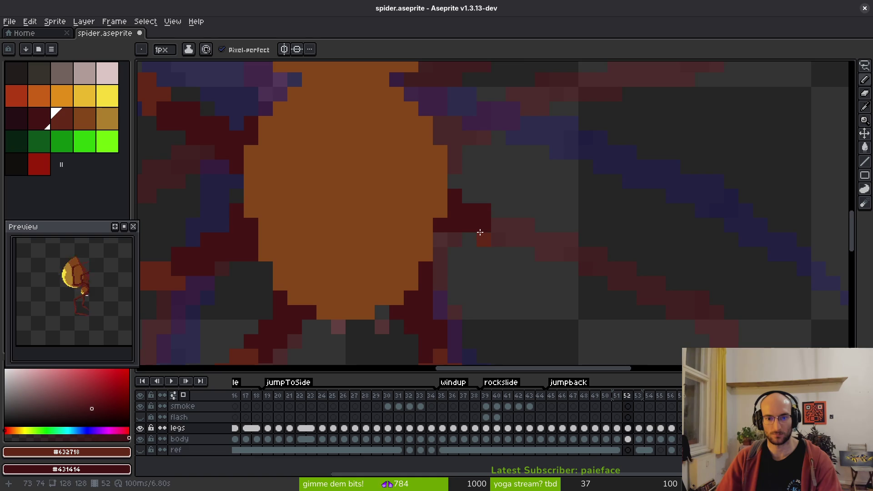
# Step: Select the upper right leg, shift it one pixel left and deselect
pyautogui.moveTo(522, 203)
pyautogui.mouseDown()
pyautogui.moveTo(436, 149)
pyautogui.moveTo(510, 185)
pyautogui.mouseUp()
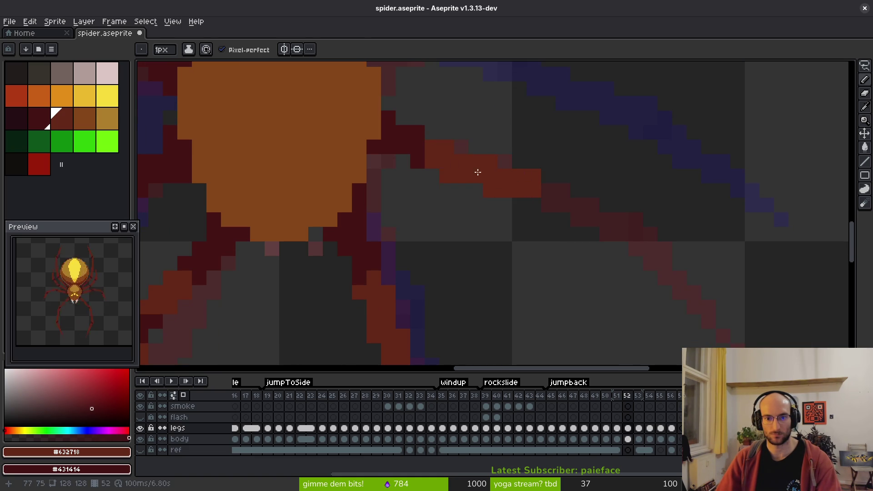
pyautogui.press('q')
pyautogui.moveTo(509, 143)
pyautogui.mouseDown()
pyautogui.moveTo(471, 164)
pyautogui.moveTo(503, 155)
pyautogui.mouseUp()
pyautogui.press('Left')
pyautogui.hotkey('ctrl', 'd')
# Step: Draw diagonal red lines extending the right leg down-right from the body
pyautogui.moveTo(563, 184)
pyautogui.mouseDown()
pyautogui.moveTo(549, 167)
pyautogui.moveTo(535, 179)
pyautogui.mouseUp()
pyautogui.press('b')
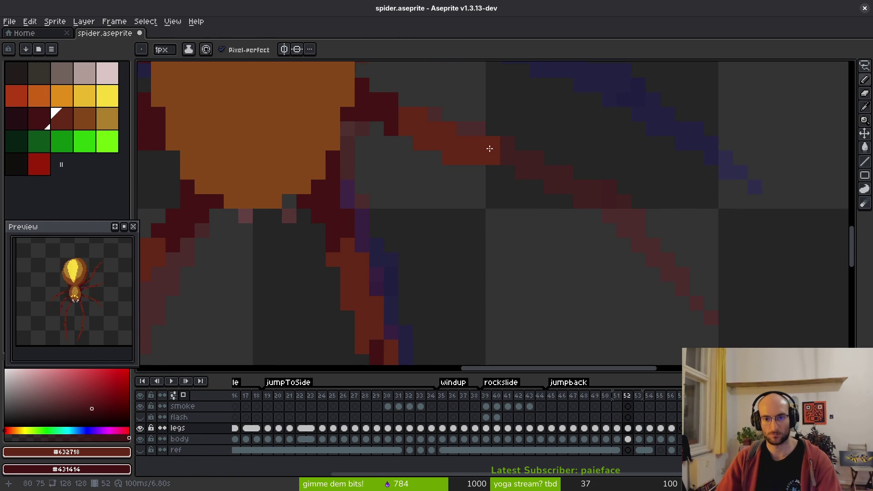
pyautogui.press('e')
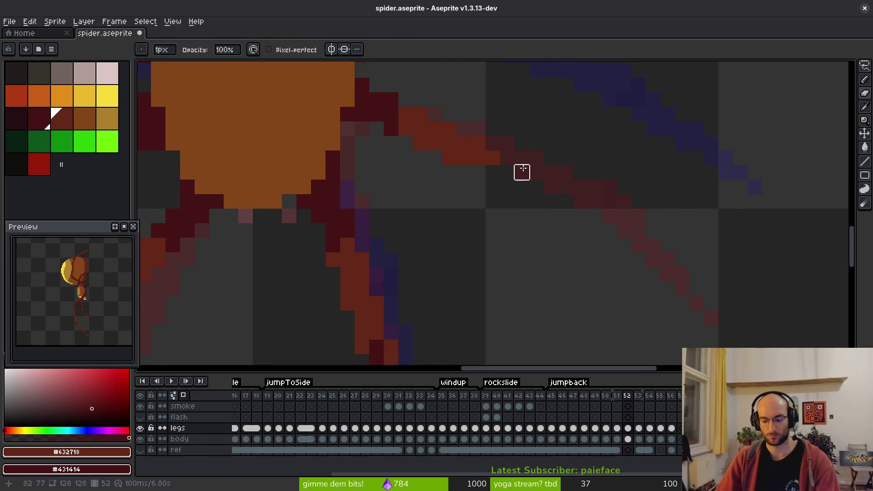
pyautogui.press('l')
pyautogui.moveTo(506, 173)
pyautogui.mouseDown()
pyautogui.moveTo(570, 219)
pyautogui.moveTo(476, 163)
pyautogui.moveTo(489, 192)
pyautogui.moveTo(501, 185)
pyautogui.moveTo(539, 207)
pyautogui.mouseUp()
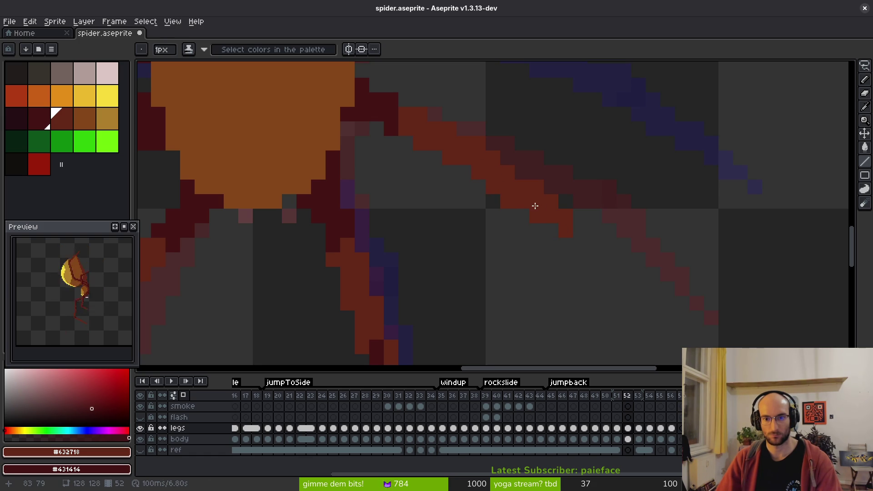
pyautogui.scroll(-3, 586, 214)
pyautogui.moveTo(540, 160); pyautogui.dragTo(595, 275)
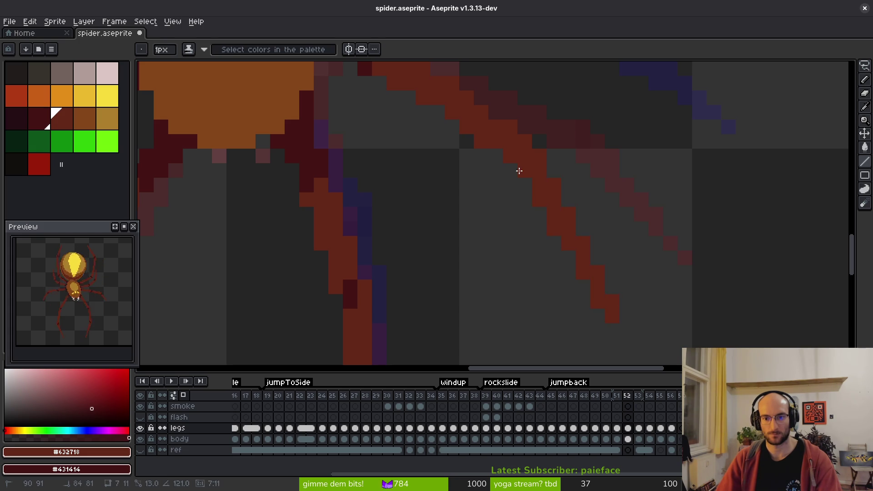
# Step: Fill the gap with a dark red pixel and lasso-select the right leg's pixels
pyautogui.scroll(-2, 614, 271)
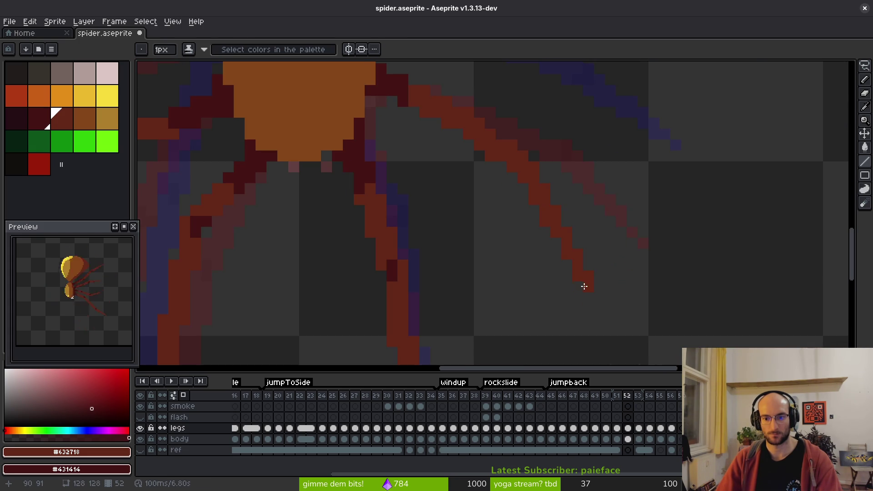
pyautogui.scroll(-3, 610, 295)
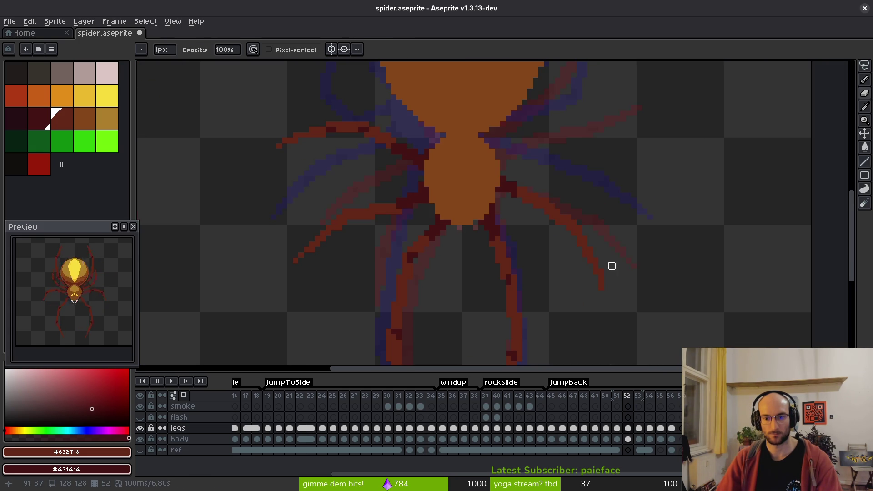
pyautogui.scroll(2, 589, 250)
pyautogui.press('b')
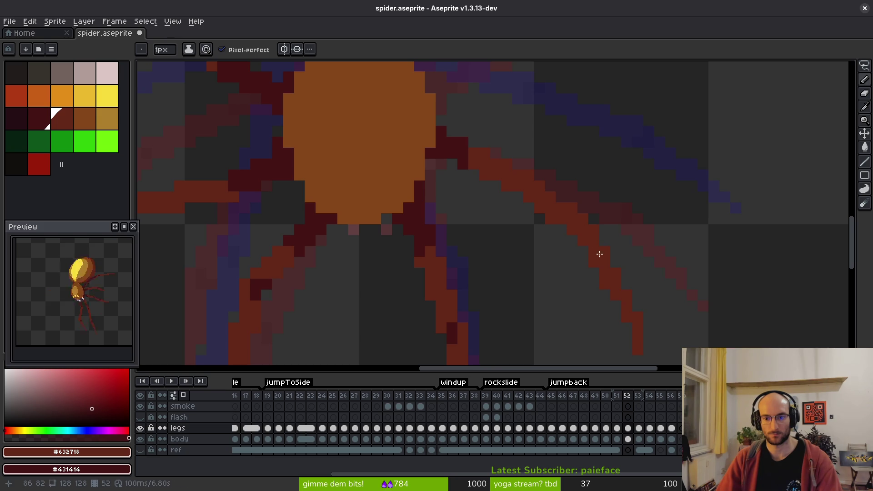
pyautogui.click(581, 233)
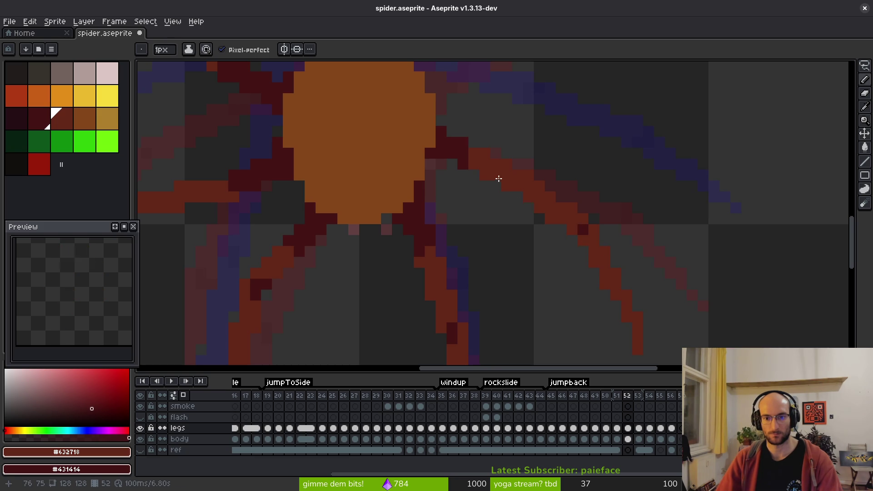
pyautogui.press('e')
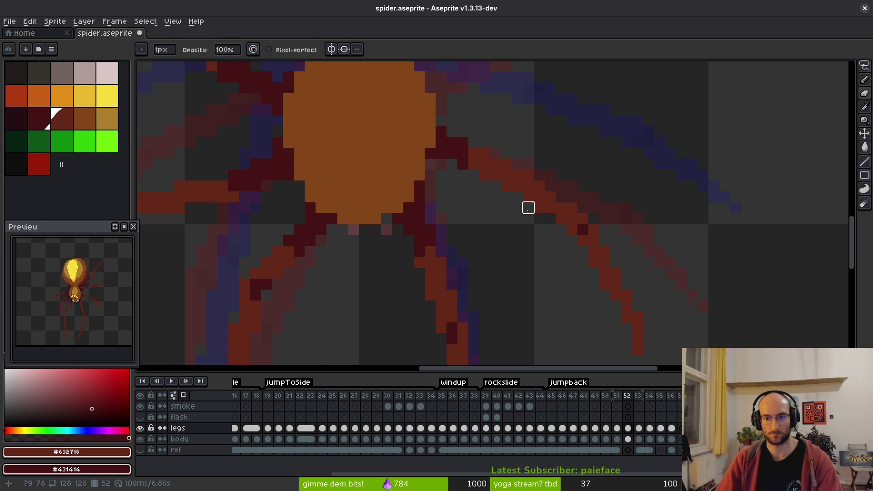
pyautogui.press('q')
pyautogui.moveTo(587, 201)
pyautogui.mouseDown()
pyautogui.moveTo(620, 214)
pyautogui.moveTo(662, 273)
pyautogui.moveTo(672, 254)
pyautogui.mouseUp()
# Step: Move the selected right leg one pixel left toward the body and deselect
pyautogui.moveTo(596, 230); pyautogui.dragTo(586, 236)
pyautogui.scroll(1, 586, 241)
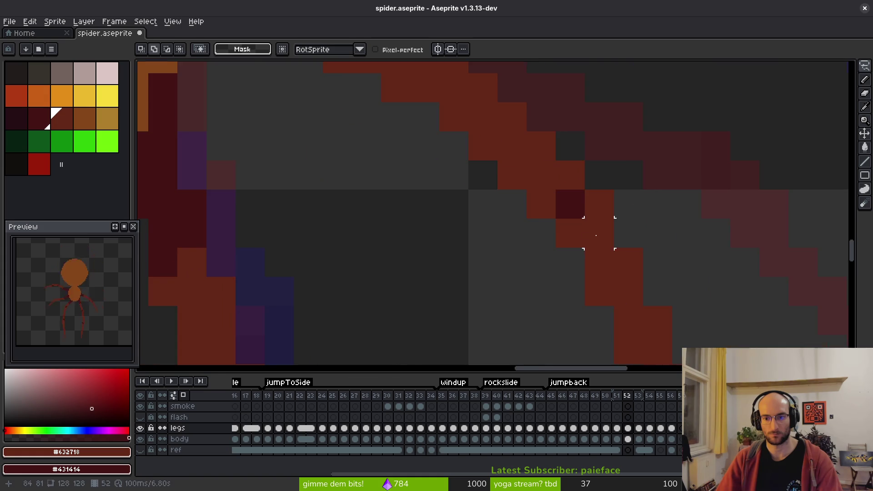
pyautogui.press('b')
pyautogui.scroll(-2, 596, 222)
pyautogui.press('m')
pyautogui.scroll(2, 548, 195)
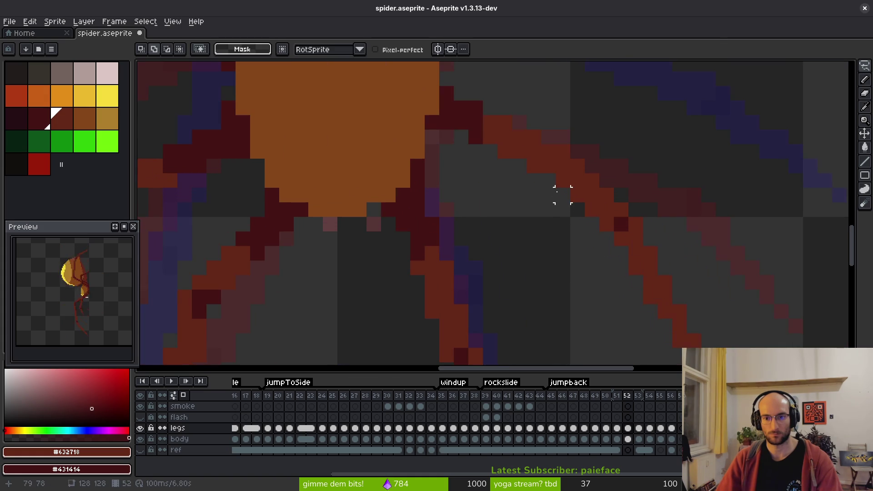
pyautogui.moveTo(641, 204)
pyautogui.mouseDown()
pyautogui.moveTo(652, 341)
pyautogui.moveTo(730, 253)
pyautogui.moveTo(692, 214)
pyautogui.moveTo(697, 224)
pyautogui.moveTo(688, 233)
pyautogui.mouseUp()
pyautogui.scroll(-2, 692, 214)
pyautogui.hotkey('ctrl', 'd')
pyautogui.press('b')
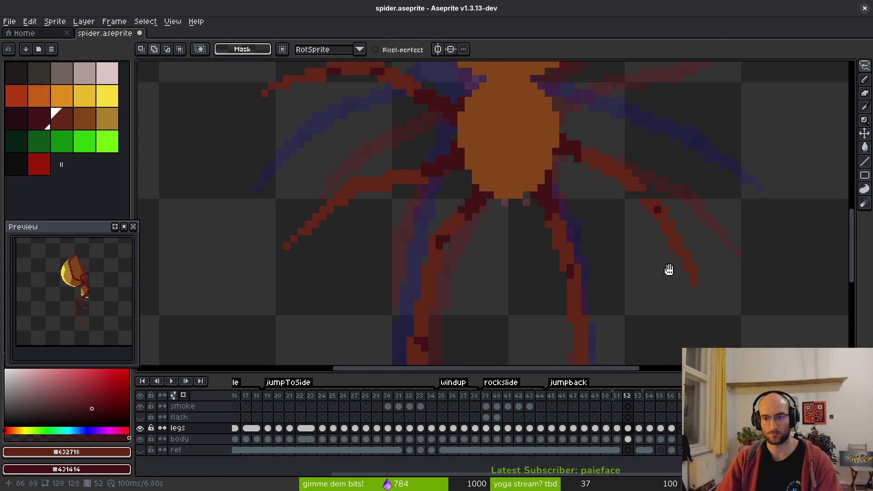
# Step: Zoom and pan to inspect the spider's left side, then recentre the spider
pyautogui.scroll(2, 633, 141)
pyautogui.scroll(-2, 635, 142)
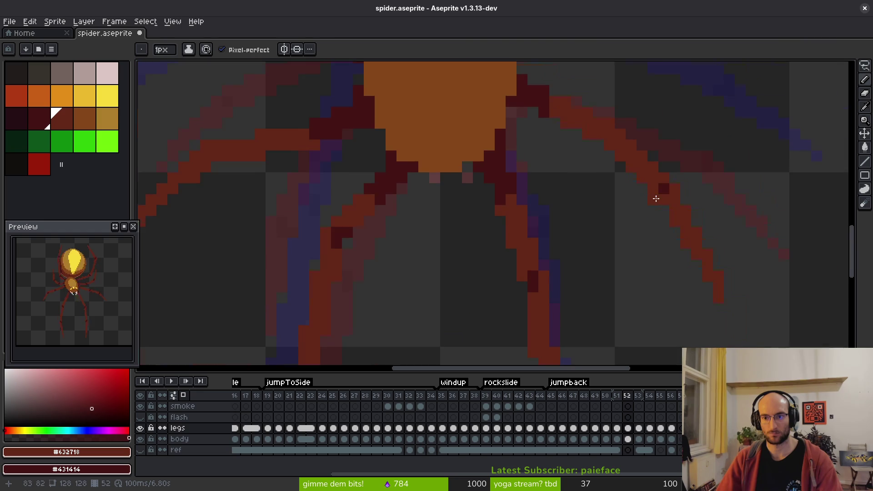
pyautogui.scroll(2, 595, 181)
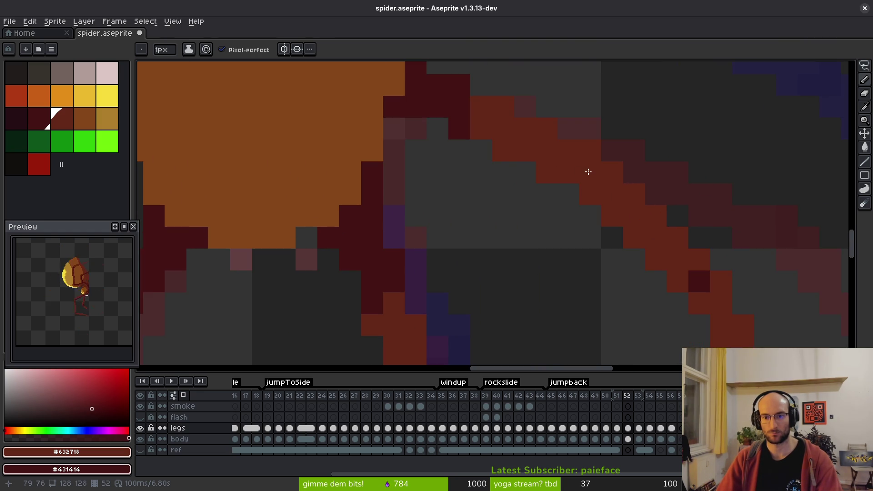
pyautogui.scroll(-3, 679, 237)
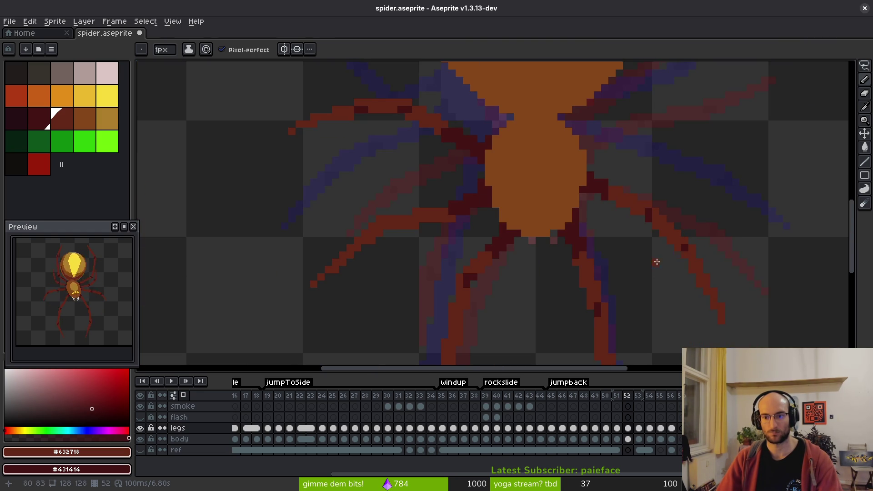
pyautogui.scroll(4, 656, 243)
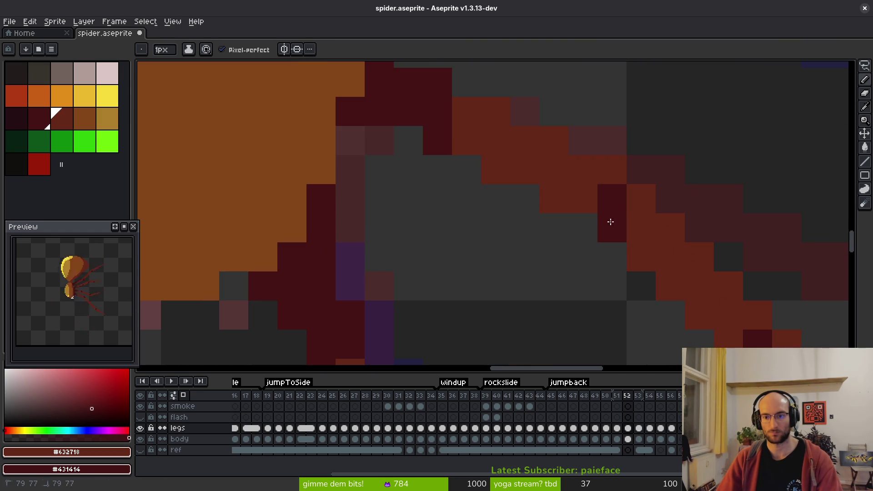
pyautogui.scroll(-3, 651, 240)
pyautogui.scroll(2, 654, 282)
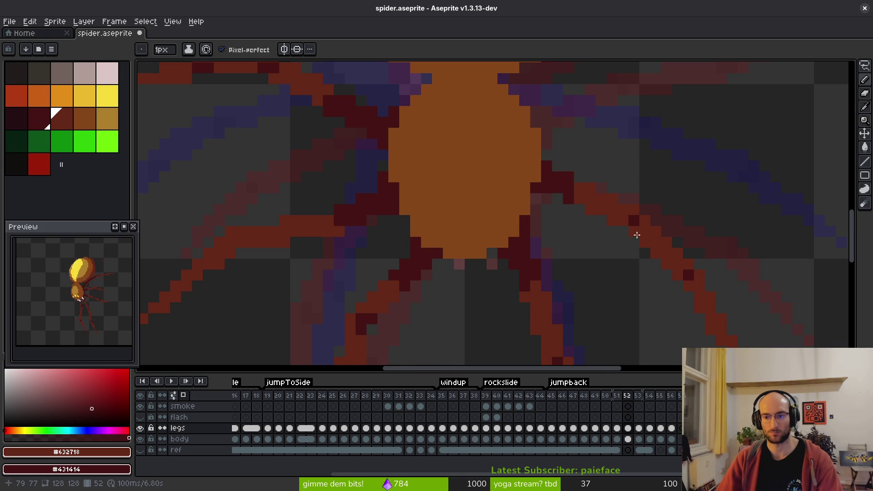
pyautogui.scroll(-2, 687, 286)
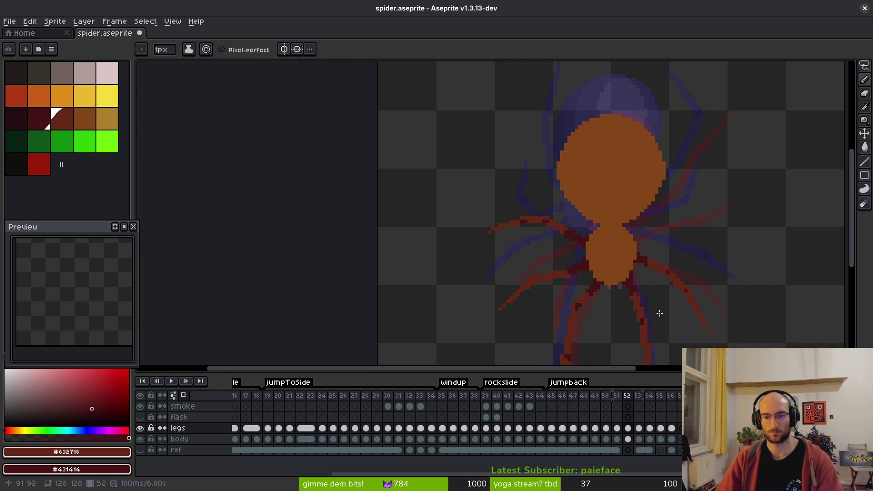
pyautogui.scroll(4, 564, 295)
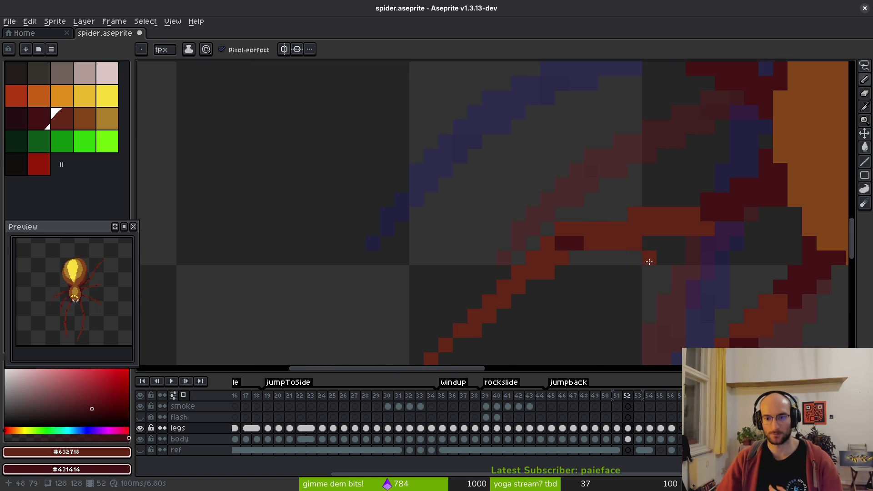
pyautogui.scroll(-3, 659, 270)
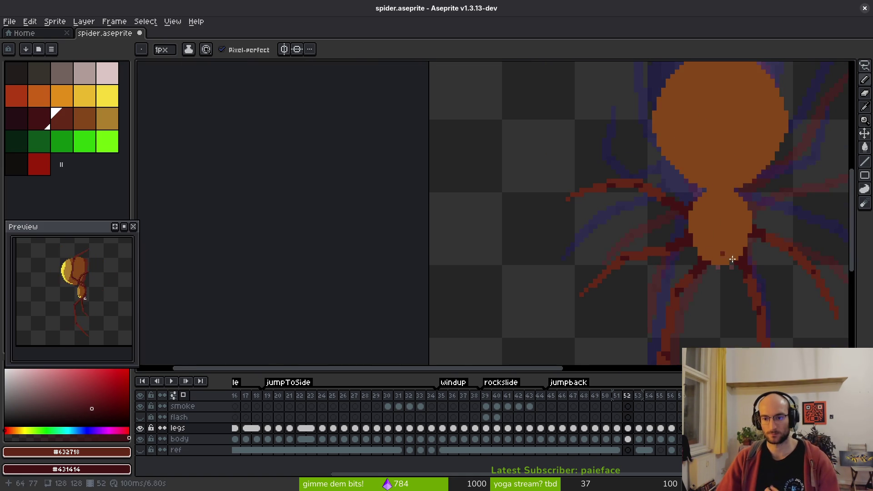
pyautogui.moveTo(800, 255); pyautogui.dragTo(658, 226)
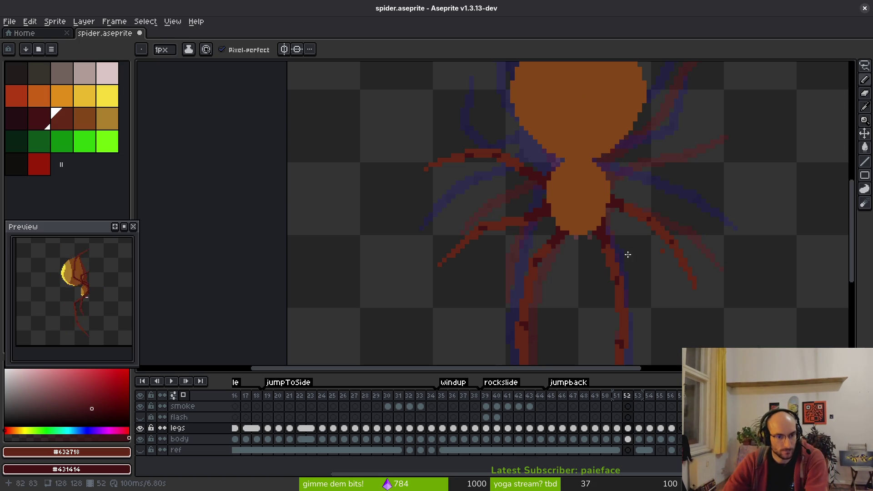
pyautogui.moveTo(676, 220); pyautogui.dragTo(614, 232)
# Step: Compare the legs across frames 51 to 53, then paint a dark red leg pixel on frame 52
pyautogui.press('Right')
pyautogui.press('Right')
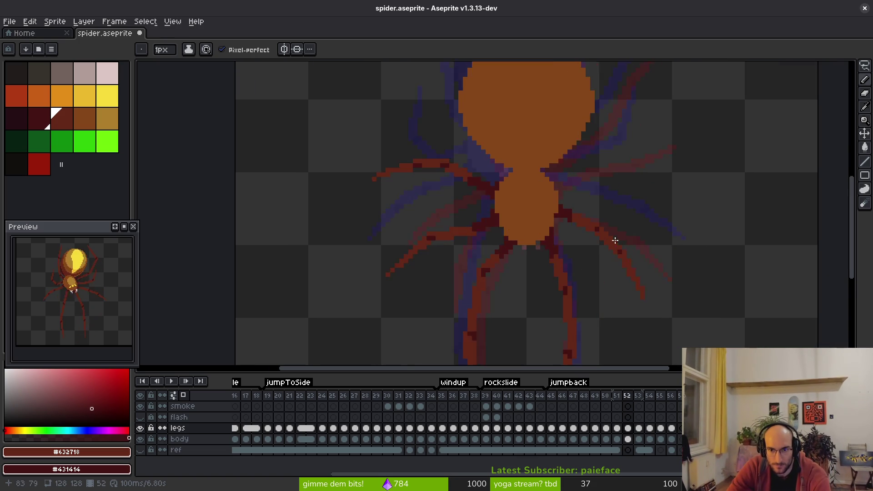
pyautogui.scroll(-2, 622, 246)
pyautogui.press('Left')
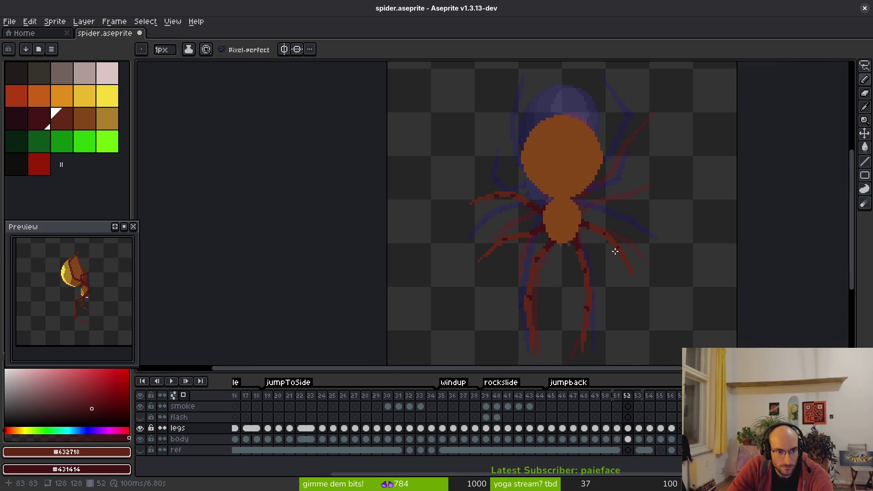
pyautogui.press('Left')
pyautogui.press('Left')
pyautogui.press('Right')
pyautogui.scroll(1, 554, 205)
pyautogui.scroll(1, 541, 192)
pyautogui.press('Right')
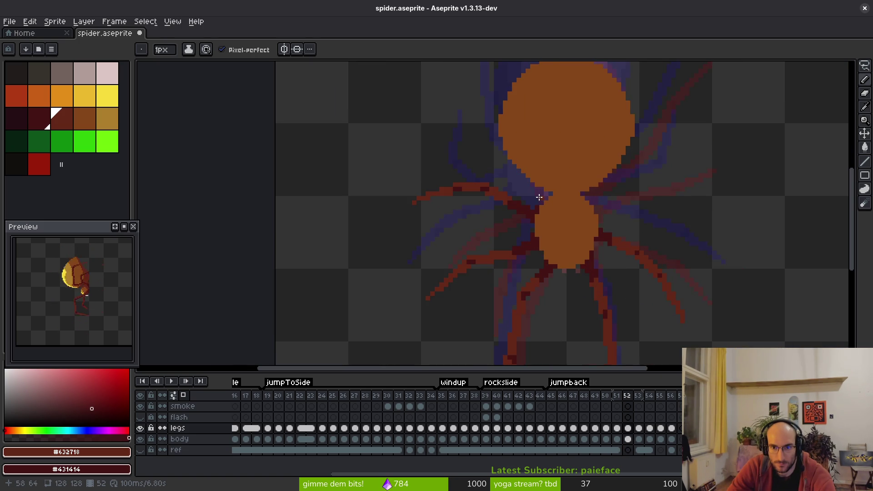
pyautogui.scroll(-2, 638, 238)
pyautogui.press('Left')
pyautogui.press('Right')
pyautogui.press('Right')
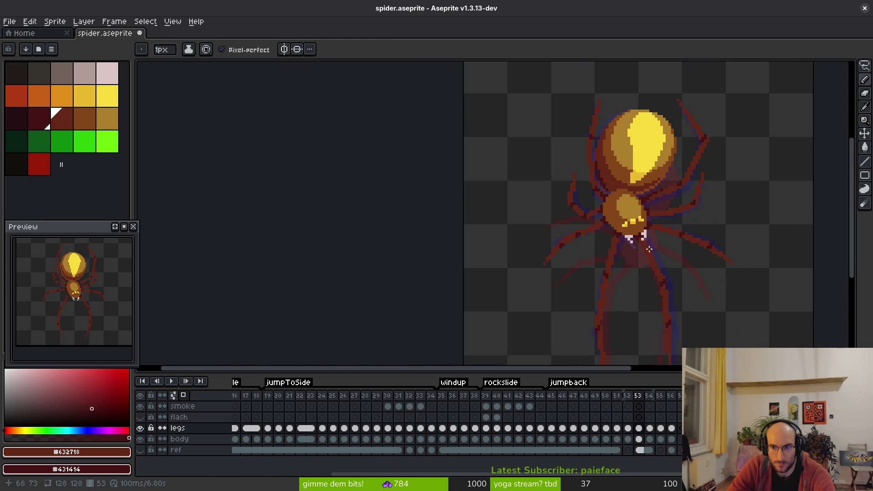
pyautogui.press('Left')
pyautogui.scroll(1, 643, 234)
pyautogui.scroll(3, 644, 234)
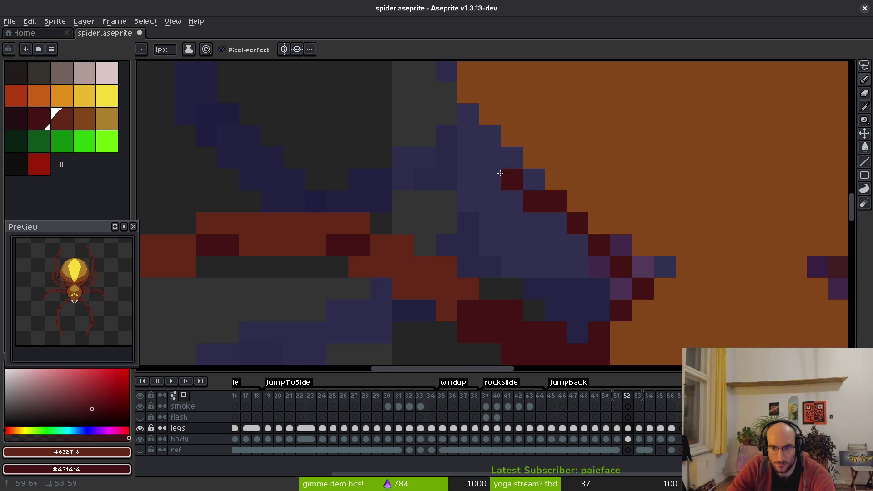
pyautogui.keyDown('shift'); pyautogui.rightClick(469, 157); pyautogui.keyUp('shift')
# Step: Undo the diagonal leg line and redraw it as a stepped stroke
pyautogui.hotkey('ctrl', 'z')
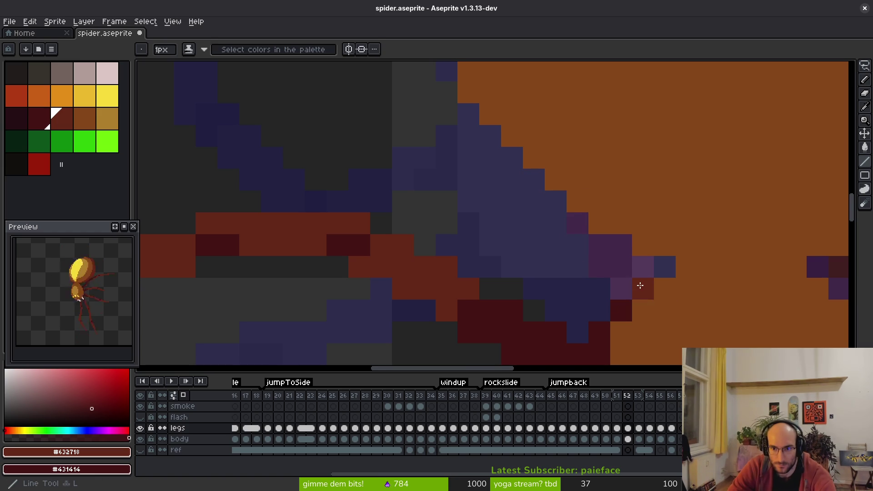
pyautogui.moveTo(520, 107)
pyautogui.mouseDown()
pyautogui.moveTo(550, 117)
pyautogui.moveTo(585, 224)
pyautogui.moveTo(555, 191)
pyautogui.moveTo(639, 285)
pyautogui.moveTo(520, 191)
pyautogui.moveTo(483, 131)
pyautogui.mouseUp()
pyautogui.scroll(-3, 585, 224)
pyautogui.scroll(3, 555, 191)
pyautogui.moveTo(617, 293)
pyautogui.mouseDown()
pyautogui.moveTo(464, 138)
pyautogui.moveTo(550, 200)
pyautogui.moveTo(495, 164)
pyautogui.moveTo(522, 189)
pyautogui.mouseUp()
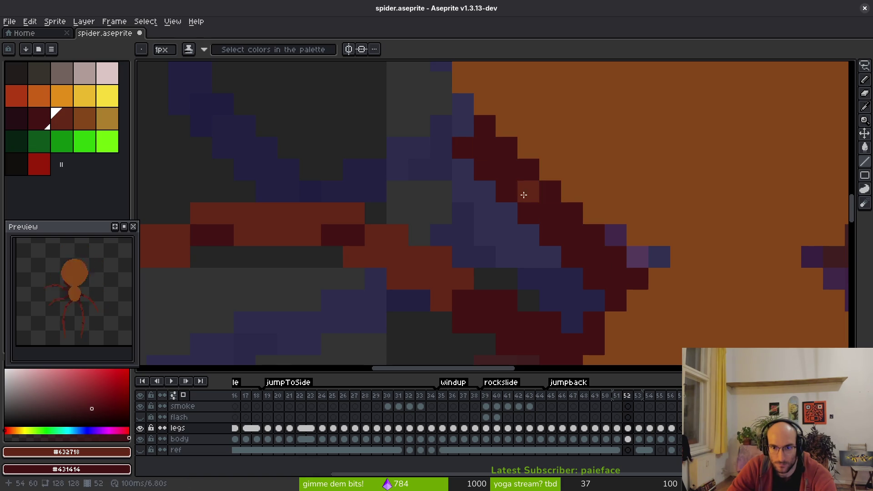
pyautogui.scroll(-3, 576, 279)
pyautogui.scroll(3, 577, 255)
pyautogui.scroll(1, 578, 254)
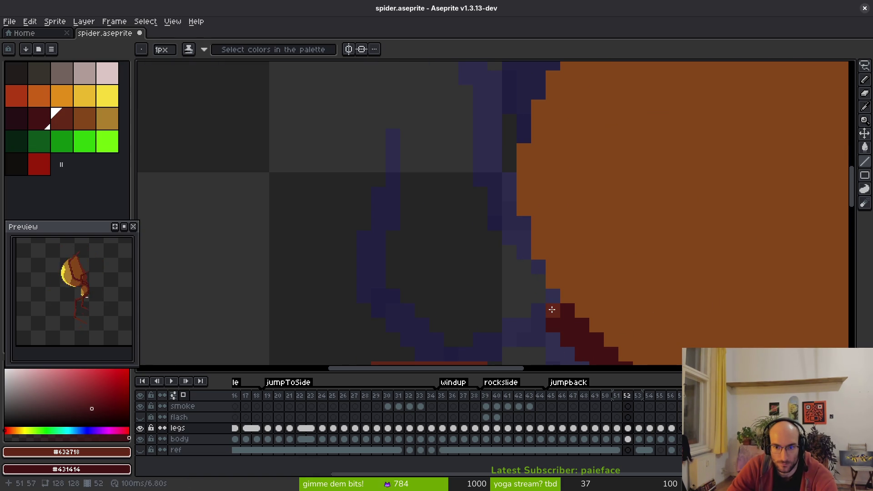
# Step: Draw two side-by-side stepped dark red lines along the body's upper-left edge, extending the second up-left
pyautogui.moveTo(544, 315); pyautogui.dragTo(447, 134)
pyautogui.moveTo(556, 299); pyautogui.dragTo(453, 120)
pyautogui.moveTo(495, 210)
pyautogui.mouseDown()
pyautogui.moveTo(507, 240)
pyautogui.moveTo(462, 150)
pyautogui.mouseUp()
pyautogui.scroll(-2, 497, 200)
pyautogui.scroll(1, 517, 246)
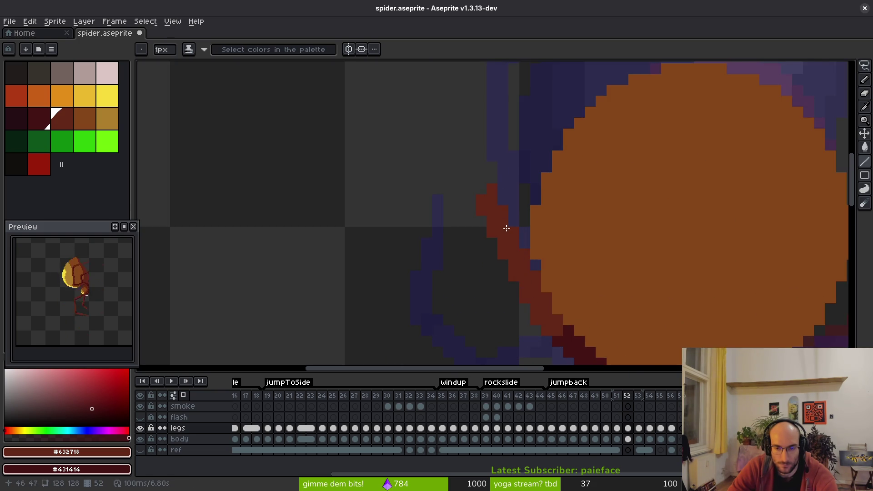
pyautogui.scroll(-2, 500, 222)
pyautogui.scroll(2, 540, 220)
pyautogui.scroll(1, 506, 208)
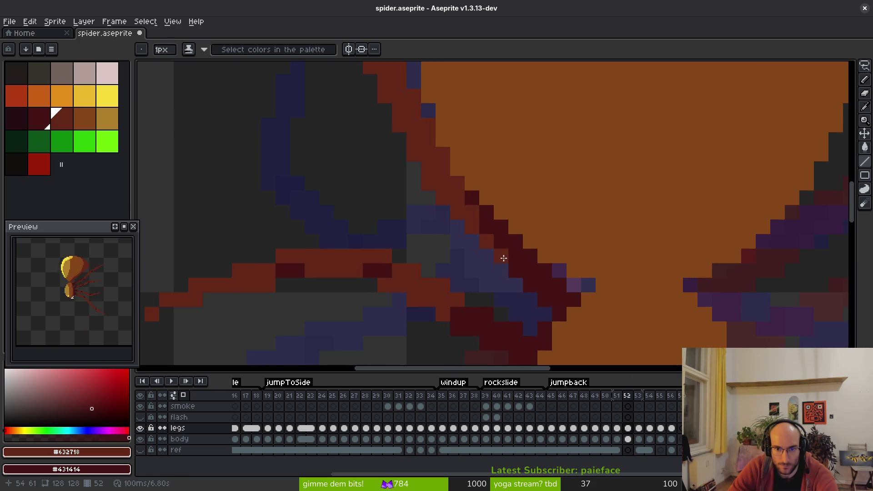
pyautogui.scroll(-3, 568, 294)
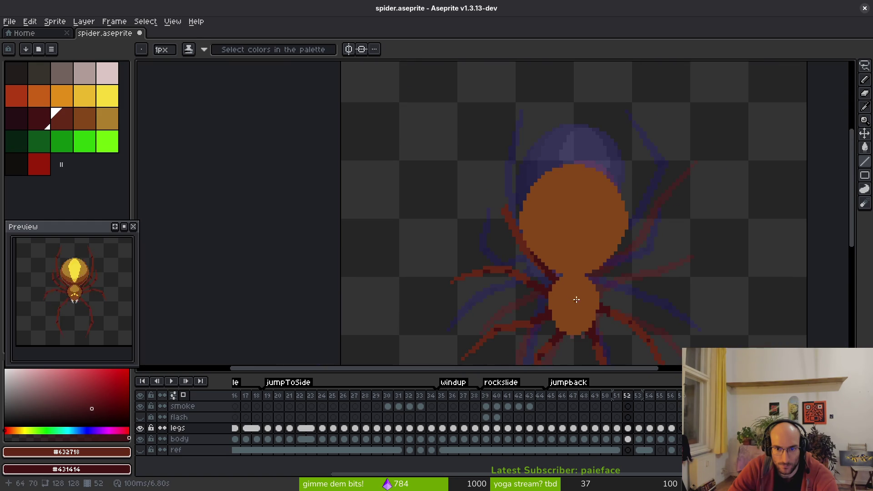
pyautogui.scroll(5, 520, 224)
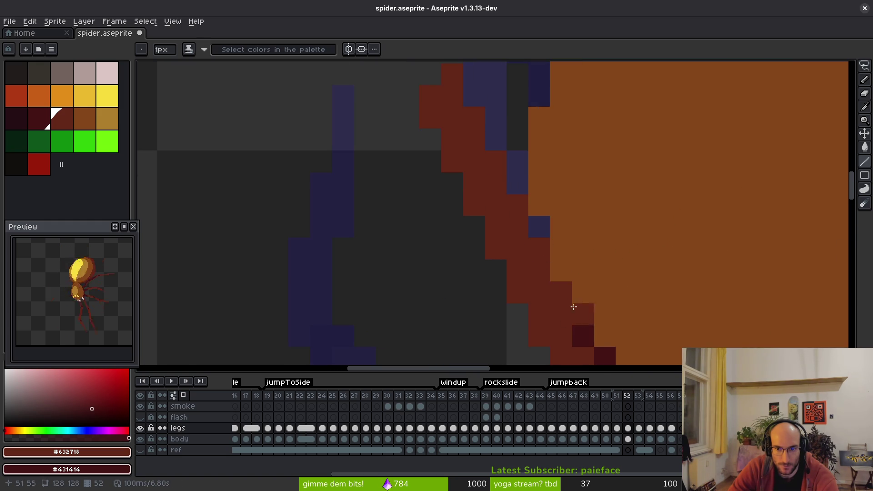
pyautogui.scroll(-5, 658, 288)
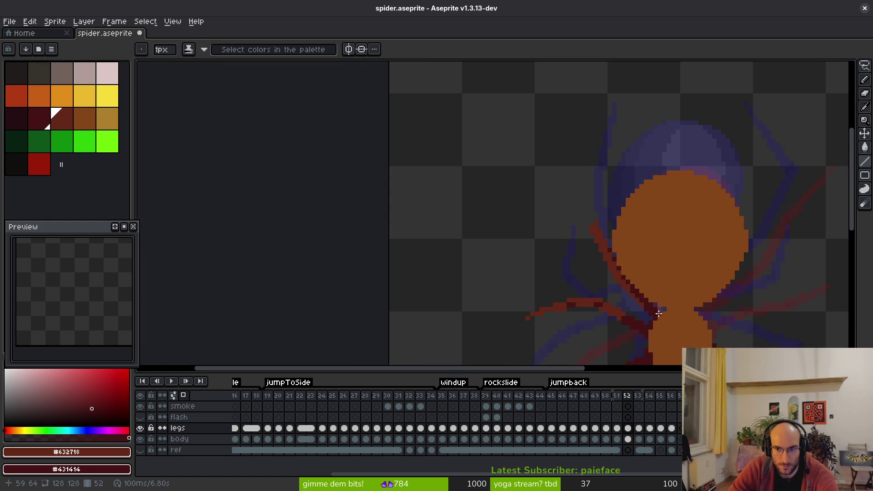
pyautogui.scroll(3, 660, 313)
pyautogui.scroll(-4, 547, 246)
pyautogui.scroll(2, 543, 230)
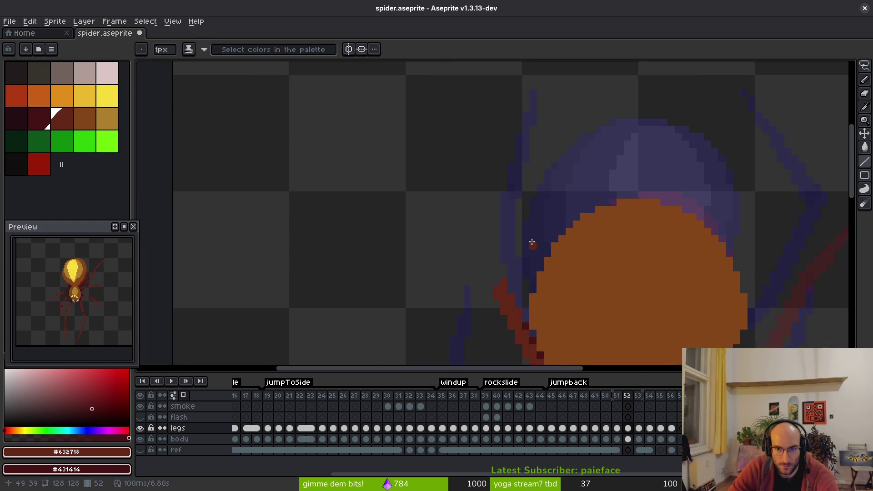
pyautogui.scroll(-2, 527, 248)
# Step: Flip between frames 52 and 53 to compare the leg positions, ending on frame 52
pyautogui.press('Right')
pyautogui.press('Left')
pyautogui.press('Right')
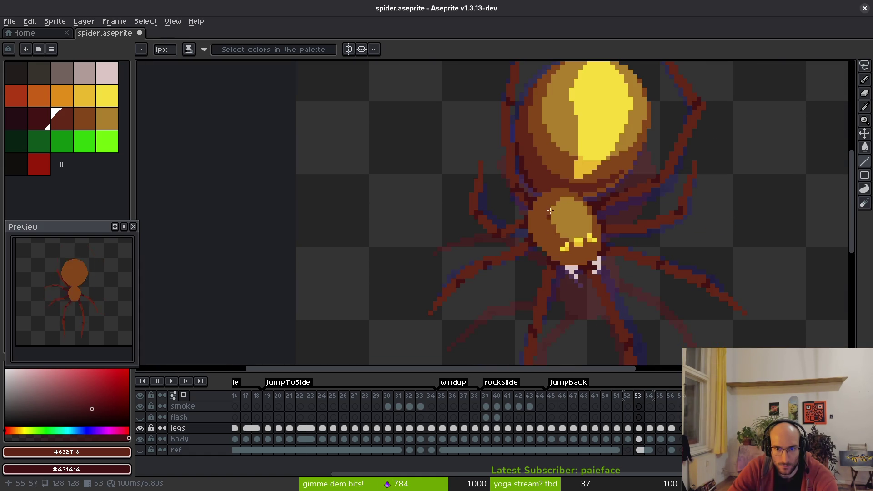
pyautogui.scroll(-4, 545, 220)
pyautogui.scroll(3, 559, 255)
pyautogui.press('Left')
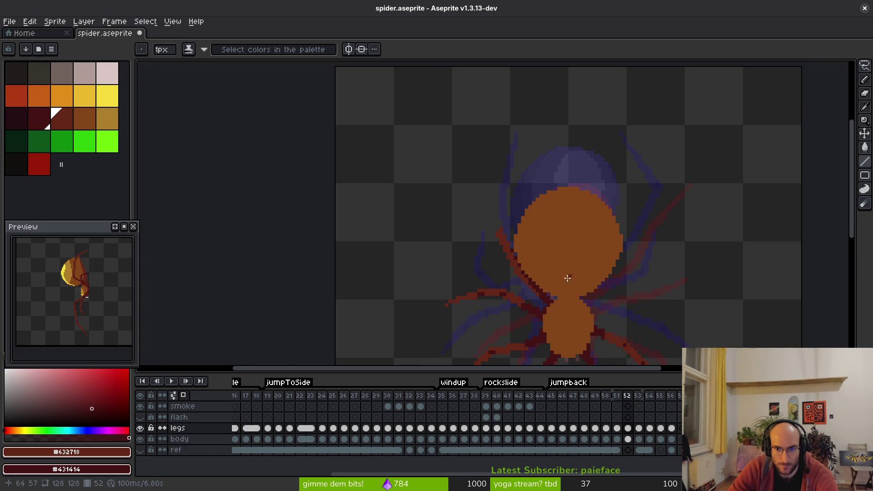
pyautogui.press('Right')
pyautogui.press('Left')
pyautogui.scroll(3, 519, 256)
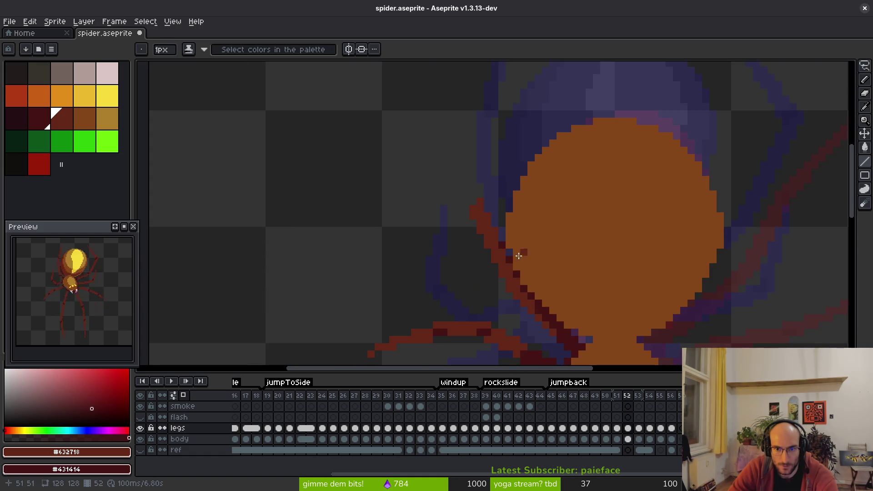
pyautogui.scroll(2, 526, 250)
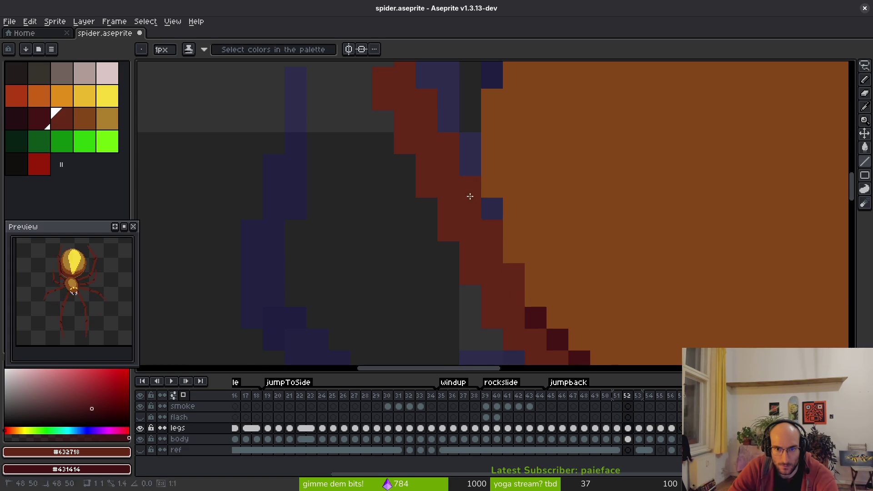
pyautogui.scroll(-3, 470, 196)
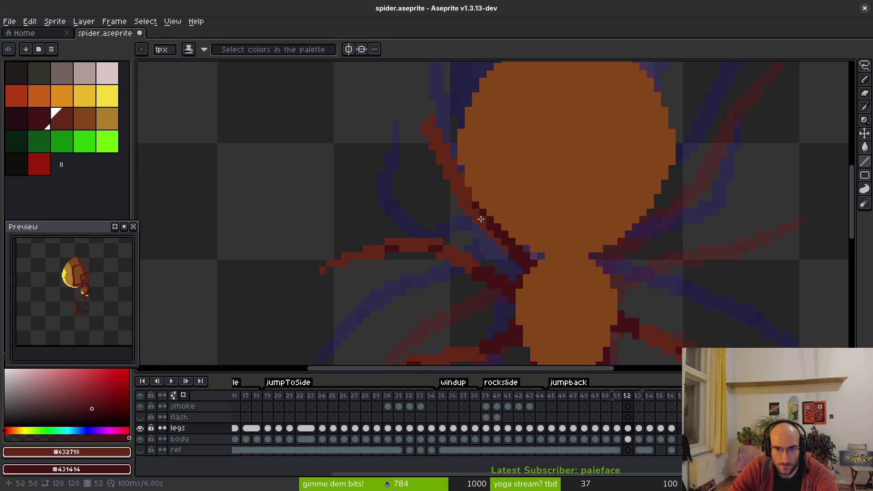
pyautogui.scroll(2, 480, 220)
pyautogui.scroll(-3, 609, 313)
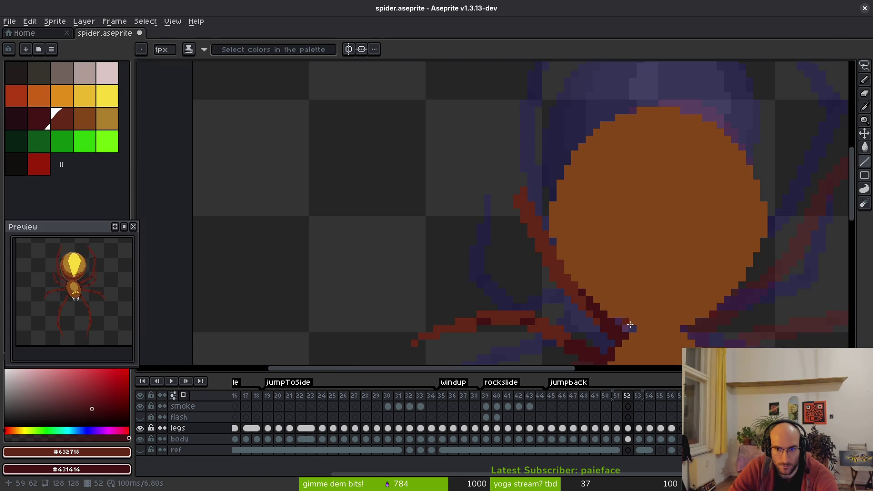
pyautogui.scroll(2, 609, 290)
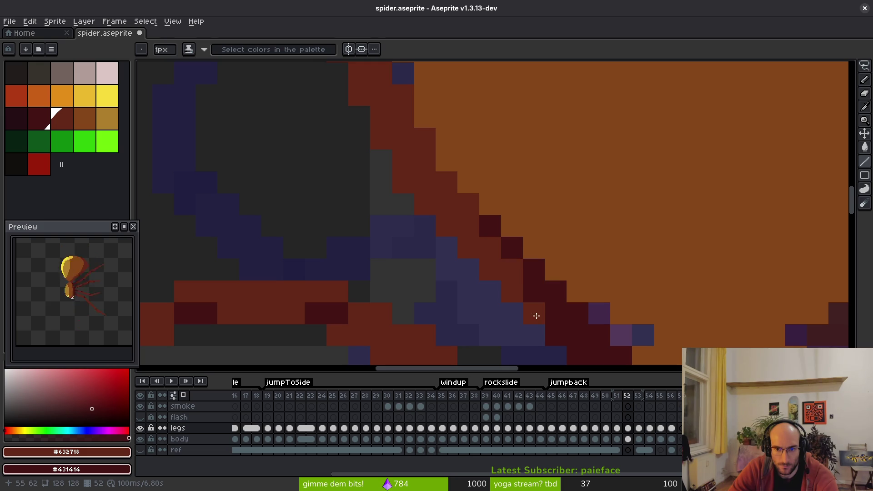
pyautogui.scroll(-3, 549, 332)
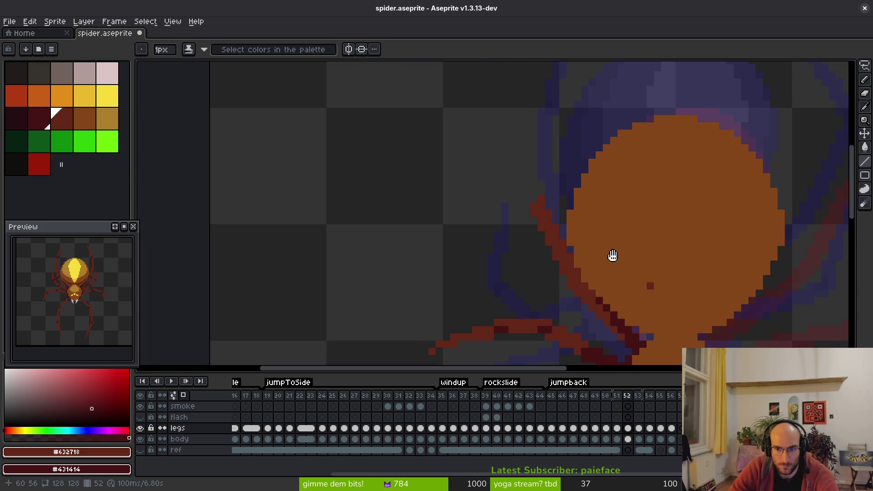
# Step: Draw a red leg line rising from the previous line along the body's upper-left edge
pyautogui.moveTo(658, 290); pyautogui.dragTo(557, 192)
pyautogui.scroll(3, 562, 230)
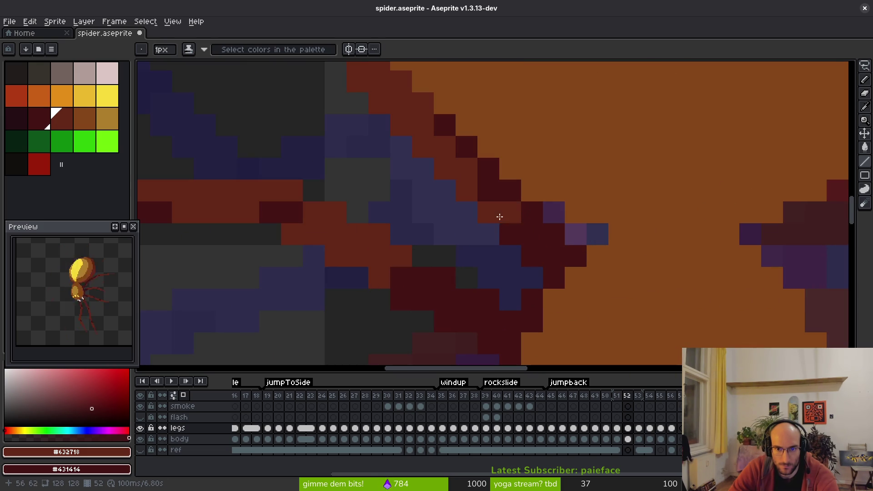
pyautogui.moveTo(578, 201)
pyautogui.mouseDown()
pyautogui.moveTo(569, 253)
pyautogui.moveTo(455, 195)
pyautogui.mouseUp()
pyautogui.scroll(-3, 590, 262)
pyautogui.scroll(2, 592, 278)
pyautogui.moveTo(539, 201)
pyautogui.mouseDown()
pyautogui.moveTo(474, 195)
pyautogui.moveTo(436, 292)
pyautogui.mouseUp()
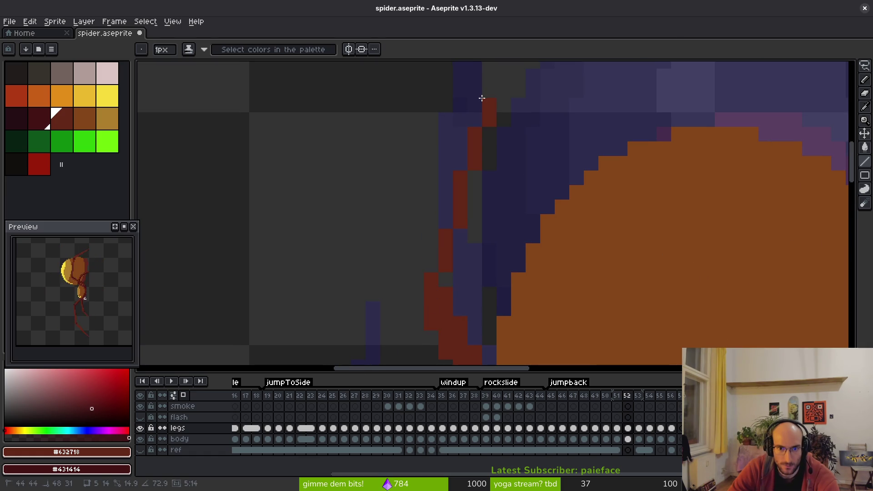
pyautogui.scroll(-2, 495, 259)
pyautogui.scroll(-3, 461, 224)
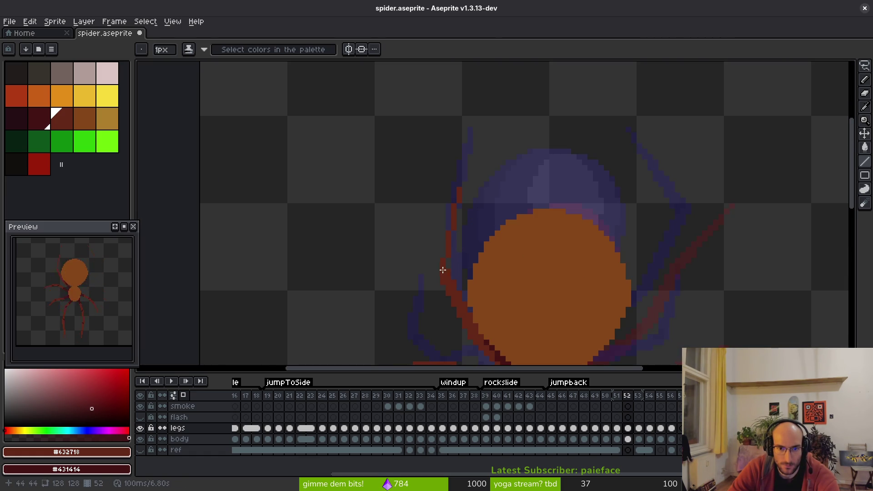
pyautogui.moveTo(443, 273); pyautogui.dragTo(466, 148)
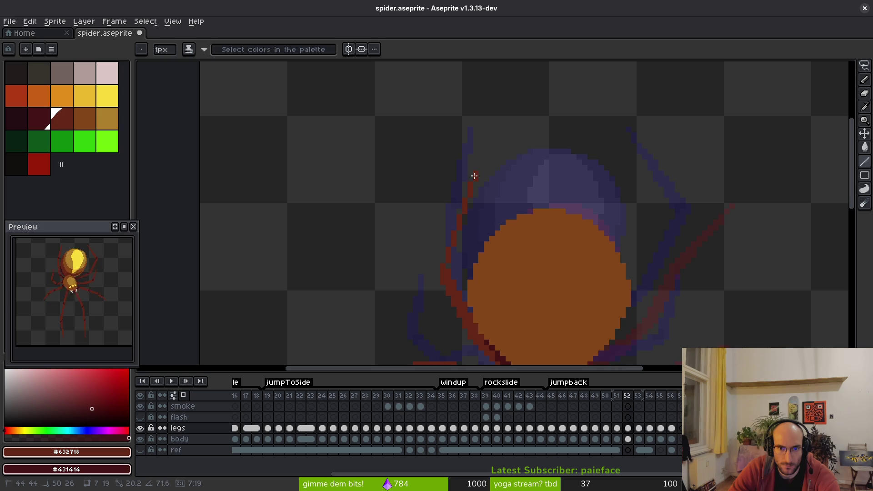
pyautogui.moveTo(474, 176)
pyautogui.mouseDown()
pyautogui.moveTo(479, 166)
pyautogui.moveTo(447, 275)
pyautogui.mouseUp()
pyautogui.scroll(2, 487, 175)
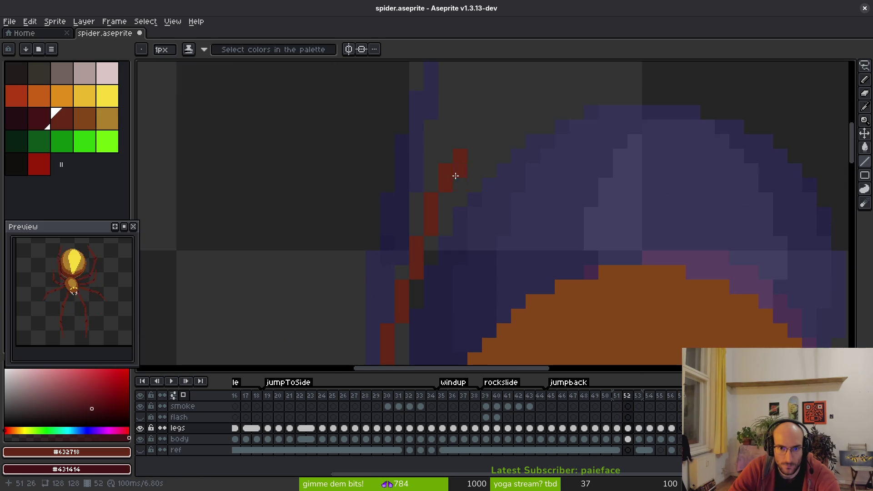
pyautogui.scroll(-2, 454, 175)
pyautogui.scroll(1, 481, 220)
# Step: Add another red leg segment and dark pixels where the leg meets the body's left edge
pyautogui.moveTo(473, 178)
pyautogui.mouseDown()
pyautogui.moveTo(441, 273)
pyautogui.moveTo(448, 288)
pyautogui.moveTo(458, 221)
pyautogui.moveTo(446, 266)
pyautogui.moveTo(500, 182)
pyautogui.mouseUp()
pyautogui.scroll(-2, 445, 267)
pyautogui.scroll(3, 477, 244)
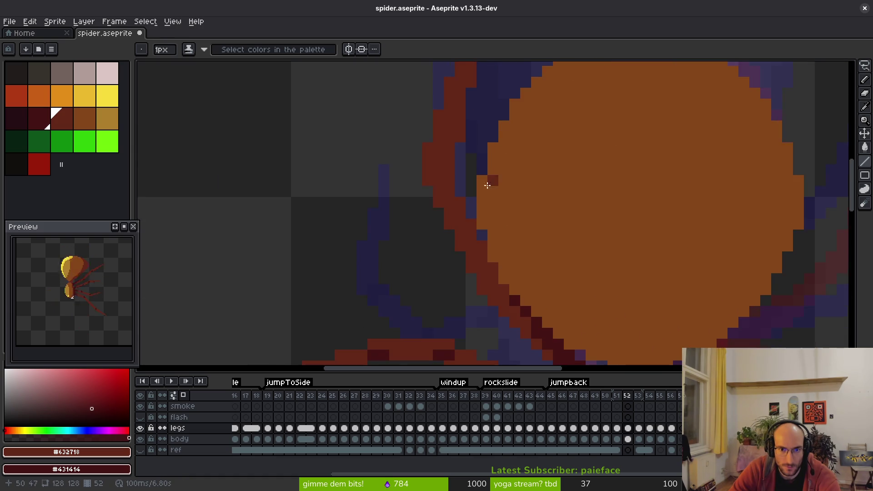
pyautogui.scroll(2, 500, 182)
pyautogui.moveTo(423, 177)
pyautogui.mouseDown()
pyautogui.moveTo(423, 200)
pyautogui.moveTo(433, 189)
pyautogui.mouseUp()
pyautogui.scroll(-5, 455, 214)
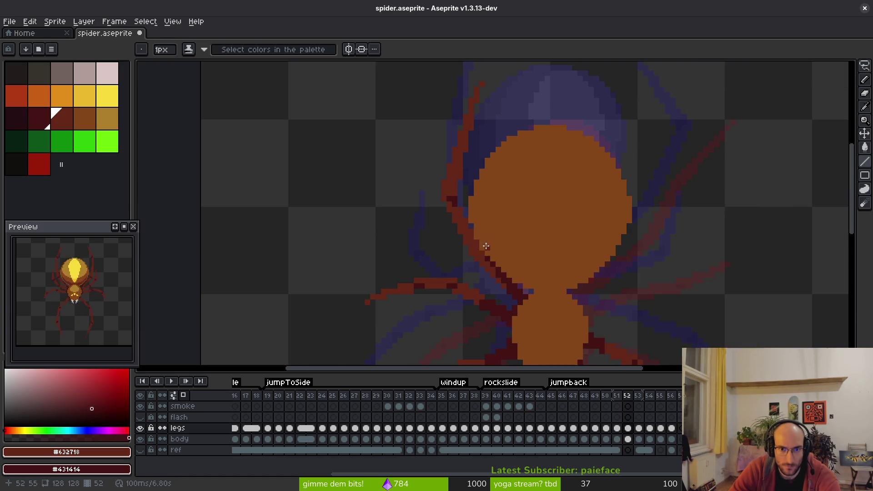
pyautogui.scroll(2, 492, 269)
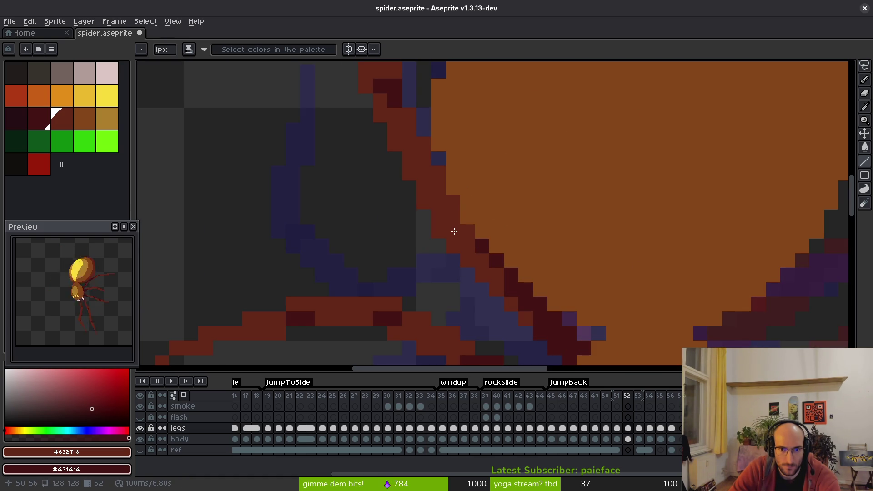
pyautogui.scroll(-3, 522, 249)
pyautogui.scroll(2, 523, 200)
pyautogui.scroll(2, 521, 213)
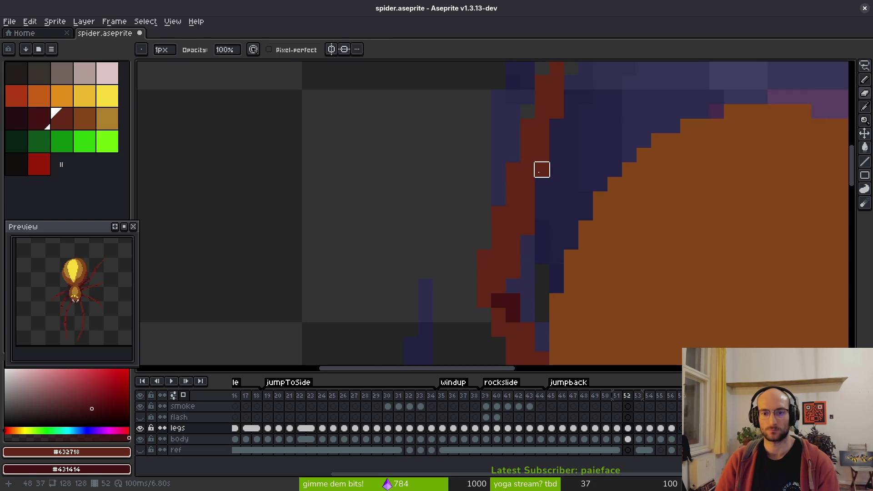
# Step: Paint dark-red pixel rows on the right leg where it joins the body
pyautogui.scroll(-2, 608, 159)
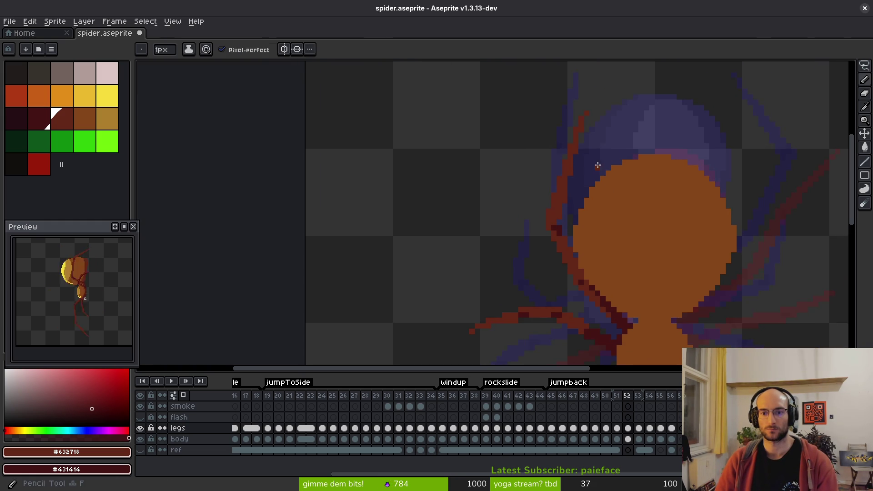
pyautogui.scroll(1, 597, 165)
pyautogui.scroll(-3, 572, 185)
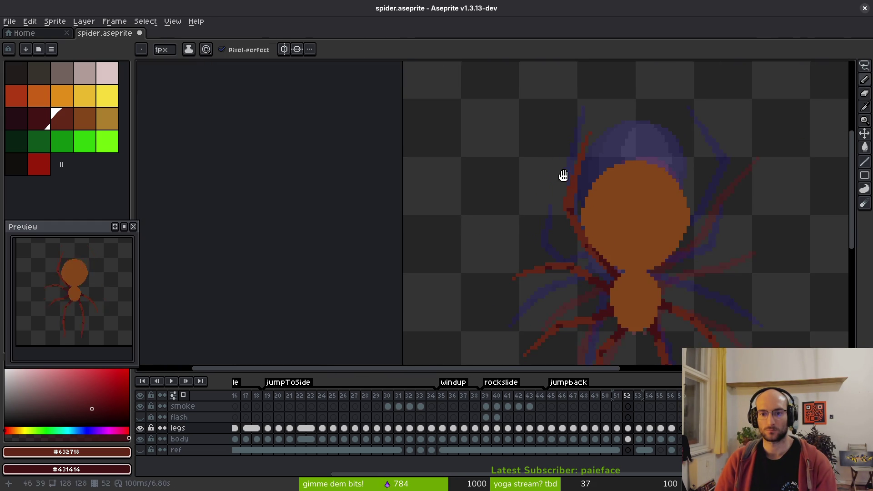
pyautogui.scroll(-4, 572, 185)
pyautogui.scroll(7, 618, 191)
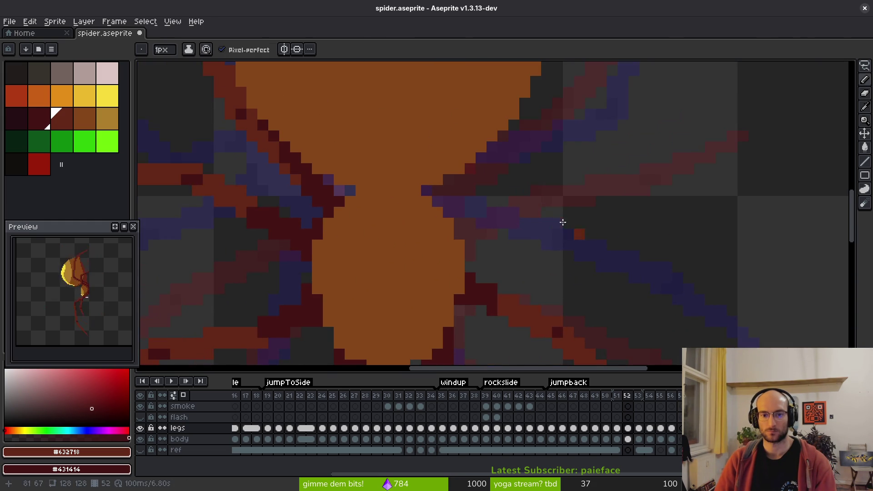
pyautogui.moveTo(457, 223)
pyautogui.mouseDown()
pyautogui.moveTo(459, 234)
pyautogui.moveTo(502, 219)
pyautogui.mouseUp()
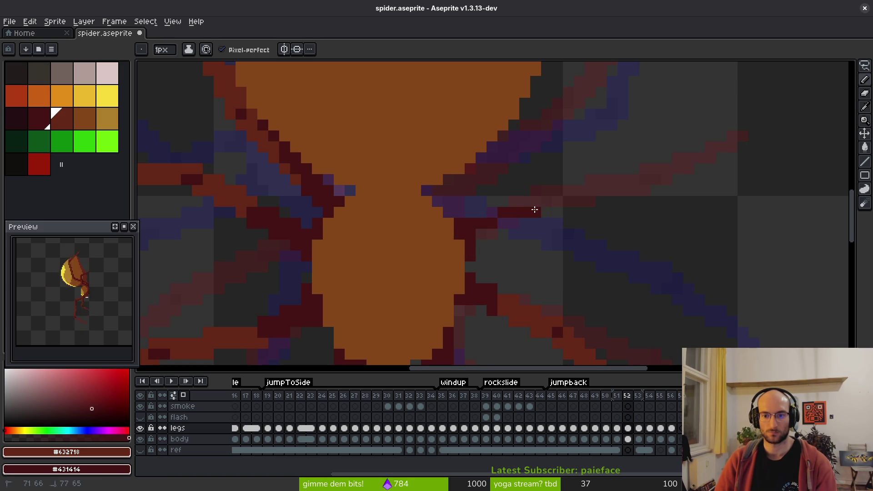
pyautogui.scroll(-2, 622, 230)
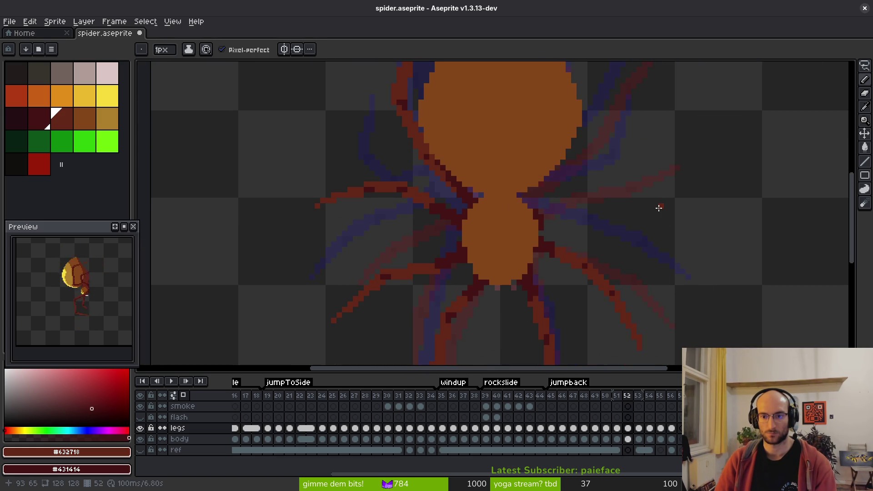
pyautogui.scroll(4, 590, 183)
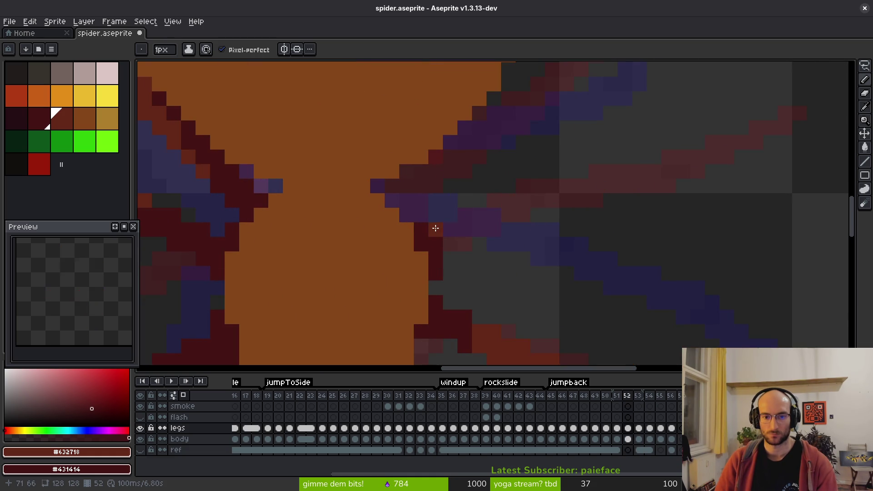
pyautogui.moveTo(435, 228); pyautogui.dragTo(546, 208)
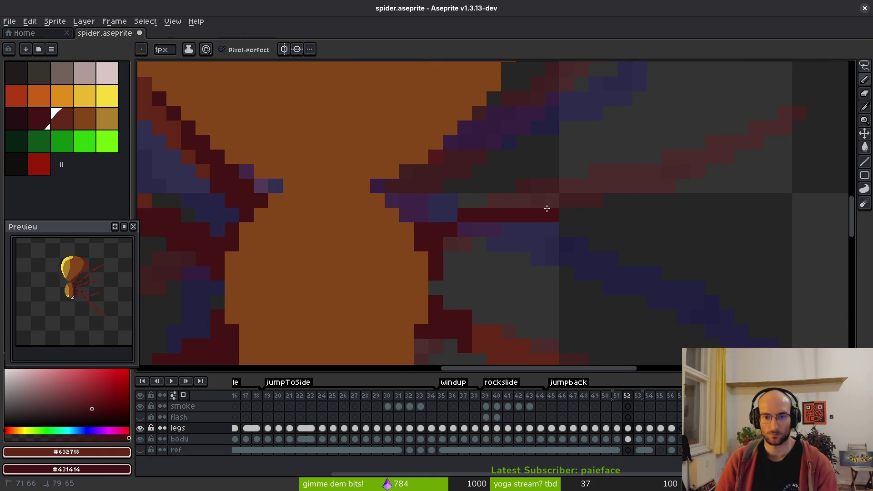
pyautogui.moveTo(442, 246)
pyautogui.mouseDown()
pyautogui.moveTo(541, 219)
pyautogui.moveTo(465, 232)
pyautogui.moveTo(498, 228)
pyautogui.moveTo(508, 216)
pyautogui.moveTo(566, 230)
pyautogui.moveTo(511, 246)
pyautogui.mouseUp()
# Step: Recolour stray individual pixels on the right leg
pyautogui.click(494, 230)
pyautogui.click(508, 230)
pyautogui.click(480, 214)
pyautogui.press('e')
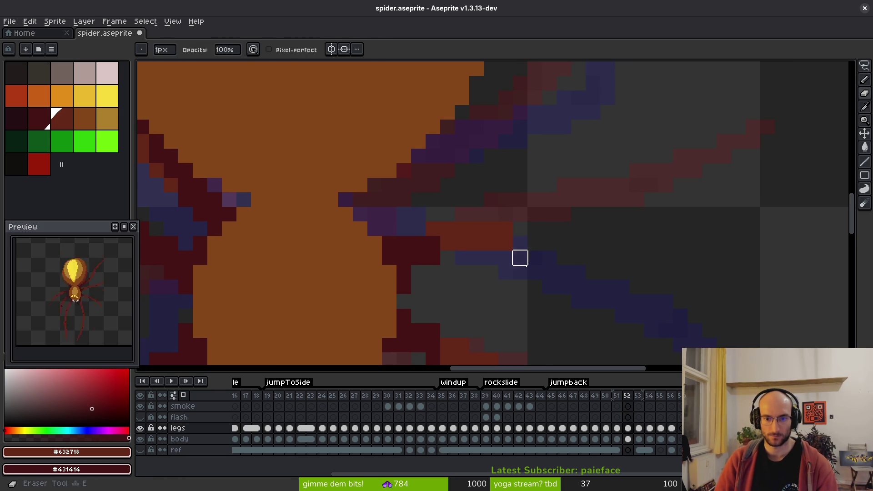
pyautogui.press('b')
# Step: Draw a reddish stroke extending the right leg outward and upward
pyautogui.scroll(-5, 552, 228)
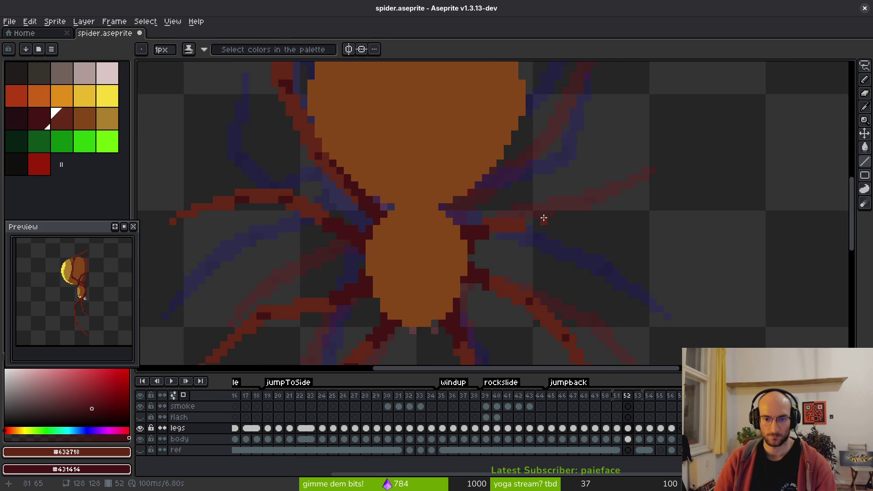
pyautogui.scroll(3, 552, 227)
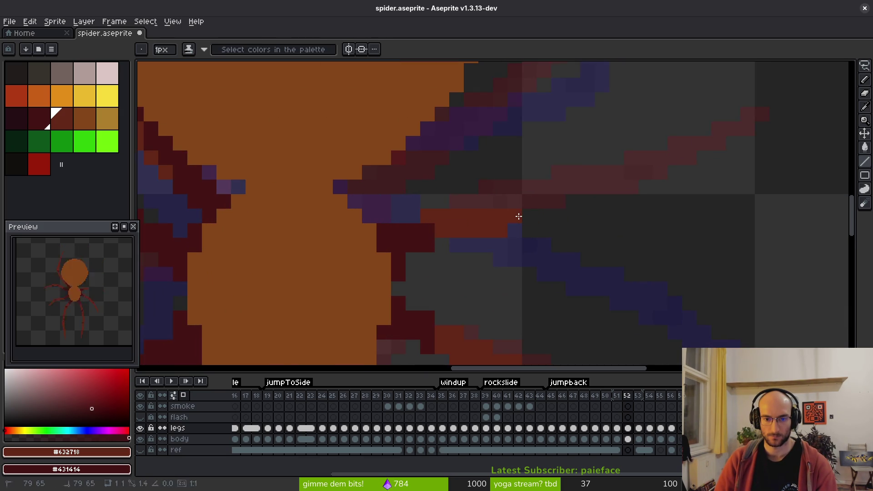
pyautogui.scroll(2, 549, 260)
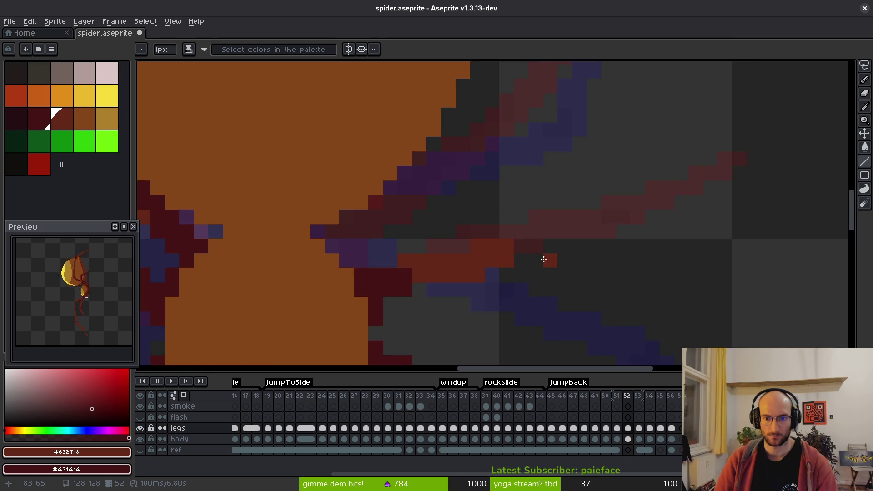
pyautogui.scroll(2, 549, 261)
pyautogui.moveTo(497, 253)
pyautogui.mouseDown()
pyautogui.moveTo(574, 72)
pyautogui.moveTo(574, 153)
pyautogui.mouseUp()
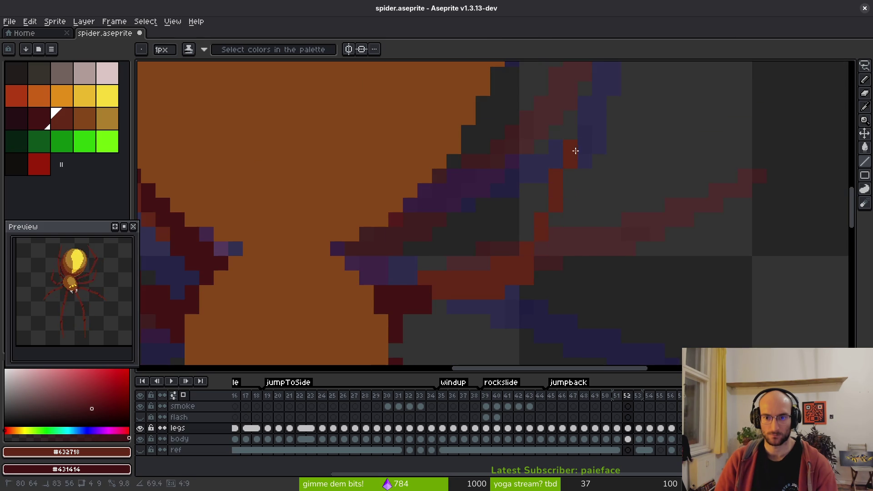
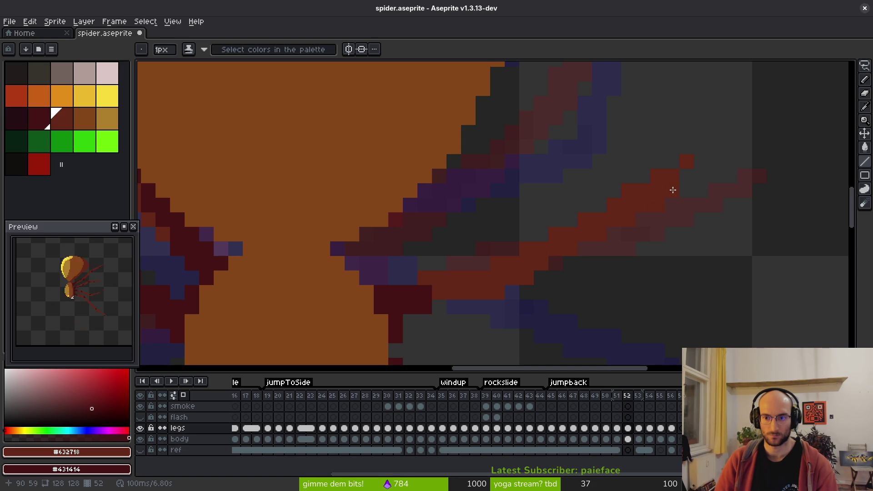
# Step: Undo the stray red stroke and nudge the lassoed upper-right leg one pixel down and left
pyautogui.hotkey('ctrl', 'z')
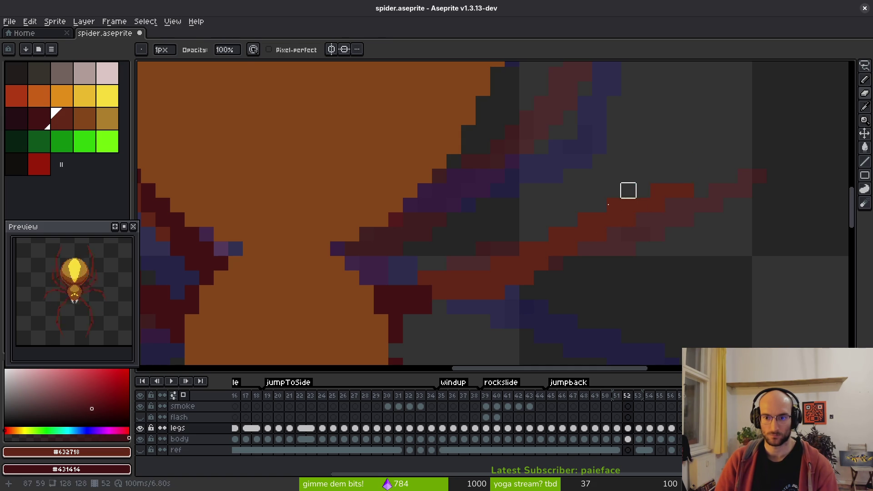
pyautogui.scroll(-3, 660, 245)
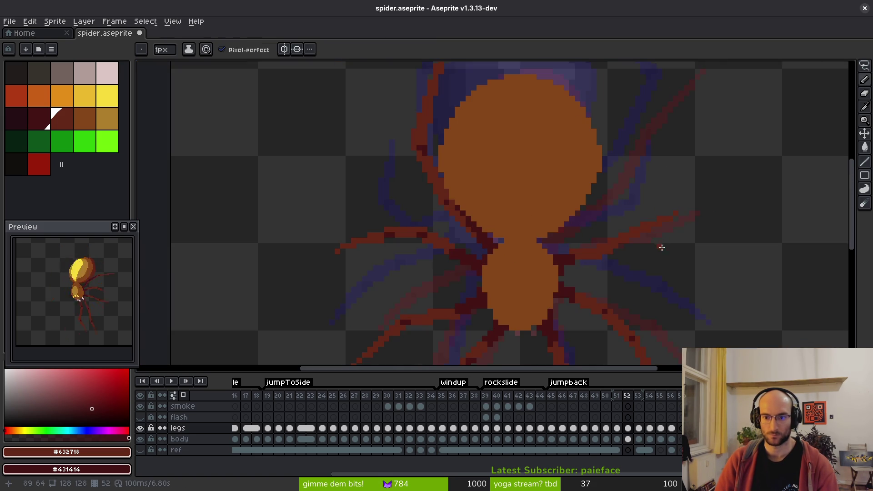
pyautogui.scroll(4, 658, 257)
pyautogui.press('q')
pyautogui.moveTo(736, 130)
pyautogui.mouseDown()
pyautogui.moveTo(623, 244)
pyautogui.moveTo(747, 191)
pyautogui.mouseUp()
pyautogui.press('Down')
pyautogui.press('Left')
pyautogui.hotkey('ctrl', 'd')
# Step: Lasso the leg's outer part and shift it one pixel down and left
pyautogui.scroll(2, 669, 245)
pyautogui.moveTo(736, 125)
pyautogui.mouseDown()
pyautogui.moveTo(634, 168)
pyautogui.moveTo(765, 145)
pyautogui.moveTo(701, 133)
pyautogui.mouseUp()
pyautogui.press('Down')
pyautogui.press('Left')
pyautogui.press('Left')
pyautogui.hotkey('ctrl', 'd')
pyautogui.scroll(-2, 644, 241)
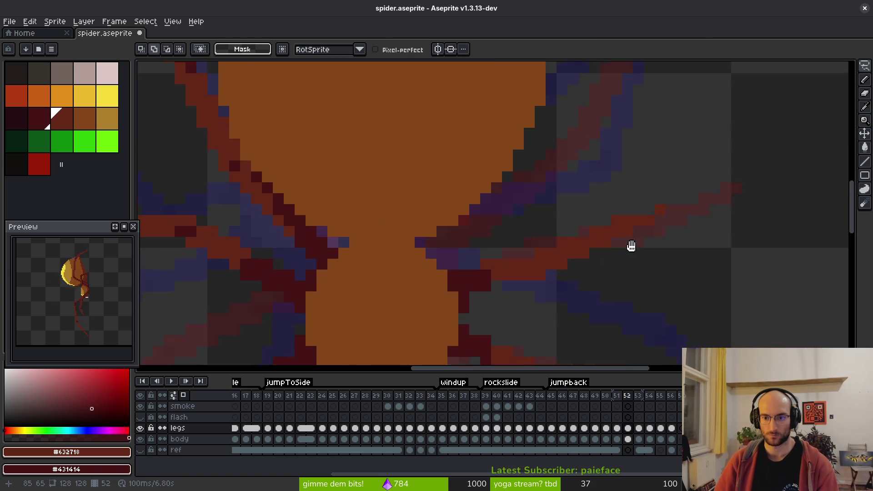
pyautogui.scroll(1, 617, 253)
pyautogui.scroll(-2, 604, 256)
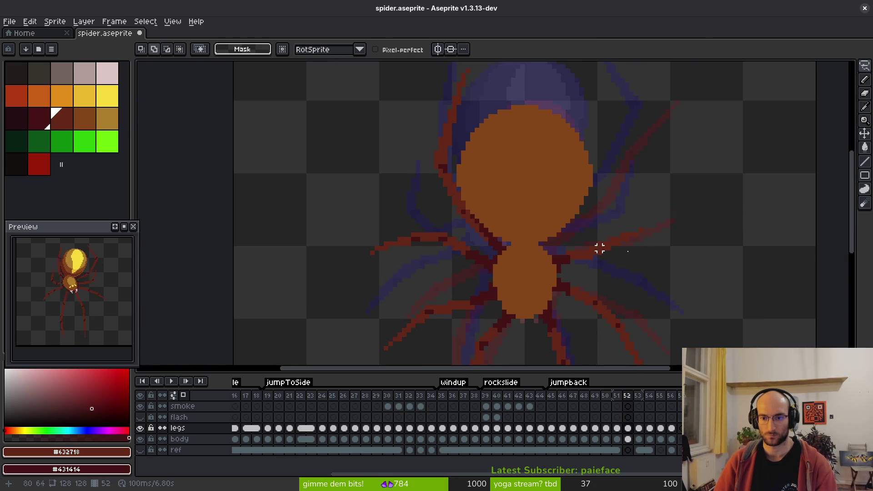
pyautogui.scroll(3, 630, 258)
# Step: Move the upper-right leg to the right and extend its tip outward with red pixels
pyautogui.moveTo(677, 91)
pyautogui.mouseDown()
pyautogui.moveTo(594, 185)
pyautogui.moveTo(668, 109)
pyautogui.mouseUp()
pyautogui.moveTo(610, 139); pyautogui.dragTo(698, 117)
pyautogui.press('b')
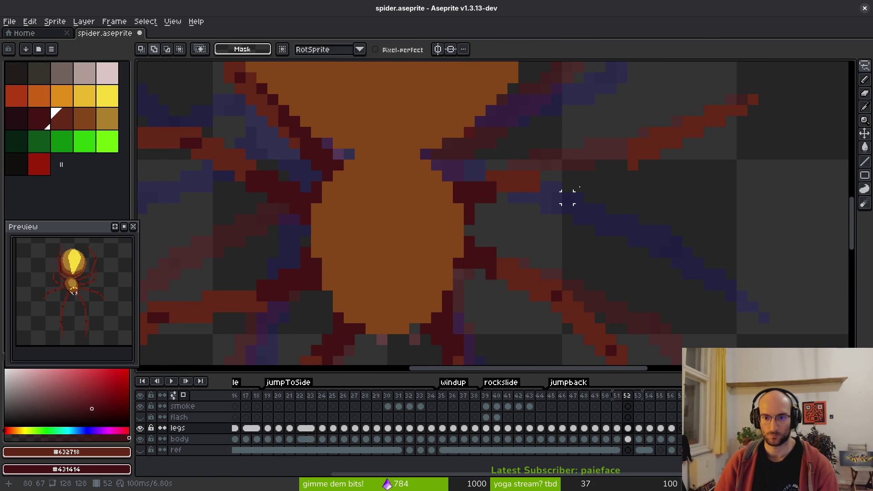
pyautogui.moveTo(545, 169); pyautogui.dragTo(631, 164)
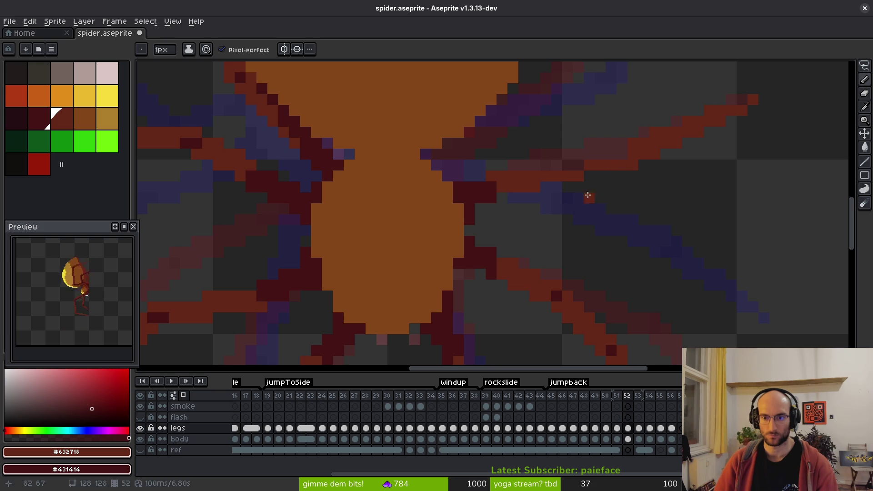
pyautogui.moveTo(564, 185); pyautogui.dragTo(627, 172)
pyautogui.click(641, 163)
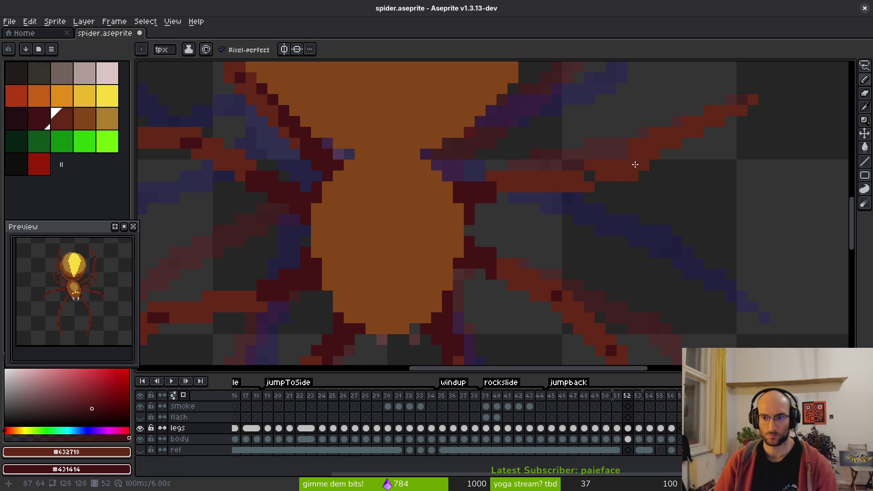
pyautogui.press('q')
pyautogui.moveTo(757, 89)
pyautogui.mouseDown()
pyautogui.moveTo(633, 109)
pyautogui.moveTo(768, 73)
pyautogui.moveTo(759, 87)
pyautogui.mouseUp()
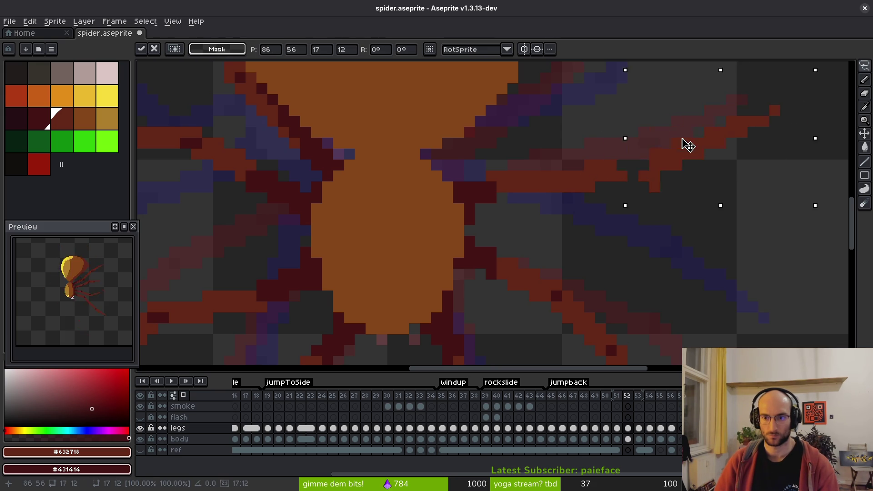
# Step: Shift the selected leg one pixel down and fix stray leg pixels with eraser and red pencil
pyautogui.press('Down')
pyautogui.hotkey('ctrl', 'd')
pyautogui.press('b')
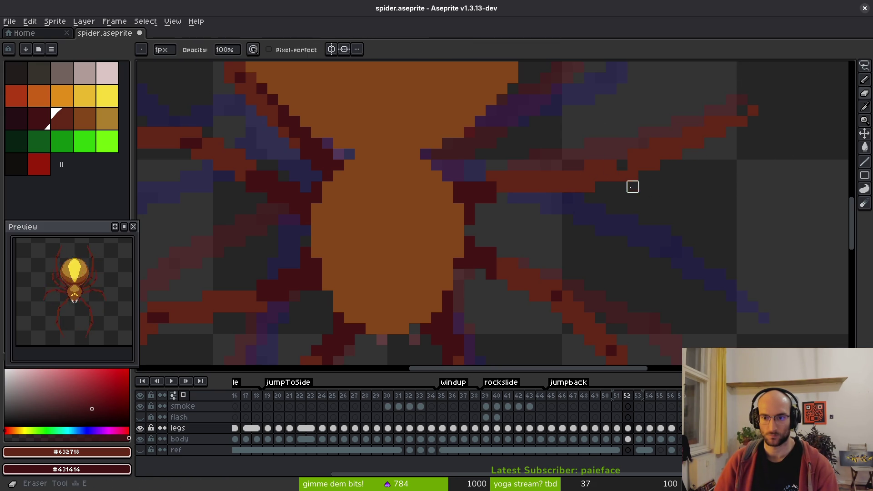
pyautogui.press('b')
pyautogui.scroll(-2, 663, 185)
pyautogui.scroll(2, 643, 199)
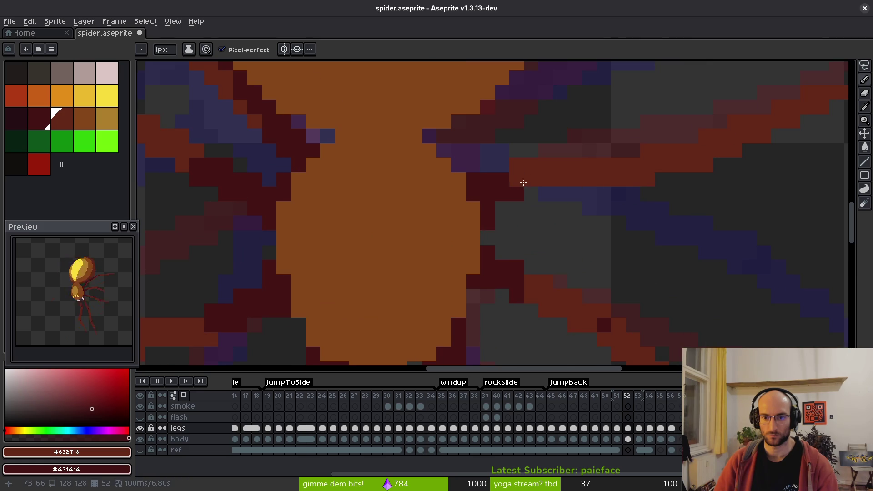
pyautogui.press('e')
pyautogui.click(516, 164)
pyautogui.press('b')
pyautogui.click(532, 194)
pyautogui.press('e')
pyautogui.click(574, 205)
pyautogui.press('b')
# Step: Compare against frame 51 and paint three dark red pixels along the leg
pyautogui.scroll(-2, 641, 214)
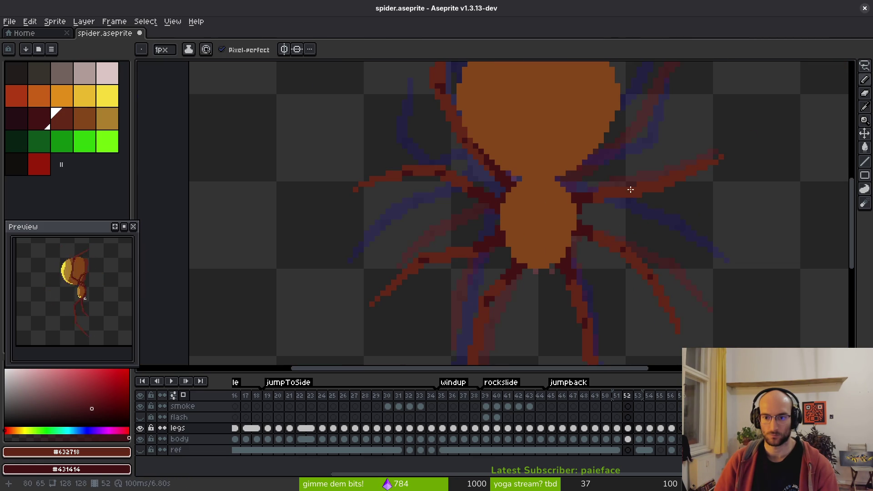
pyautogui.scroll(-2, 659, 196)
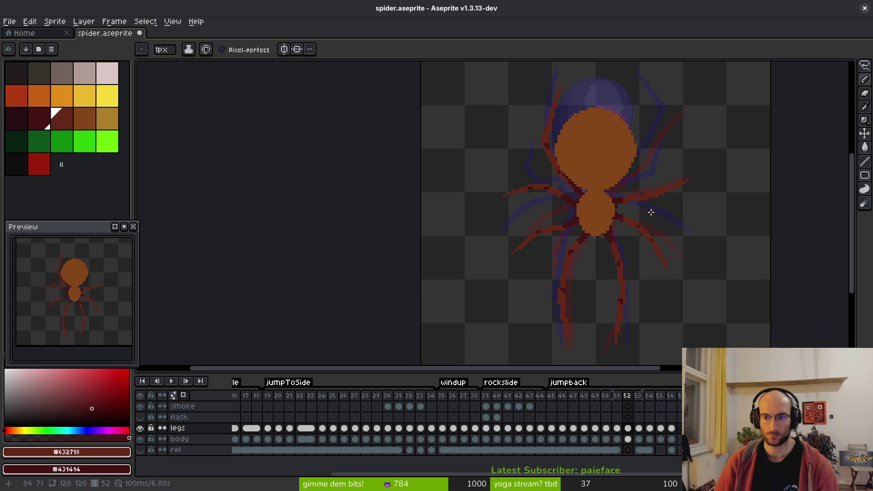
pyautogui.press('Left')
pyautogui.press('Right')
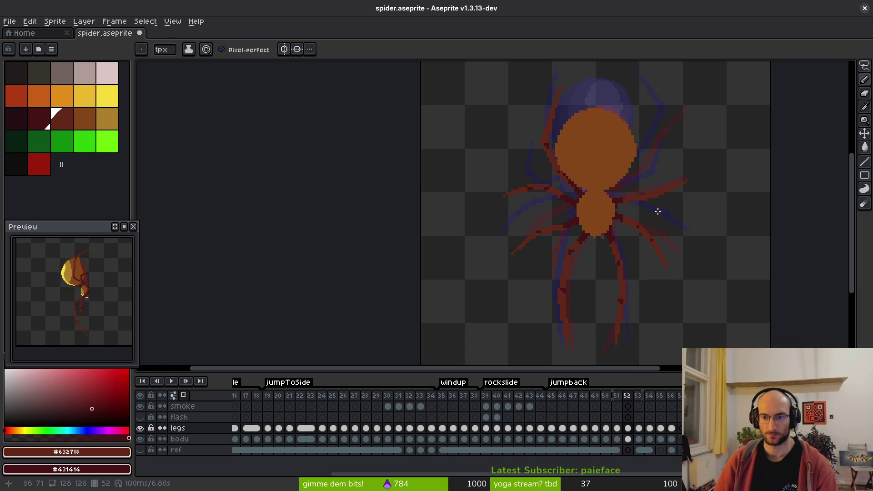
pyautogui.scroll(2, 643, 203)
pyautogui.press('Left')
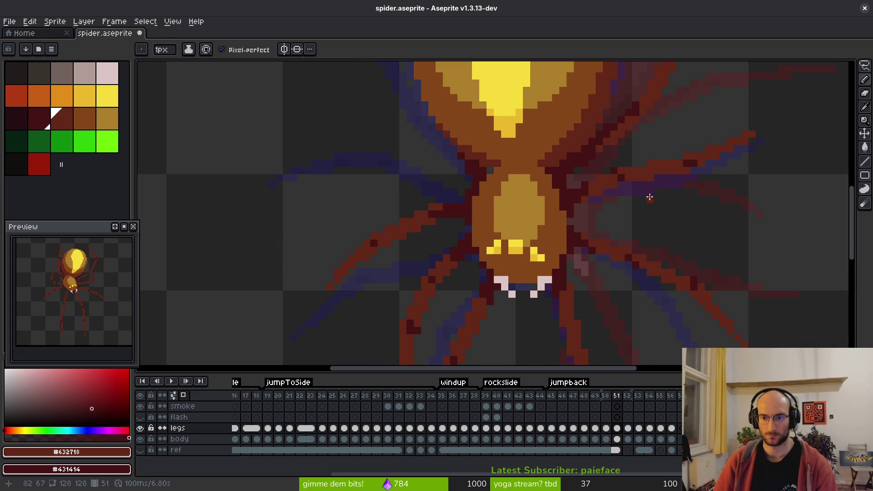
pyautogui.press('Right')
pyautogui.scroll(3, 649, 197)
pyautogui.click(551, 164)
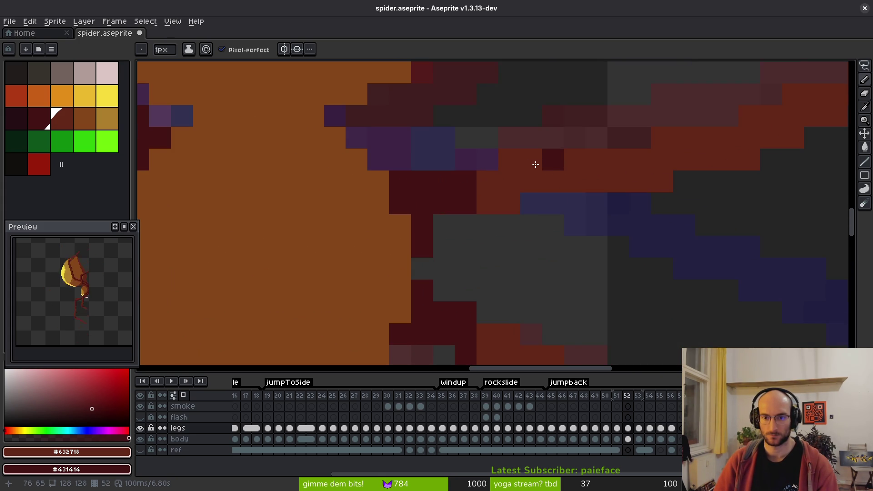
pyautogui.click(574, 181)
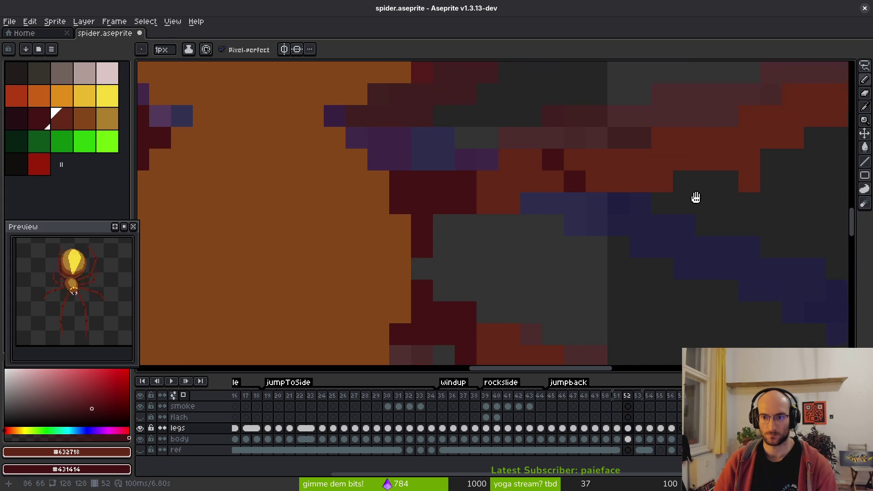
pyautogui.moveTo(725, 179); pyautogui.dragTo(614, 234)
pyautogui.click(638, 191)
# Step: Flip between frames 52 and 53 to compare the leg pose
pyautogui.scroll(-3, 711, 239)
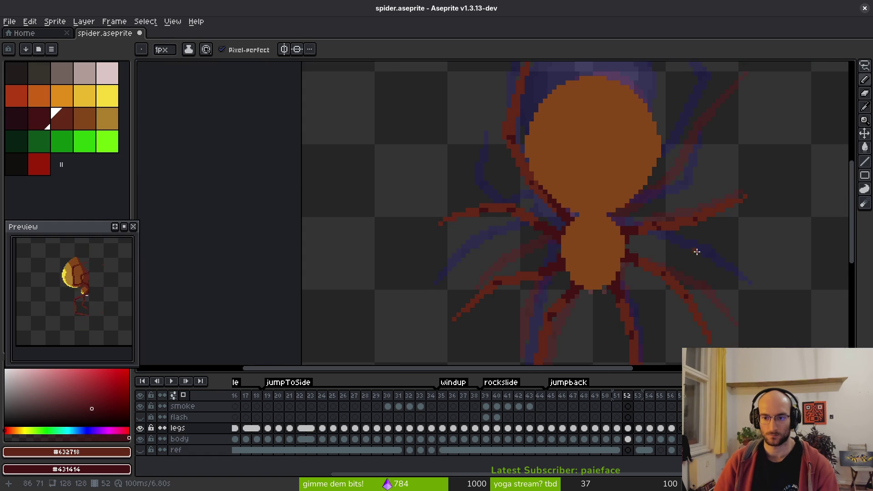
pyautogui.scroll(-2, 691, 252)
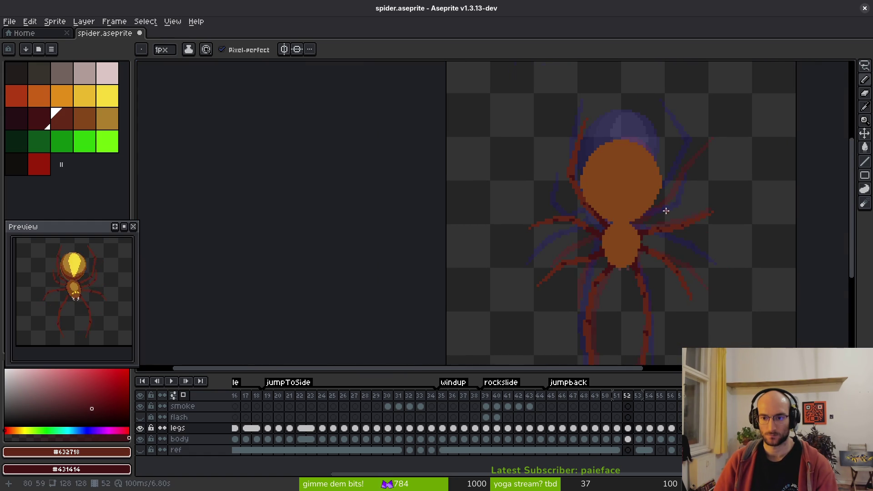
pyautogui.scroll(2, 666, 212)
pyautogui.press('Right')
pyautogui.scroll(-2, 664, 227)
pyautogui.press('Left')
pyautogui.press('Right')
pyautogui.press('Left')
pyautogui.press('Right')
pyautogui.press('Left')
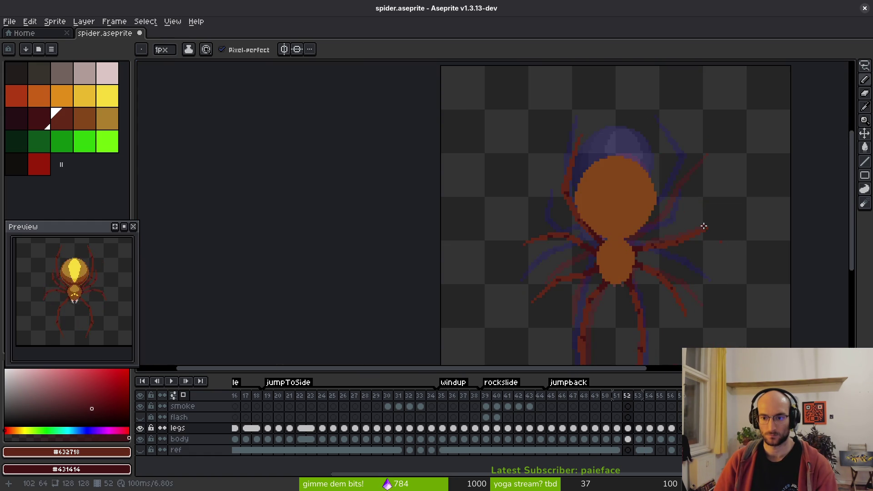
pyautogui.scroll(4, 718, 238)
# Step: Delete the lassoed upper-right leg and redraw it as a straight line angling upward
pyautogui.press('q')
pyautogui.moveTo(755, 138)
pyautogui.mouseDown()
pyautogui.moveTo(687, 152)
pyautogui.moveTo(583, 221)
pyautogui.mouseUp()
pyautogui.press('Delete')
pyautogui.press('e')
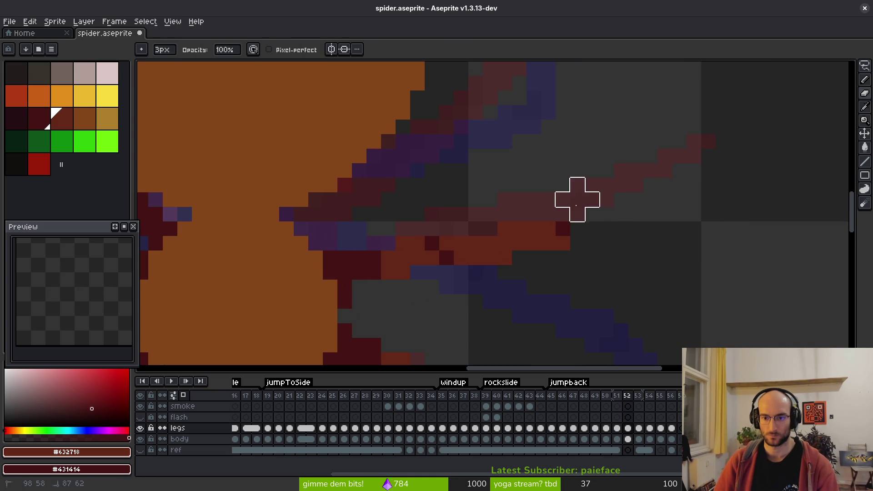
pyautogui.press('l')
pyautogui.moveTo(574, 226)
pyautogui.mouseDown()
pyautogui.moveTo(666, 97)
pyautogui.moveTo(567, 222)
pyautogui.moveTo(562, 216)
pyautogui.mouseUp()
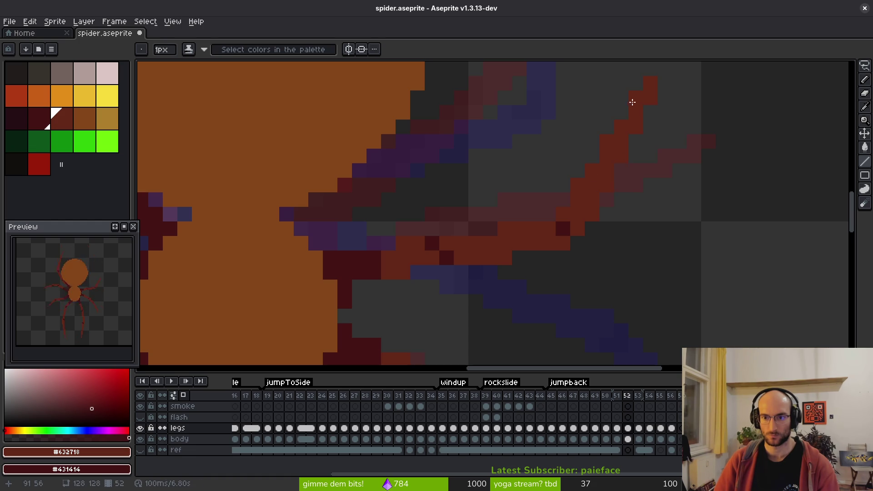
# Step: Draw dark red straight lines from the body out along the upper-right leg
pyautogui.scroll(-3, 659, 118)
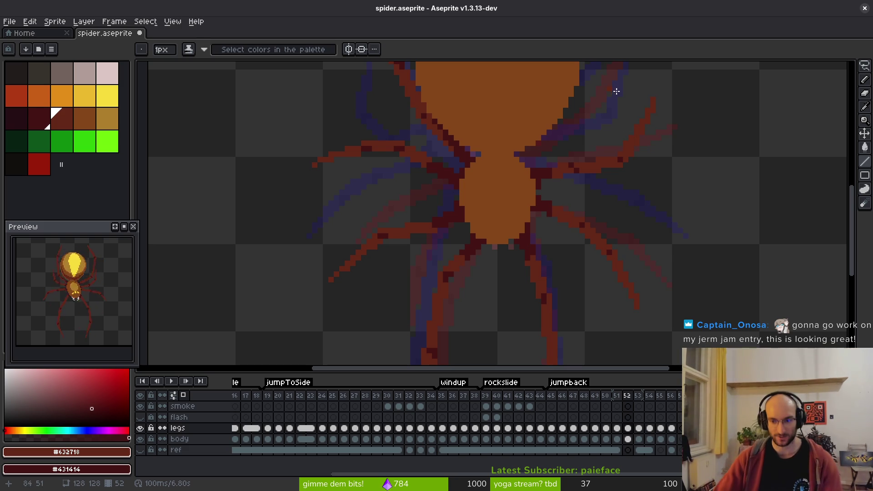
pyautogui.scroll(-1, 620, 189)
pyautogui.scroll(4, 620, 189)
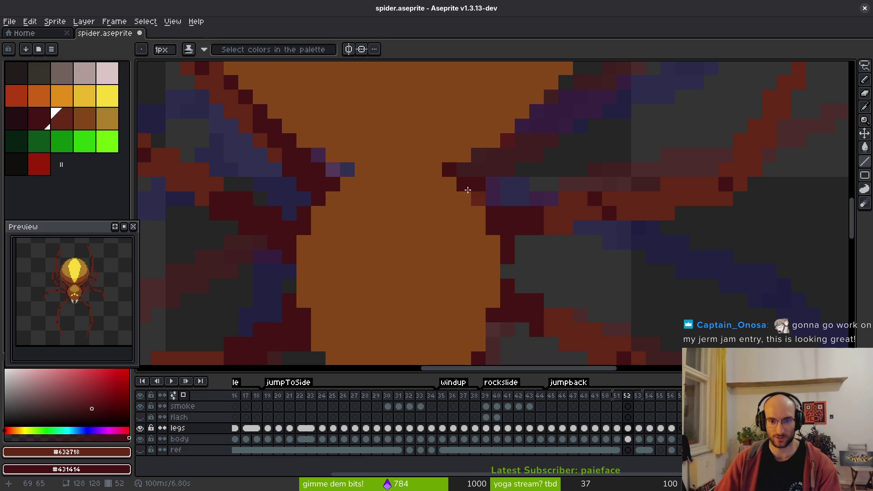
pyautogui.scroll(-3, 510, 189)
pyautogui.scroll(5, 501, 197)
pyautogui.scroll(-3, 473, 218)
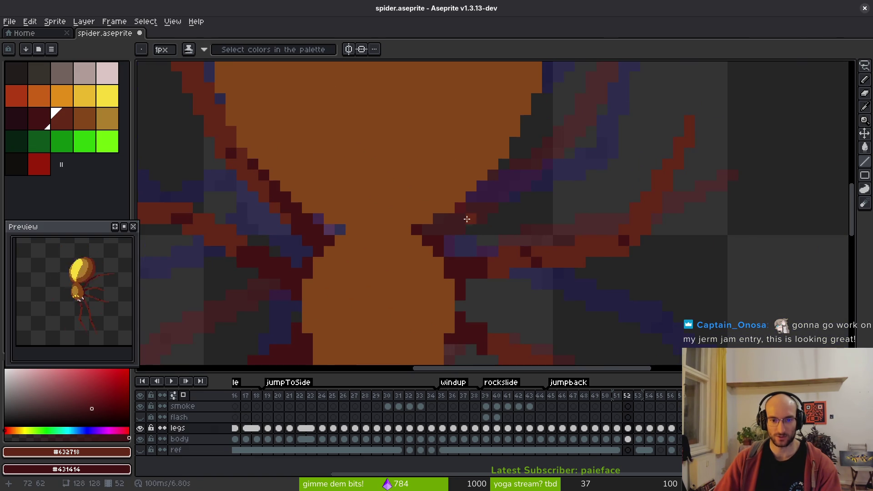
pyautogui.moveTo(439, 230)
pyautogui.mouseDown()
pyautogui.moveTo(577, 132)
pyautogui.moveTo(593, 139)
pyautogui.moveTo(568, 156)
pyautogui.moveTo(579, 171)
pyautogui.moveTo(580, 159)
pyautogui.mouseUp()
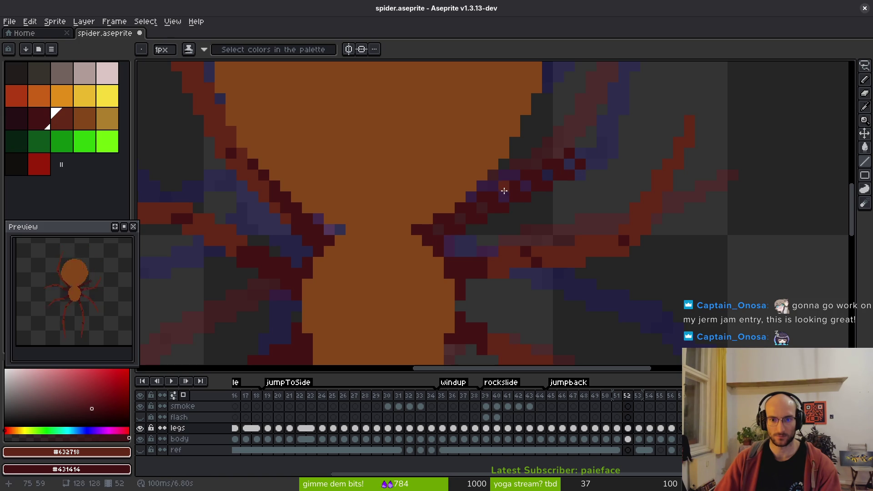
pyautogui.moveTo(487, 207); pyautogui.dragTo(488, 207)
pyautogui.moveTo(440, 226); pyautogui.dragTo(470, 208)
# Step: Paint orange-red highlight pixels around the leg joint
pyautogui.scroll(2, 591, 168)
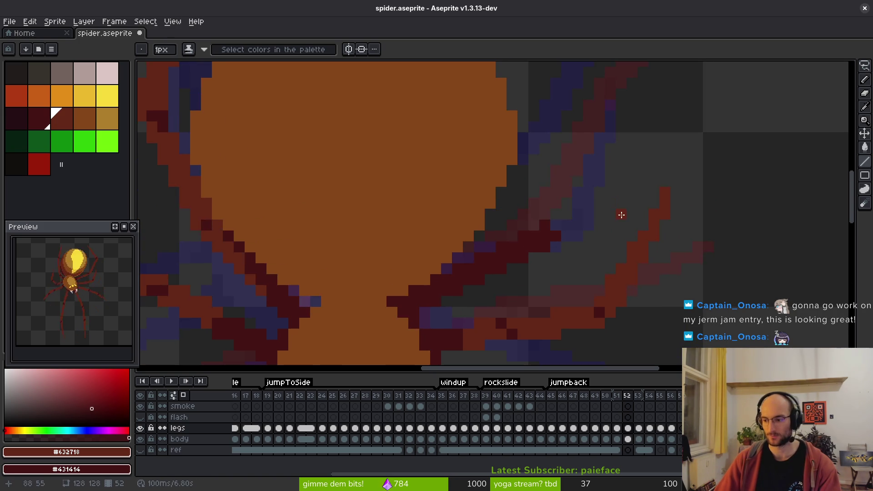
pyautogui.scroll(-3, 572, 204)
pyautogui.scroll(7, 523, 211)
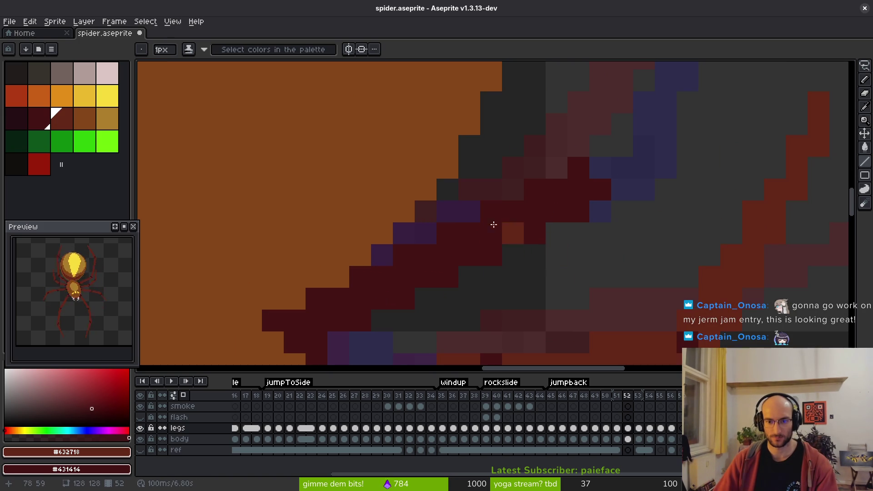
pyautogui.click(469, 255)
pyautogui.moveTo(512, 234)
pyautogui.mouseDown()
pyautogui.moveTo(536, 232)
pyautogui.moveTo(594, 185)
pyautogui.moveTo(490, 234)
pyautogui.mouseUp()
pyautogui.click(446, 275)
pyautogui.moveTo(396, 298); pyautogui.dragTo(361, 319)
# Step: Shrink the brush to 1 pixel while switching between eraser and pencil
pyautogui.press('e')
pyautogui.scroll(-4, 491, 308)
pyautogui.press('-')
pyautogui.press('-')
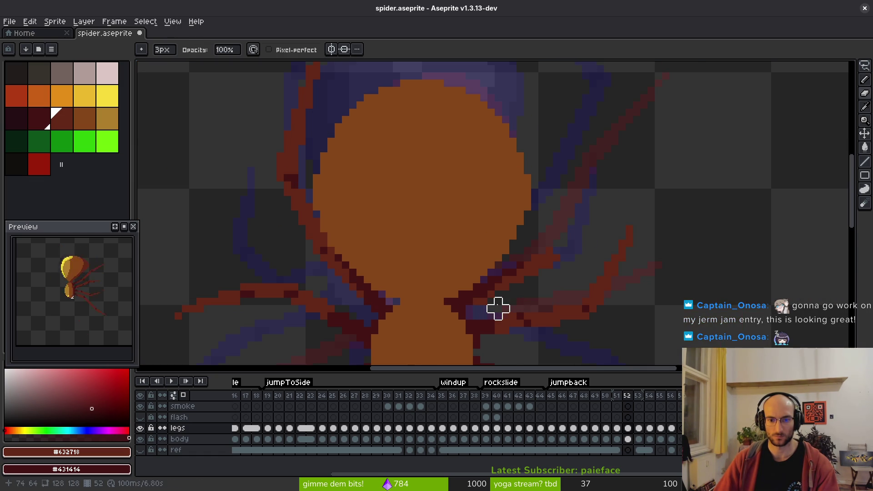
pyautogui.scroll(-3, 498, 307)
pyautogui.scroll(8, 482, 302)
pyautogui.scroll(-15, 473, 241)
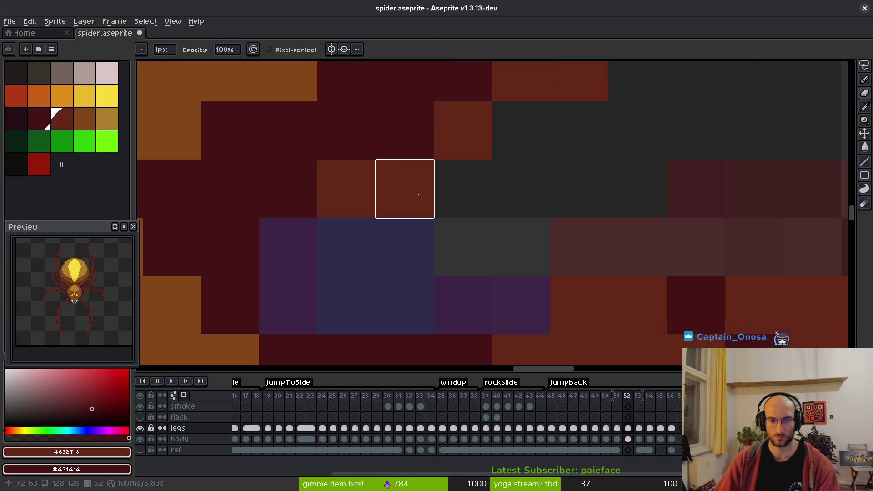
pyautogui.press('b')
pyautogui.scroll(-2, 561, 237)
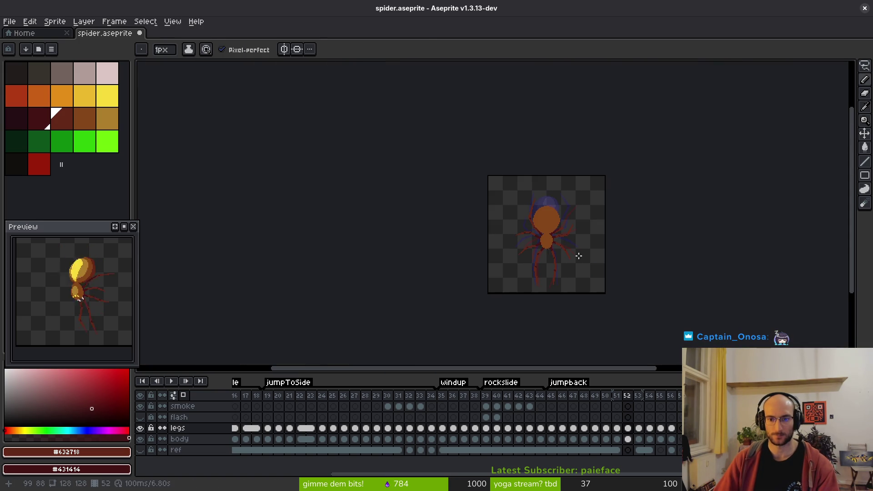
pyautogui.press('e')
pyautogui.scroll(4, 559, 250)
# Step: Return to frame 52, set the pencil to Shading ink, and begin a Shift line on the leg
pyautogui.press('.')
pyautogui.scroll(2, 563, 191)
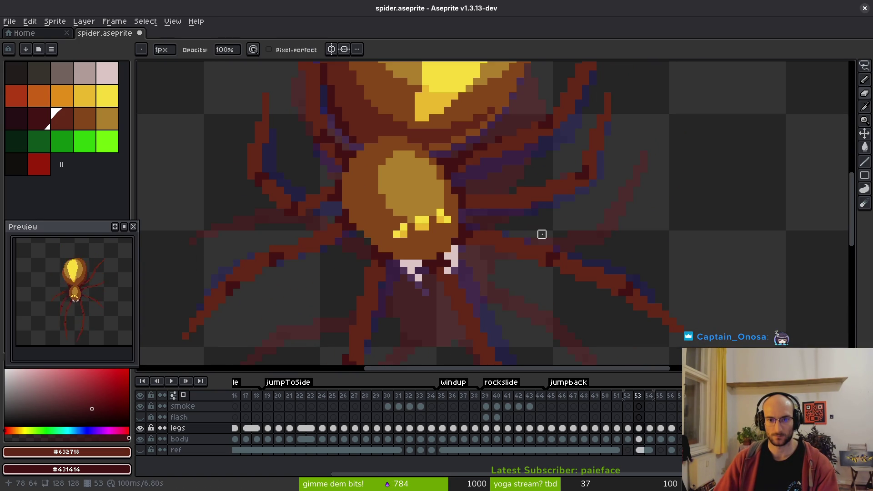
pyautogui.press(',')
pyautogui.scroll(1, 547, 208)
pyautogui.press('b')
pyautogui.scroll(-1, 564, 213)
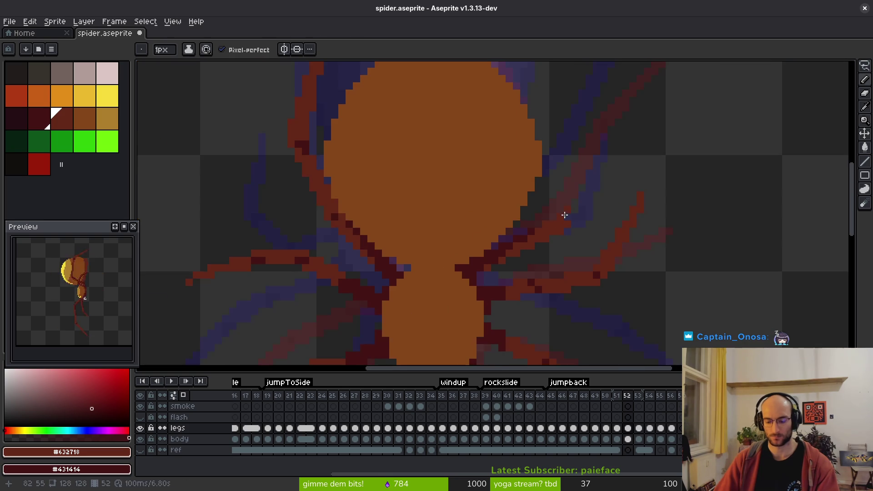
pyautogui.press('s')
pyautogui.scroll(-1, 564, 213)
pyautogui.scroll(1, 579, 230)
pyautogui.scroll(-1, 593, 184)
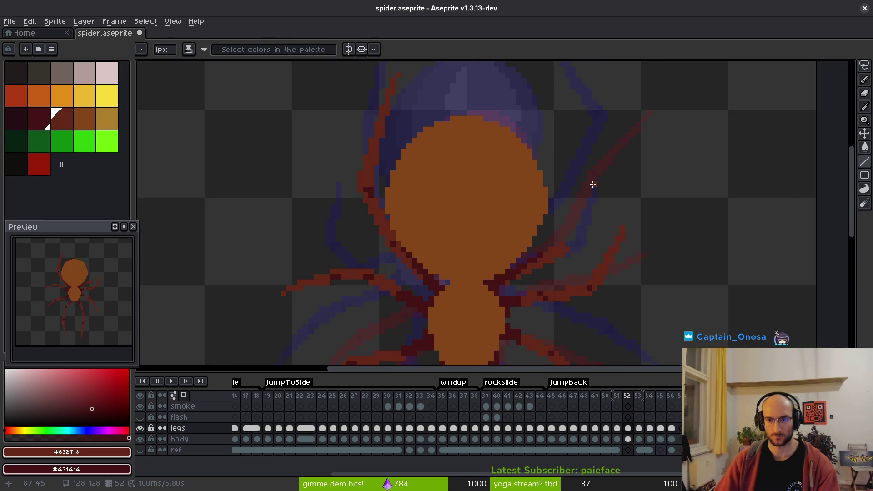
pyautogui.scroll(1, 584, 207)
pyautogui.press('shift')
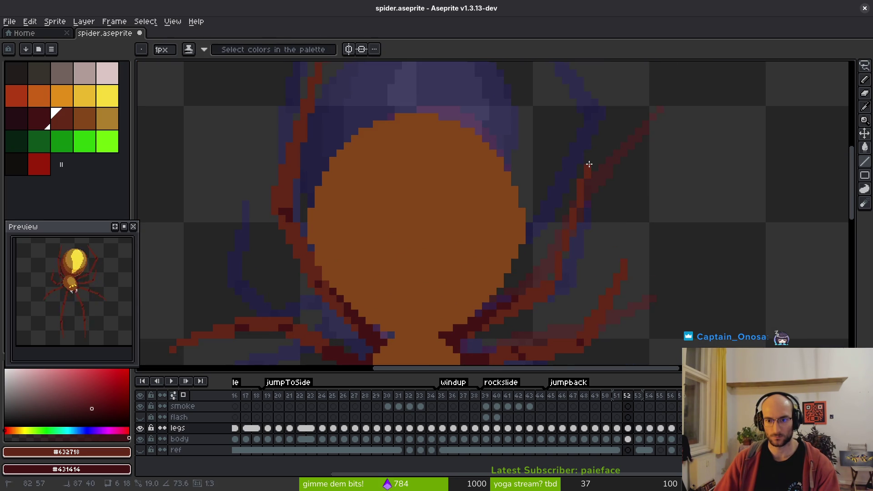
# Step: Place straight red segments along the upper-right leg from the joint out to its tip
pyautogui.keyDown('shift'); pyautogui.click(598, 178); pyautogui.keyUp('shift')
pyautogui.click(593, 169)
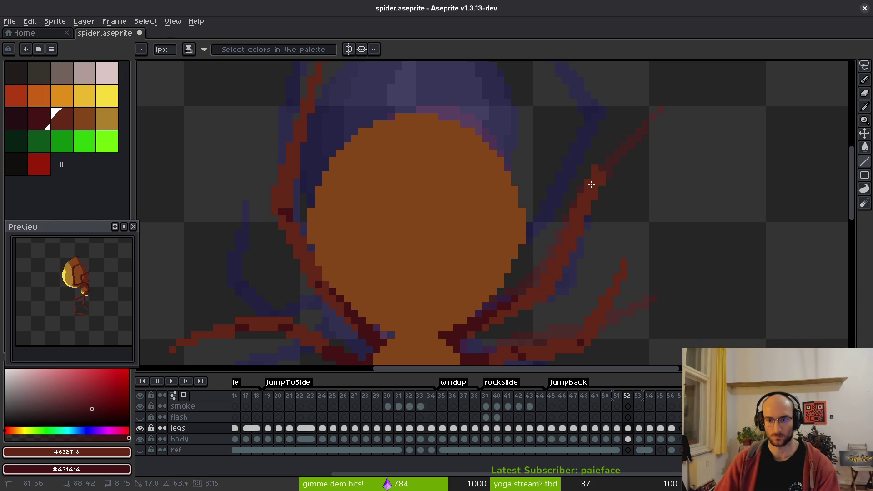
pyautogui.scroll(-1, 591, 184)
pyautogui.scroll(2, 573, 228)
pyautogui.scroll(-1, 579, 236)
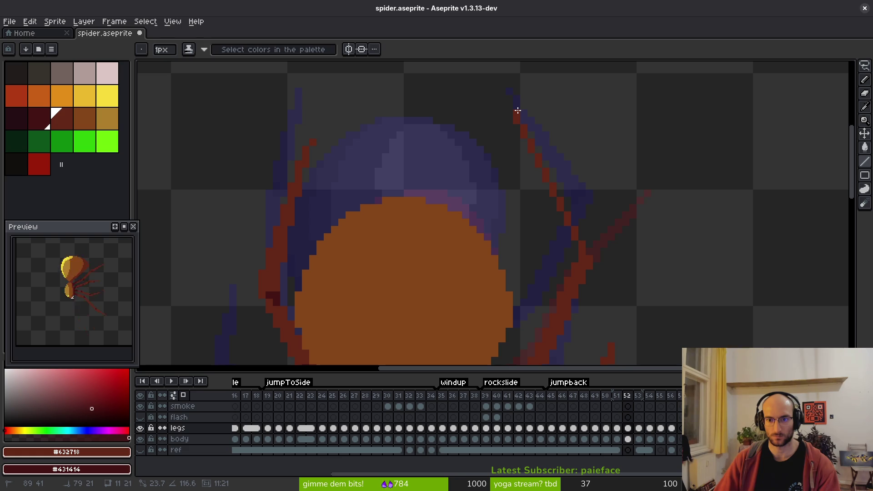
pyautogui.click(578, 121)
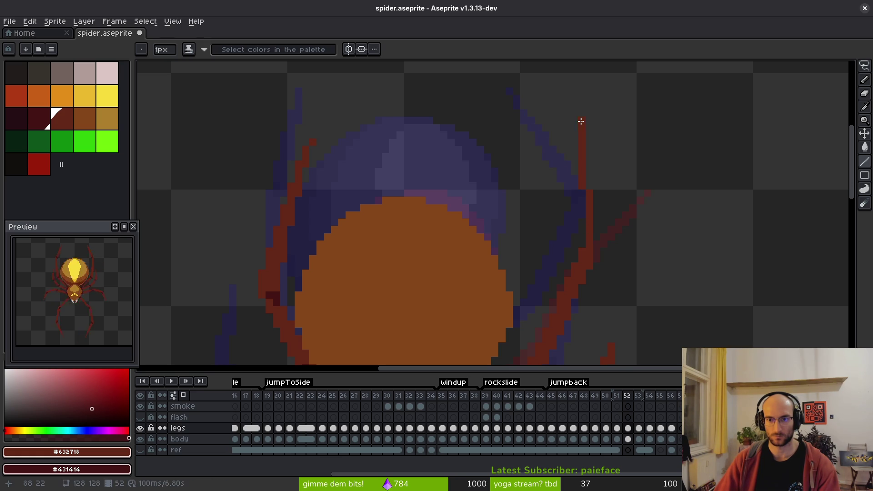
pyautogui.click(579, 262)
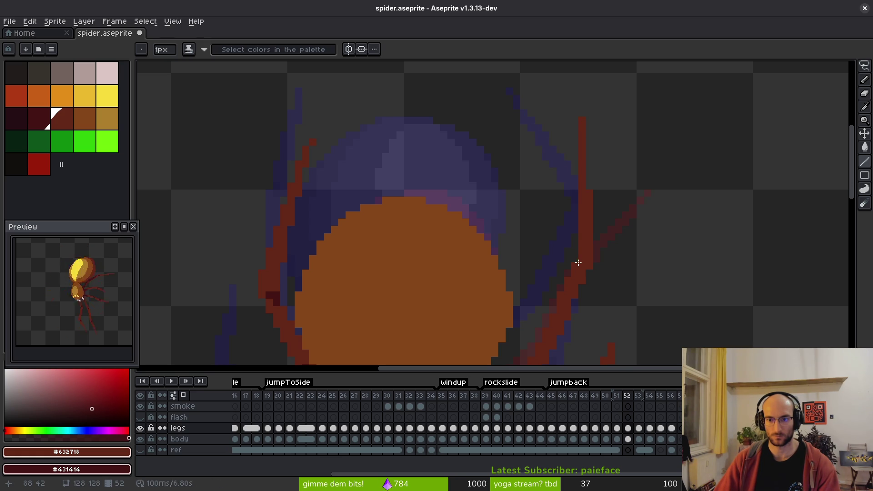
# Step: Darken two pixels on the right leg
pyautogui.scroll(-3, 573, 261)
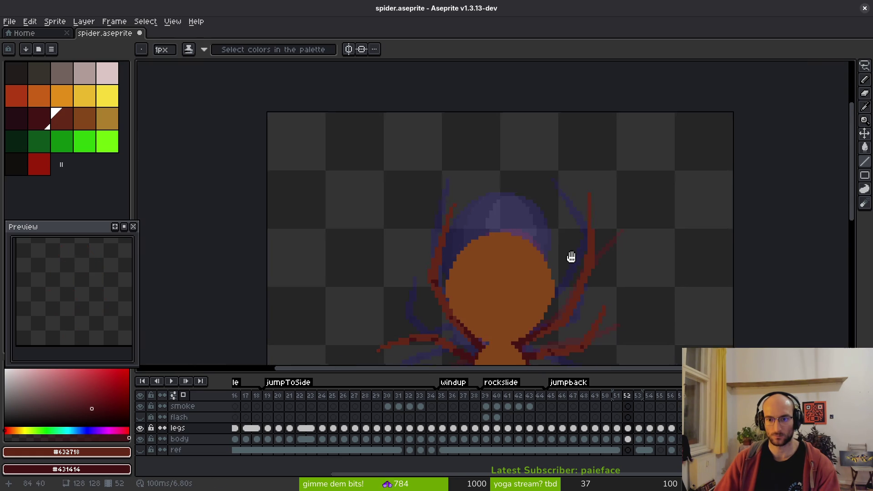
pyautogui.scroll(3, 610, 142)
pyautogui.scroll(-1, 623, 144)
pyautogui.scroll(3, 623, 145)
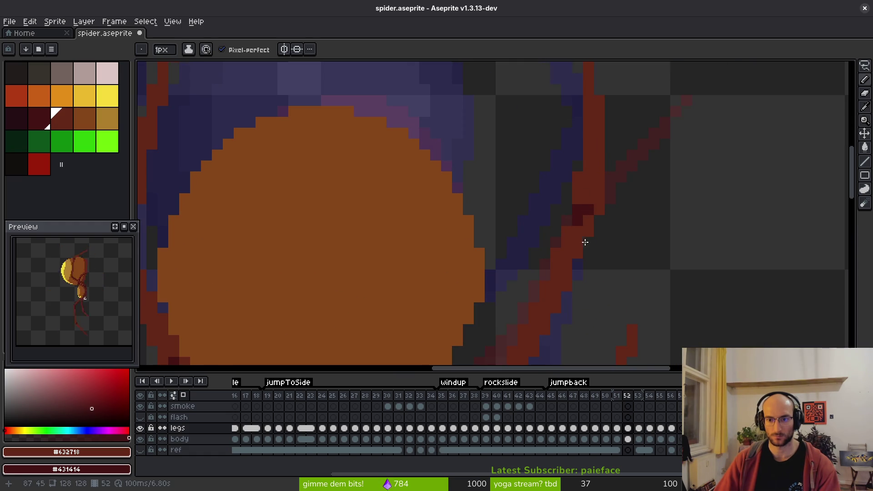
pyautogui.scroll(-3, 582, 239)
pyautogui.scroll(3, 604, 211)
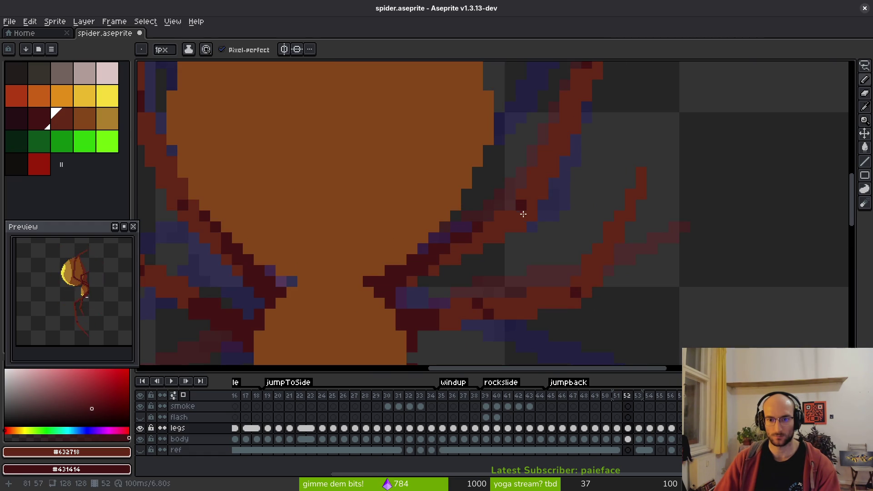
pyautogui.moveTo(517, 217); pyautogui.dragTo(510, 217)
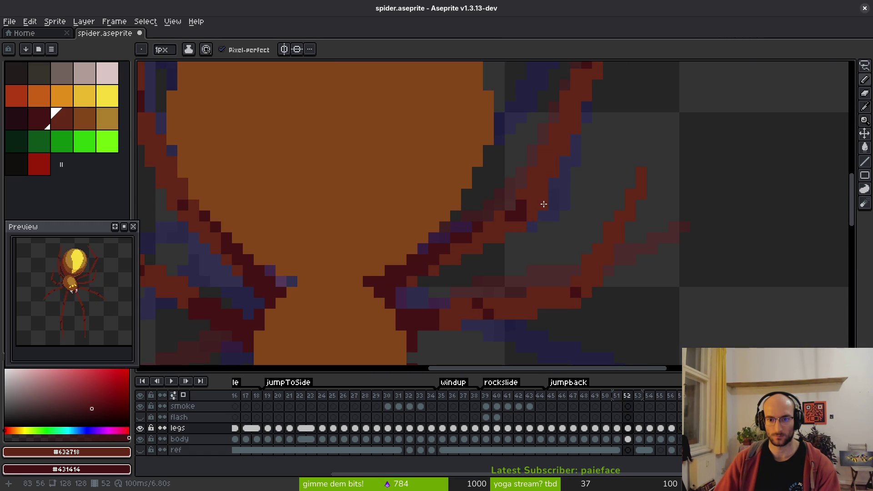
pyautogui.scroll(-4, 507, 238)
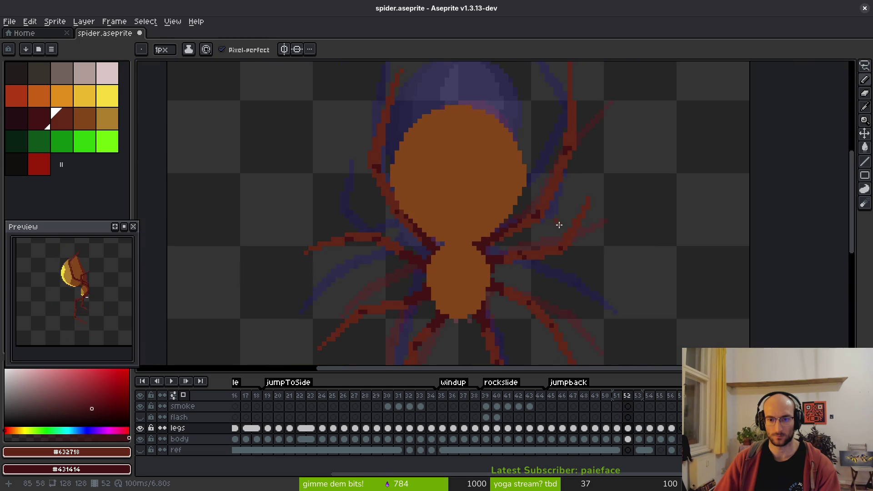
pyautogui.moveTo(563, 226); pyautogui.dragTo(535, 198)
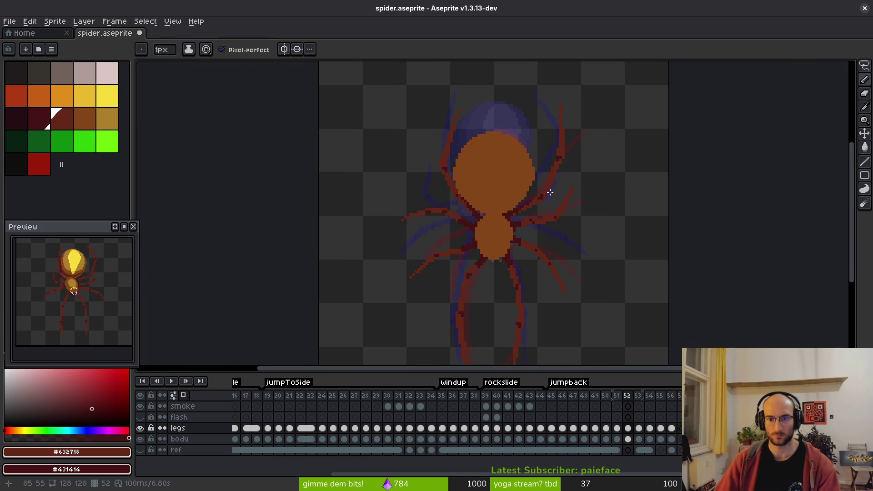
# Step: Compare with frame 51, then try a dark red outline on the body's right edge and undo it
pyautogui.scroll(-4, 551, 214)
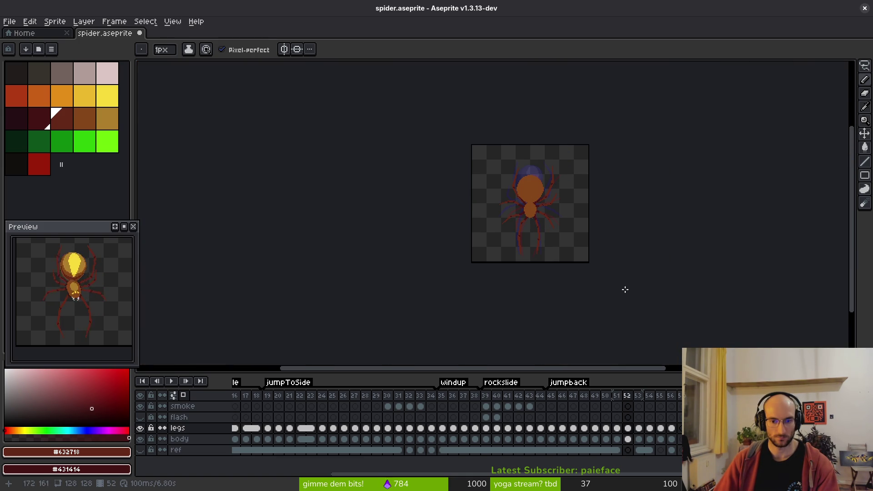
pyautogui.scroll(3, 528, 210)
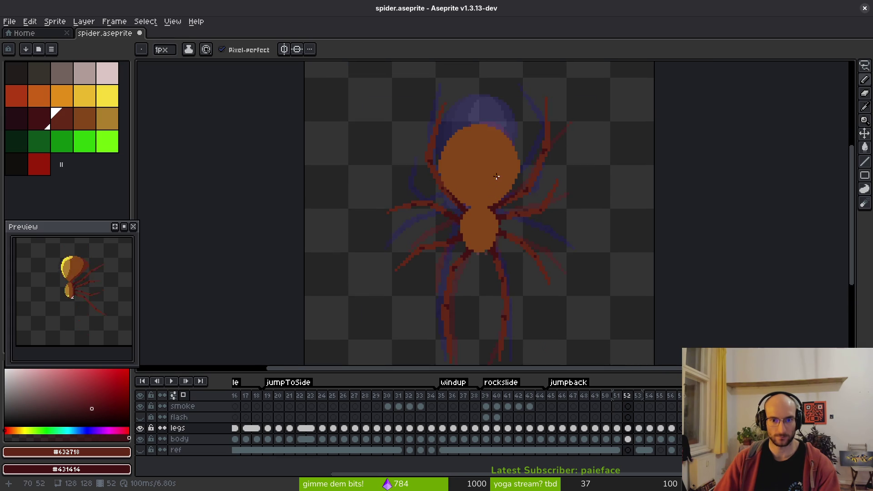
pyautogui.scroll(3, 494, 178)
pyautogui.press('Left')
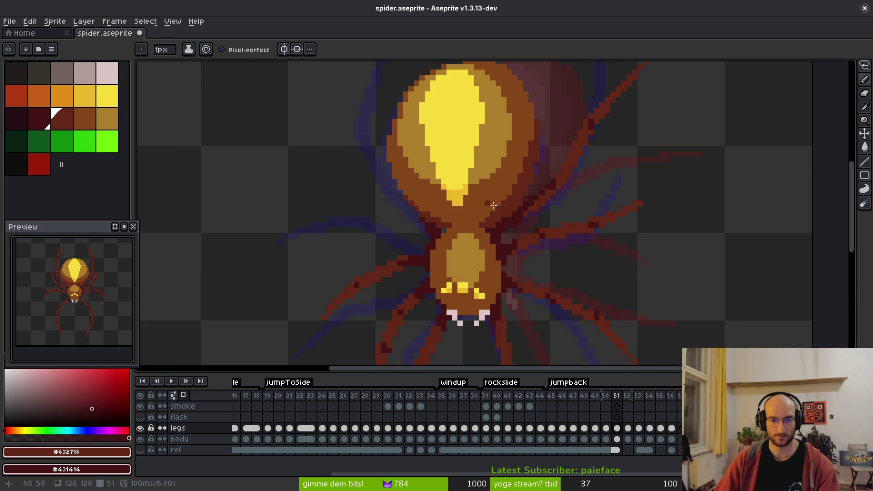
pyautogui.press('Right')
pyautogui.scroll(2, 499, 209)
pyautogui.scroll(-2, 537, 166)
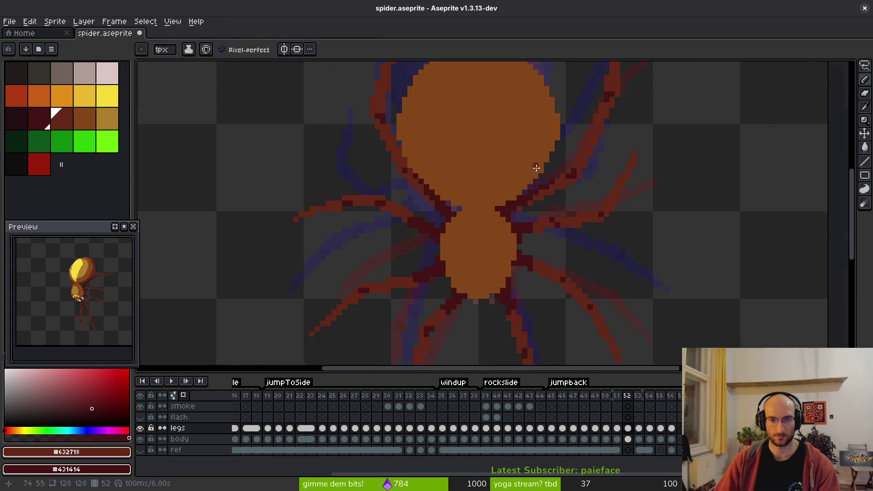
pyautogui.press('Left')
pyautogui.press('Right')
pyautogui.scroll(2, 541, 140)
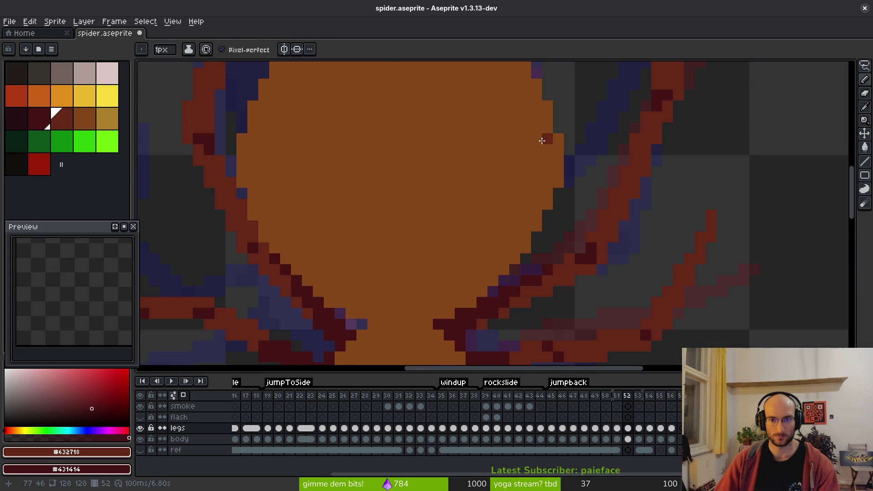
pyautogui.moveTo(549, 111)
pyautogui.mouseDown()
pyautogui.moveTo(547, 141)
pyautogui.moveTo(508, 237)
pyautogui.mouseUp()
pyautogui.hotkey('ctrl', 'z')
pyautogui.hotkey('ctrl', 'z')
# Step: Select frame 52's body cel and flip between frames 50–52 to compare the body
pyautogui.click(628, 439)
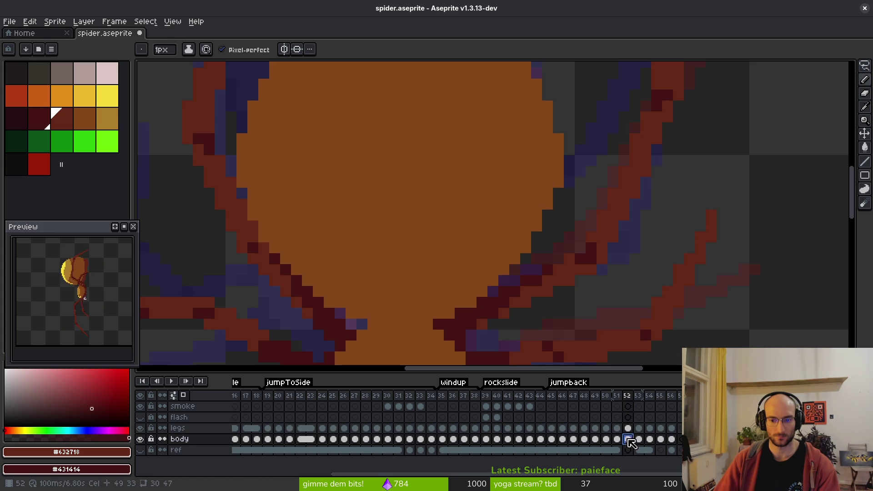
pyautogui.click(140, 427)
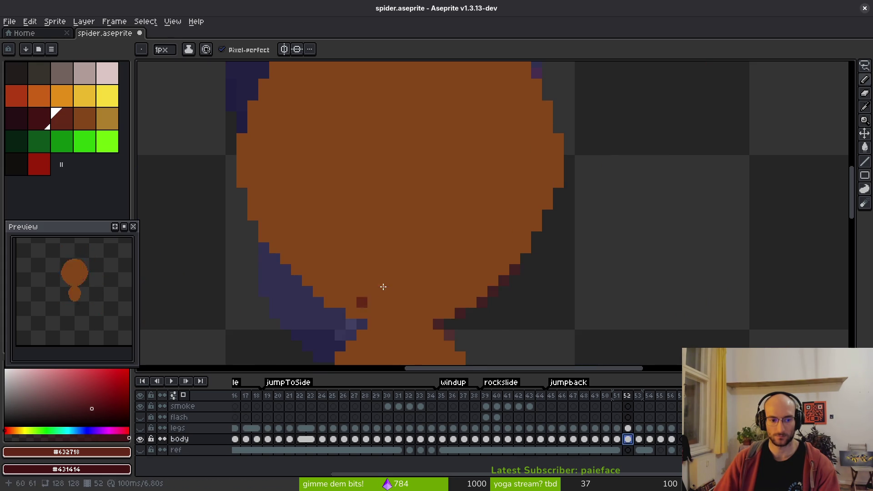
pyautogui.scroll(-3, 418, 204)
pyautogui.click(140, 428)
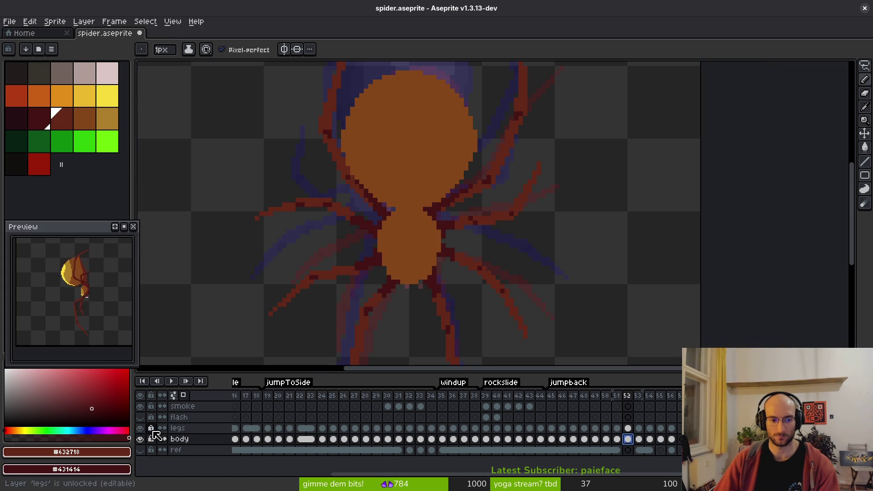
pyautogui.press('Left')
pyautogui.scroll(-2, 447, 274)
pyautogui.press('Right')
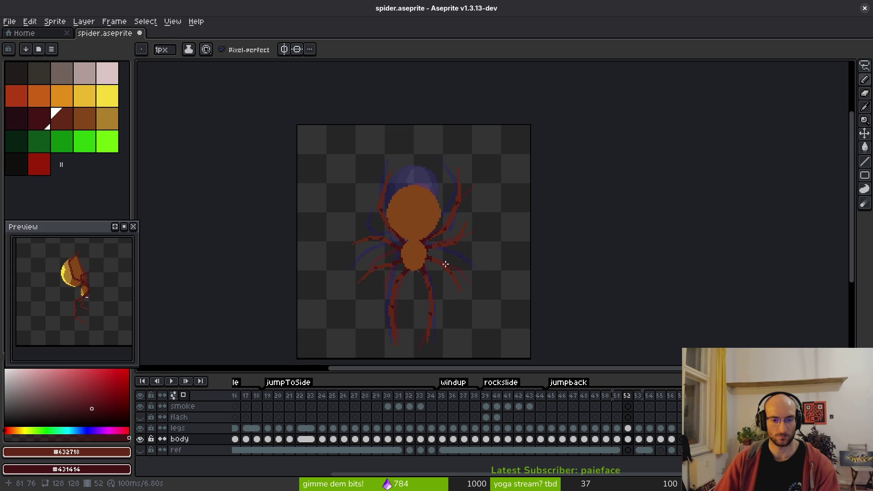
pyautogui.press('Left')
pyautogui.press('Left')
pyautogui.press('Right')
pyautogui.press('Left')
pyautogui.press('Right')
pyautogui.scroll(4, 445, 255)
pyautogui.press('Right')
pyautogui.scroll(2, 454, 237)
pyautogui.scroll(-3, 509, 181)
pyautogui.scroll(1, 532, 118)
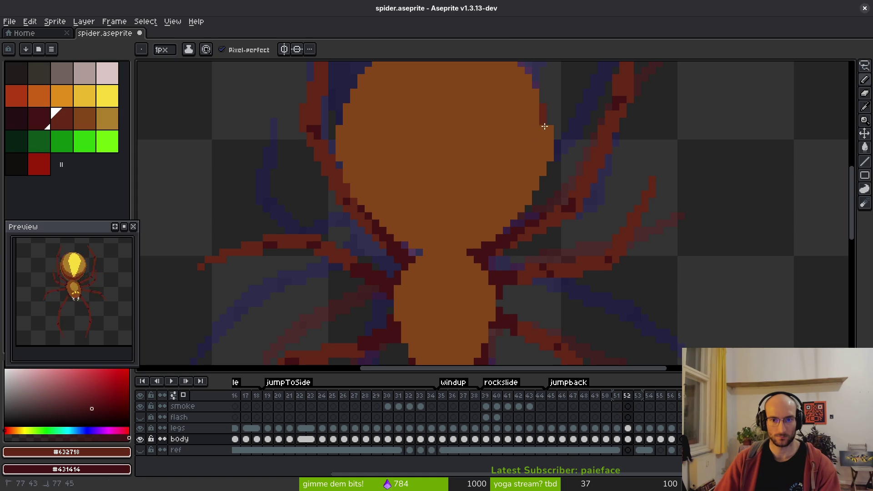
pyautogui.scroll(1, 535, 156)
# Step: Draw a dark-red outline along the body's right and lower-right edges, filling two stray pixels dark red
pyautogui.moveTo(545, 139)
pyautogui.mouseDown()
pyautogui.moveTo(536, 203)
pyautogui.moveTo(485, 258)
pyautogui.mouseUp()
pyautogui.moveTo(438, 287); pyautogui.dragTo(482, 264)
pyautogui.press('g')
pyautogui.click(536, 205)
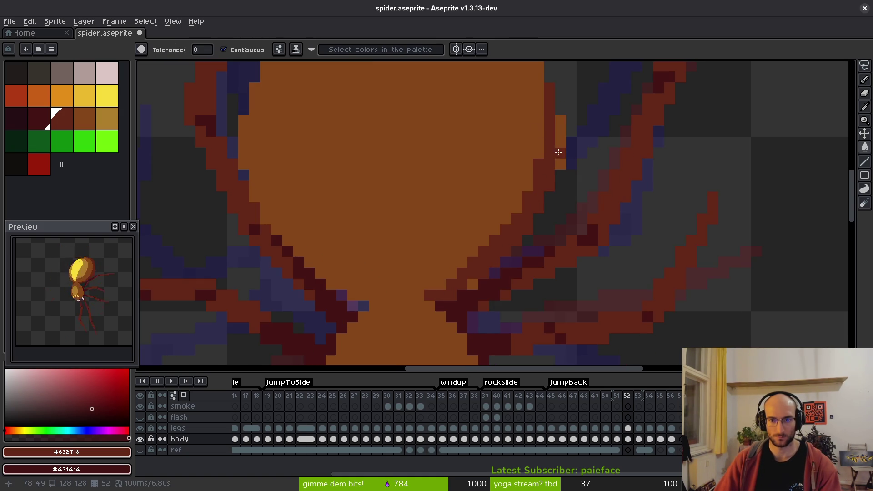
pyautogui.click(475, 281)
pyautogui.press('b')
# Step: After comparing with frames 51 and 53, extend the dark-red outline up the body's right edge
pyautogui.scroll(-2, 479, 234)
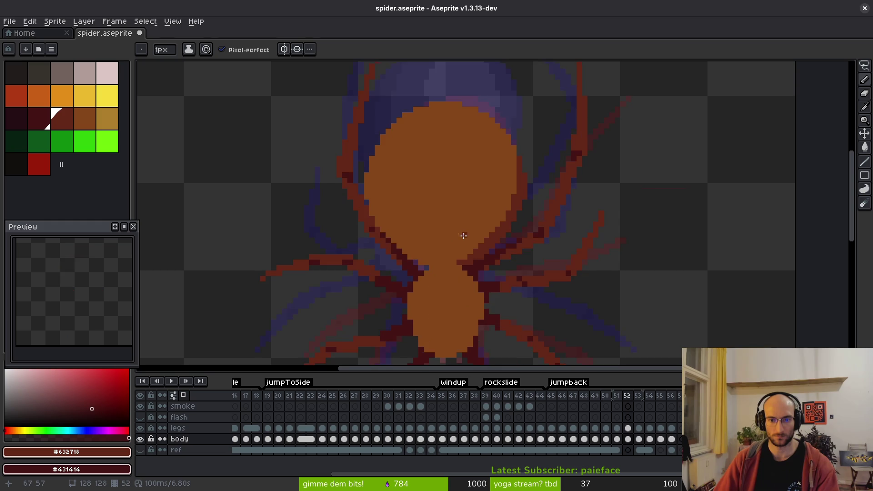
pyautogui.scroll(-1, 478, 234)
pyautogui.press(',')
pyautogui.press('.')
pyautogui.press('.')
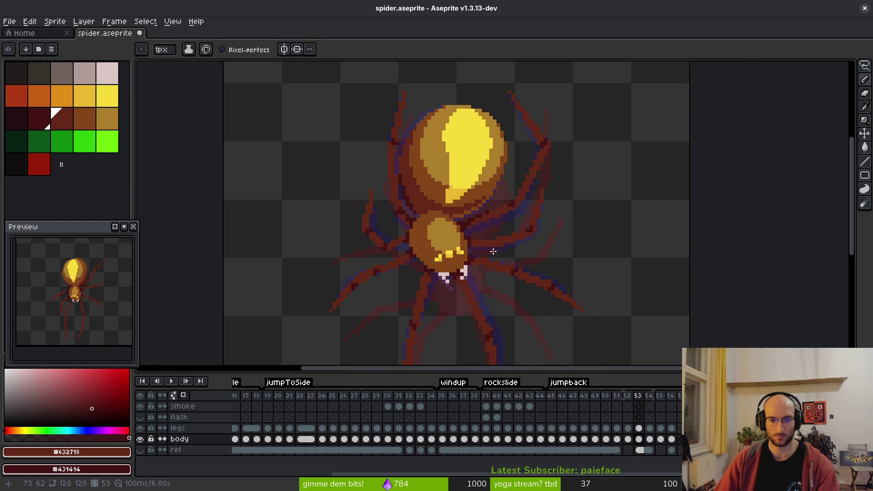
pyautogui.press(',')
pyautogui.press('.')
pyautogui.press(',')
pyautogui.scroll(1, 484, 229)
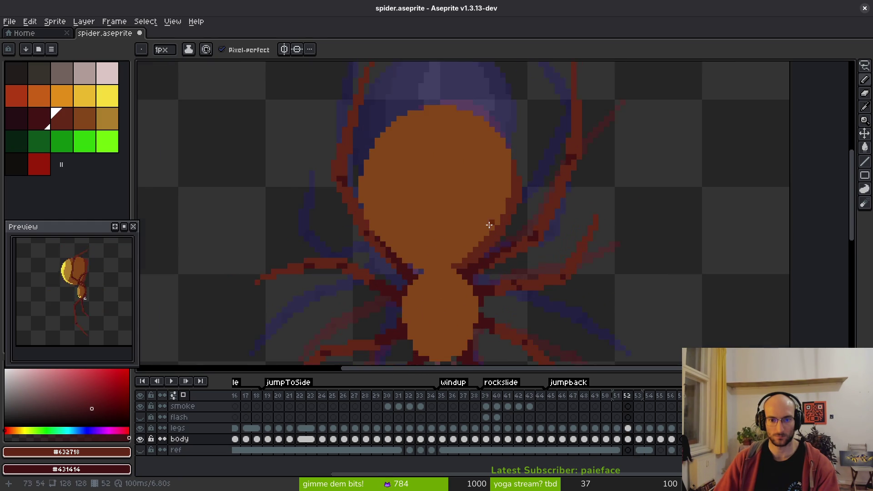
pyautogui.scroll(1, 512, 211)
pyautogui.press(',')
pyautogui.scroll(-3, 511, 211)
pyautogui.press('.')
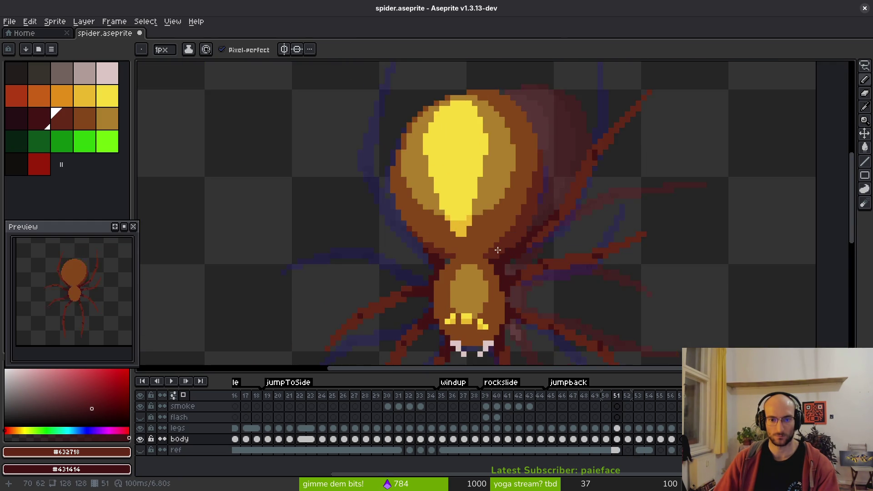
pyautogui.scroll(4, 512, 249)
pyautogui.scroll(1, 473, 260)
pyautogui.click(476, 258)
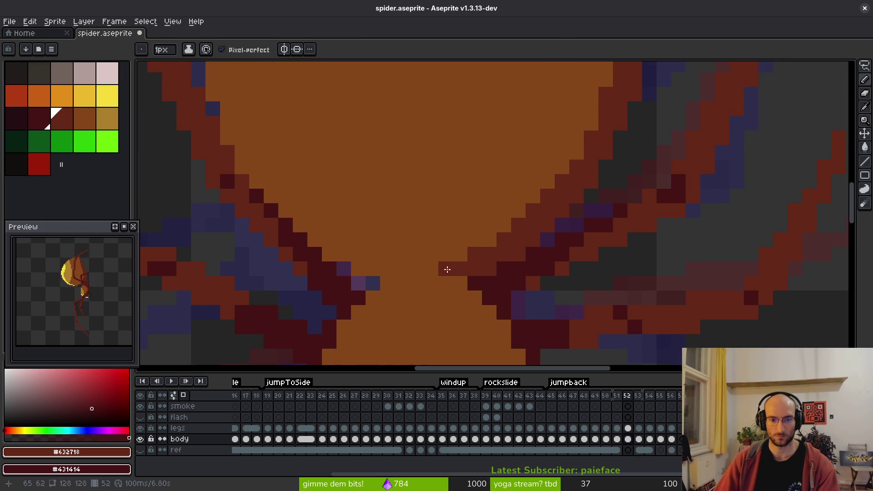
pyautogui.scroll(-2, 527, 250)
pyautogui.scroll(2, 536, 239)
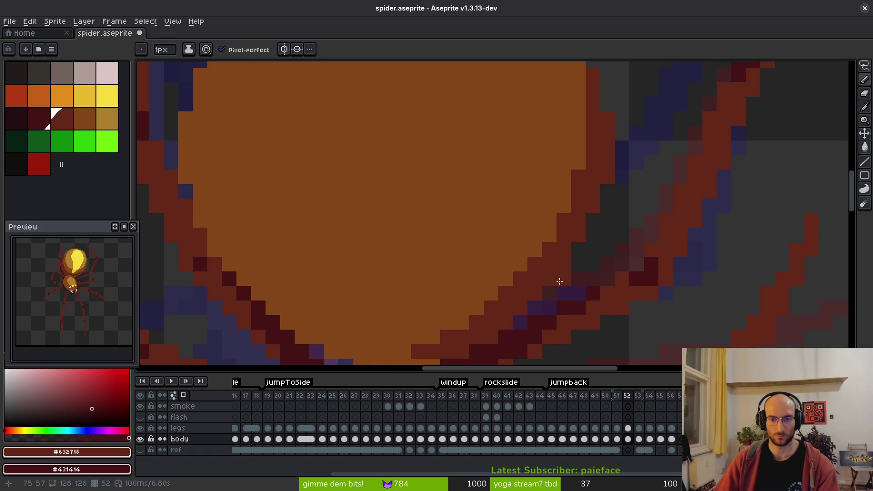
pyautogui.moveTo(564, 211); pyautogui.dragTo(588, 118)
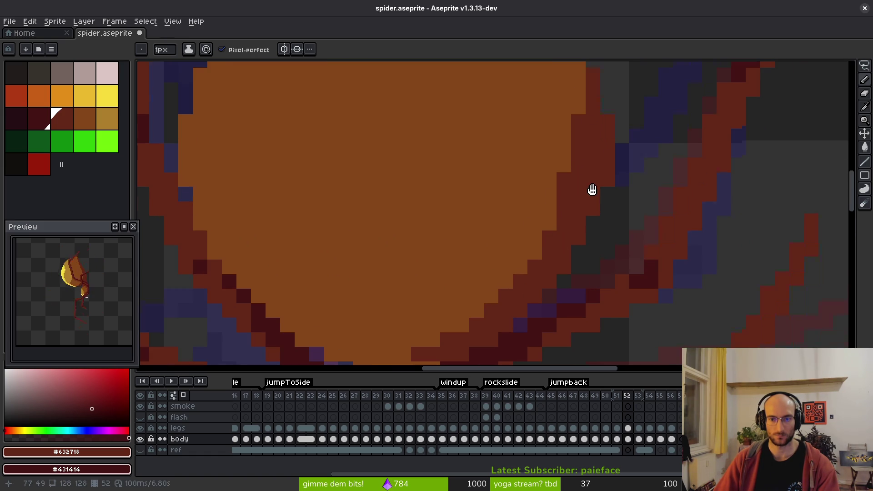
# Step: Pick the orange body colour #854619 as the background colour
pyautogui.scroll(-1, 597, 165)
pyautogui.scroll(-2, 597, 165)
pyautogui.scroll(3, 585, 103)
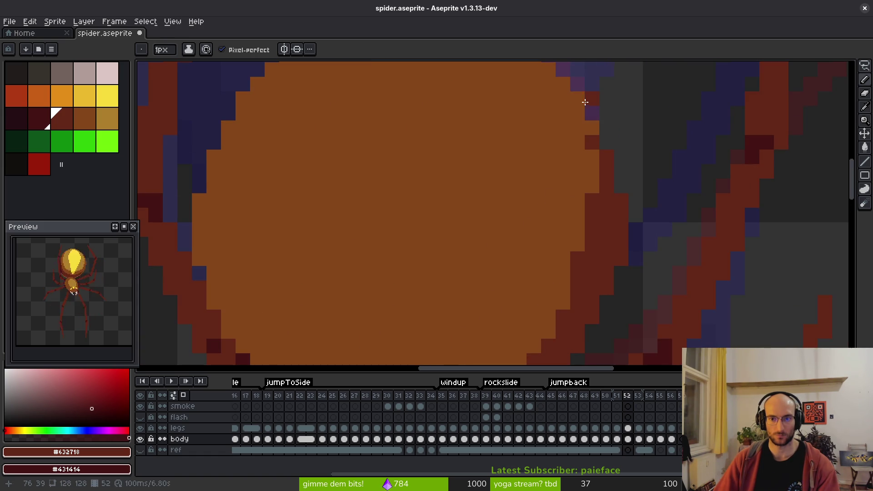
pyautogui.scroll(-1, 620, 195)
pyautogui.scroll(1, 600, 201)
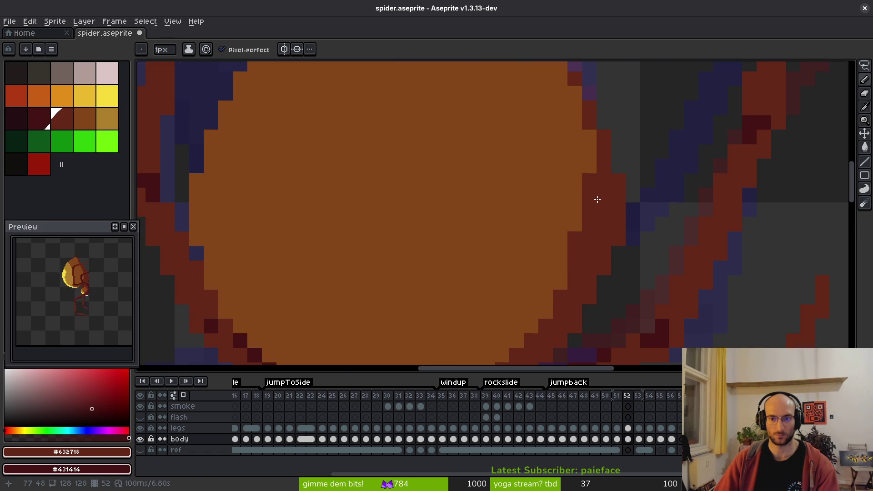
pyautogui.keyDown('alt'); pyautogui.rightClick(557, 188); pyautogui.keyUp('alt')
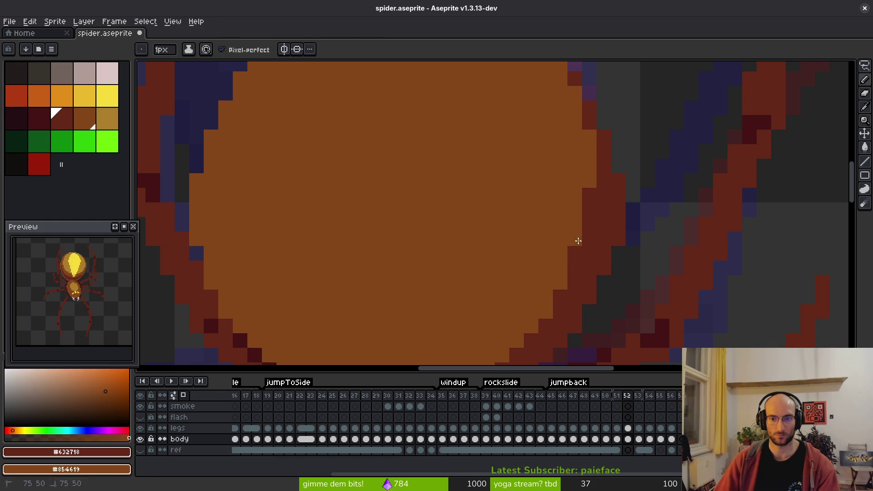
# Step: Compare frames 51 and 52, then hide the legs layer
pyautogui.scroll(-3, 530, 201)
pyautogui.scroll(3, 562, 206)
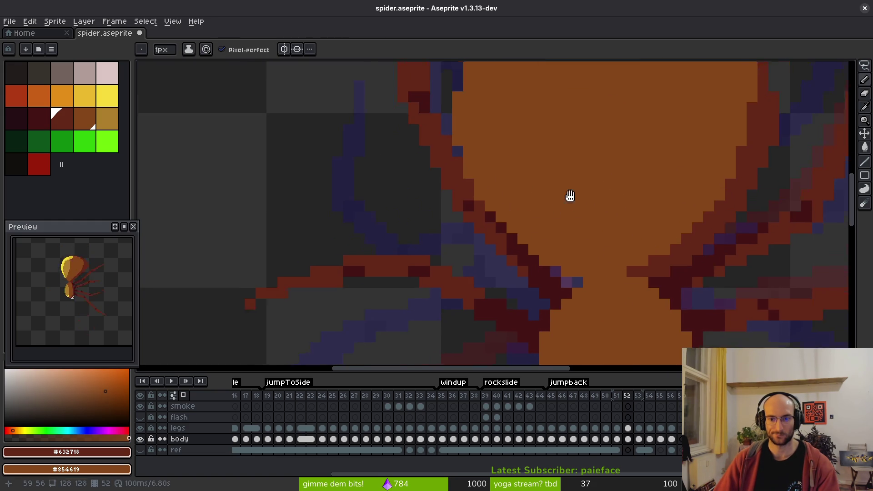
pyautogui.scroll(-2, 610, 204)
pyautogui.press('Left')
pyautogui.scroll(-2, 636, 227)
pyautogui.press('Right')
pyautogui.press('Left')
pyautogui.scroll(-1, 643, 235)
pyautogui.press('Right')
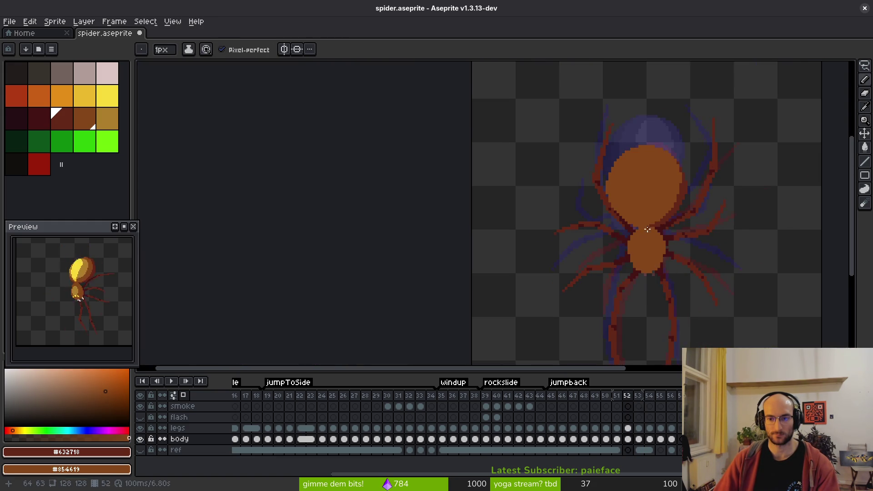
pyautogui.press('Left')
pyautogui.press('Right')
pyautogui.scroll(1, 641, 206)
pyautogui.scroll(3, 641, 206)
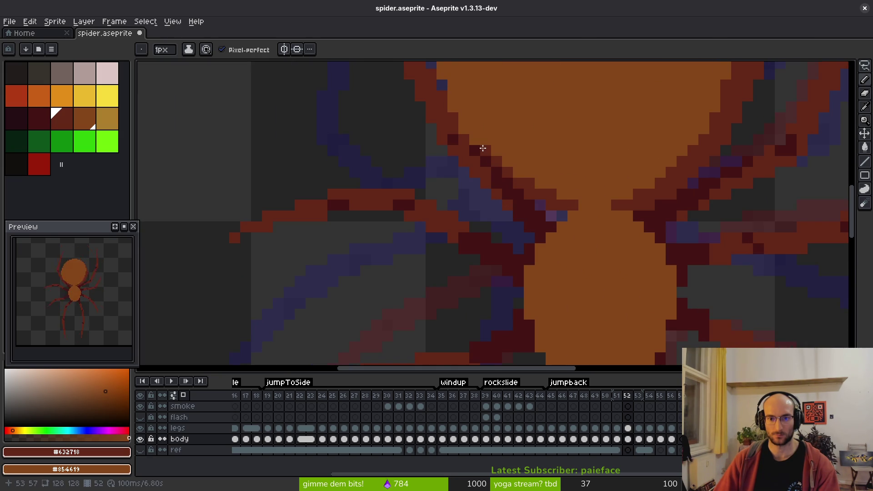
pyautogui.scroll(2, 512, 140)
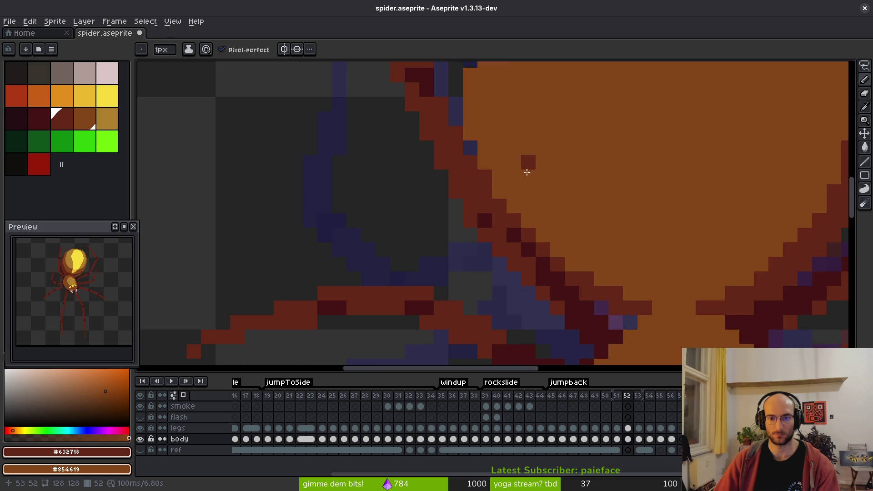
pyautogui.scroll(-5, 527, 164)
pyautogui.scroll(5, 538, 195)
pyautogui.click(140, 428)
pyautogui.scroll(1, 526, 206)
# Step: Pencil a dark-red outline along the body's left and lower-left edges
pyautogui.moveTo(507, 205); pyautogui.dragTo(480, 93)
pyautogui.moveTo(489, 143)
pyautogui.mouseDown()
pyautogui.moveTo(518, 218)
pyautogui.moveTo(577, 274)
pyautogui.moveTo(592, 305)
pyautogui.mouseUp()
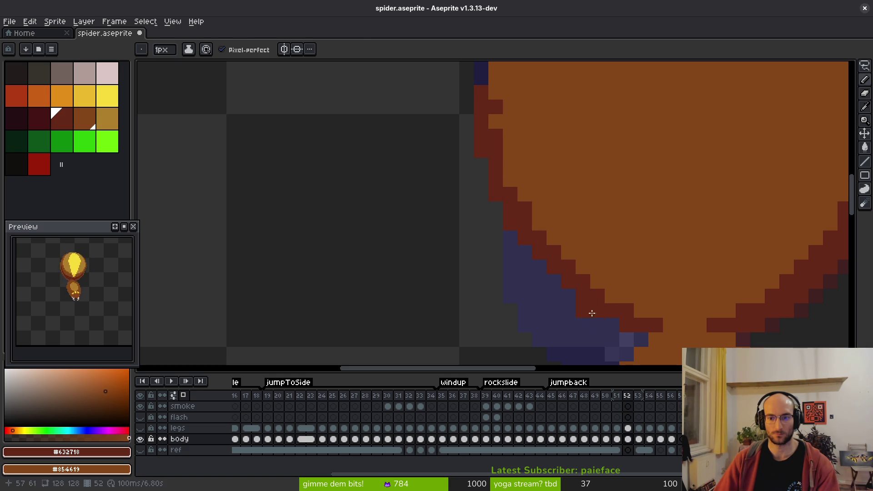
pyautogui.scroll(-1, 581, 323)
pyautogui.scroll(1, 493, 233)
pyautogui.moveTo(539, 249)
pyautogui.mouseDown()
pyautogui.moveTo(510, 209)
pyautogui.moveTo(524, 226)
pyautogui.moveTo(501, 174)
pyautogui.mouseUp()
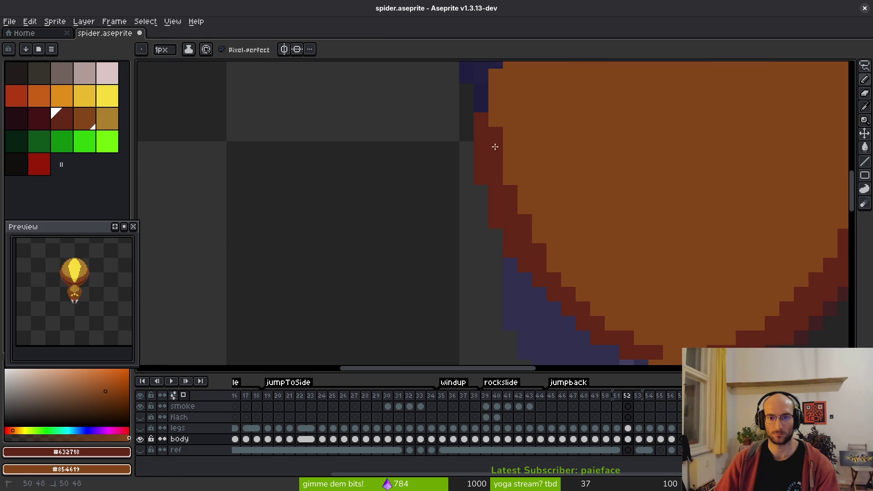
pyautogui.scroll(-2, 555, 143)
pyautogui.scroll(-1, 585, 196)
# Step: Check frame 51, then paint the stray inner outline pixels on frame 52 orange
pyautogui.press('Left')
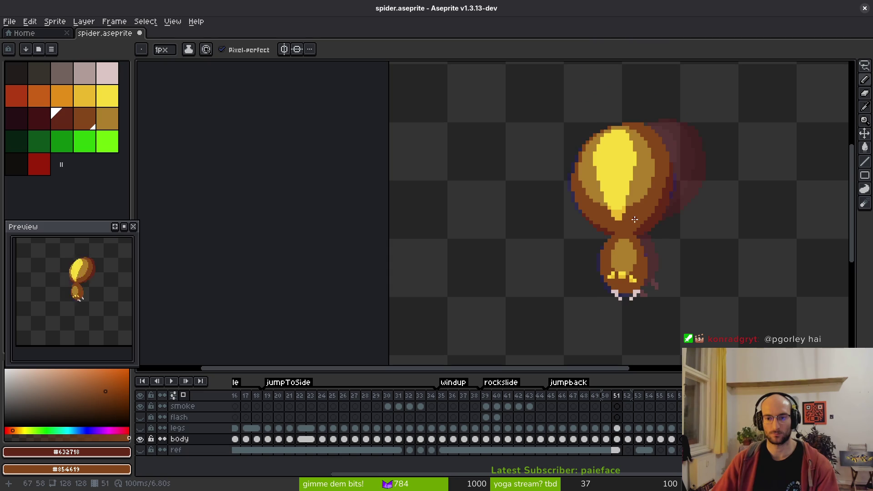
pyautogui.press('Right')
pyautogui.scroll(2, 601, 195)
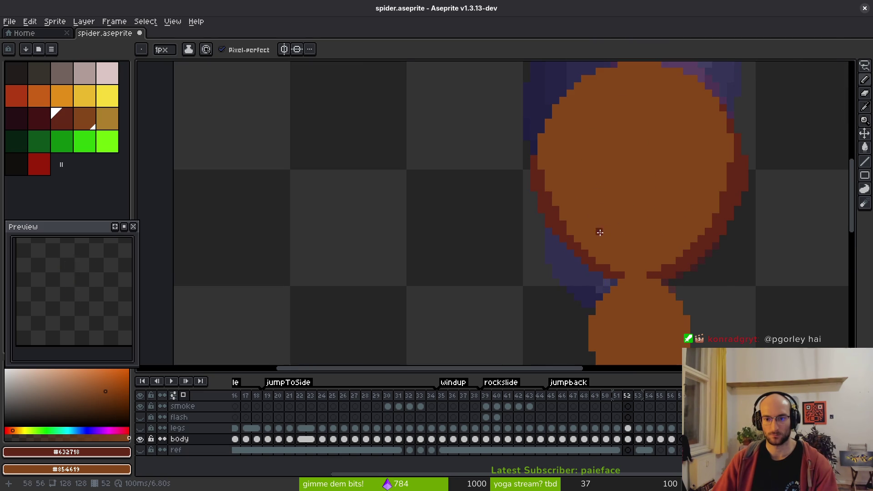
pyautogui.scroll(1, 600, 232)
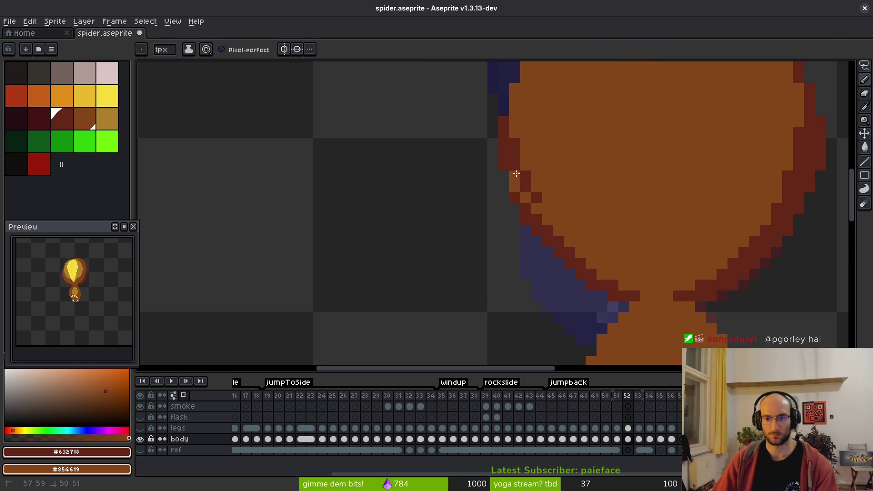
pyautogui.moveTo(525, 175)
pyautogui.mouseDown()
pyautogui.moveTo(518, 191)
pyautogui.moveTo(591, 275)
pyautogui.moveTo(567, 252)
pyautogui.mouseUp()
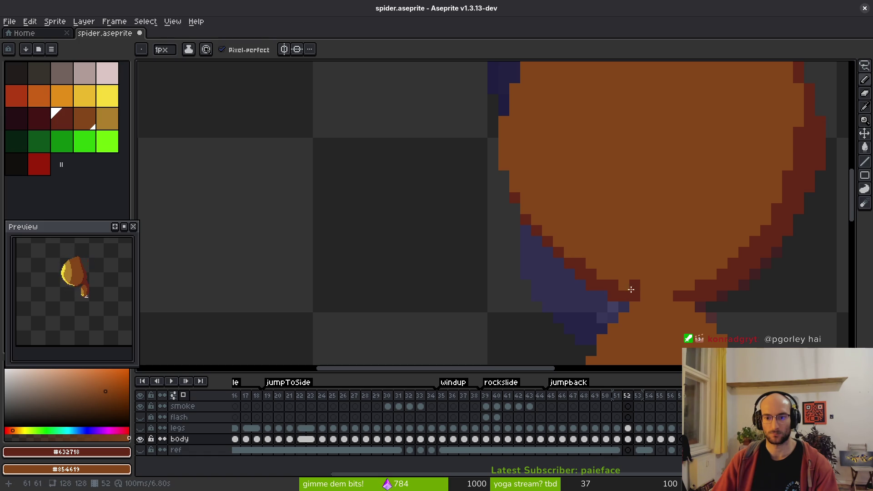
pyautogui.scroll(-5, 688, 305)
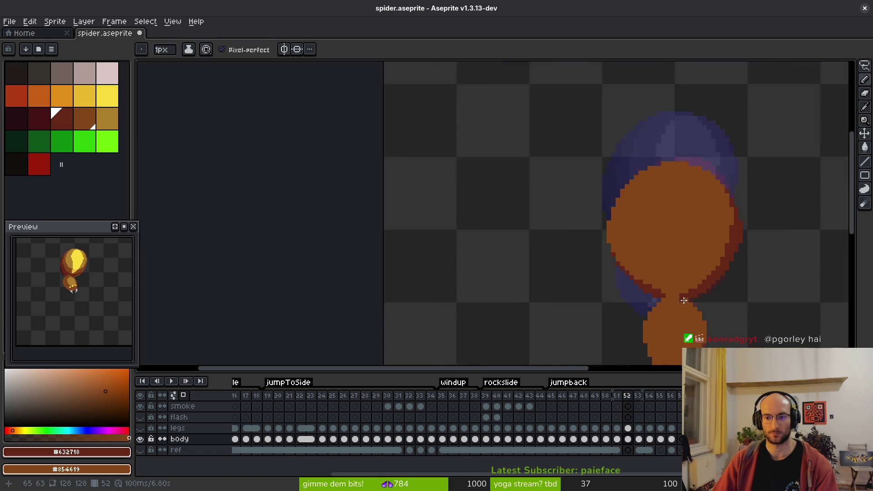
pyautogui.moveTo(677, 278)
pyautogui.mouseDown()
pyautogui.moveTo(633, 205)
pyautogui.moveTo(635, 225)
pyautogui.mouseUp()
pyautogui.scroll(1, 635, 225)
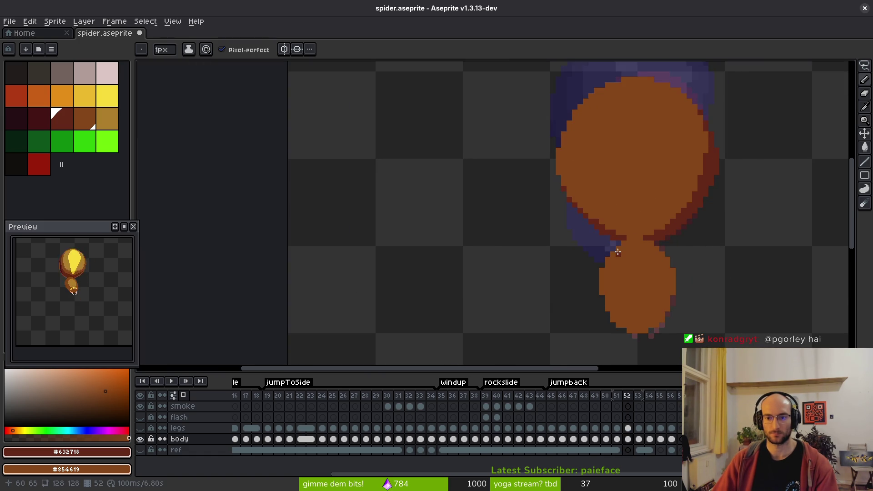
pyautogui.scroll(1, 572, 191)
# Step: Add a dark-red pixel to the body, flipping between frames 51 and 52 to compare
pyautogui.press('Left')
pyautogui.scroll(-1, 546, 182)
pyautogui.scroll(-1, 546, 182)
pyautogui.press('Right')
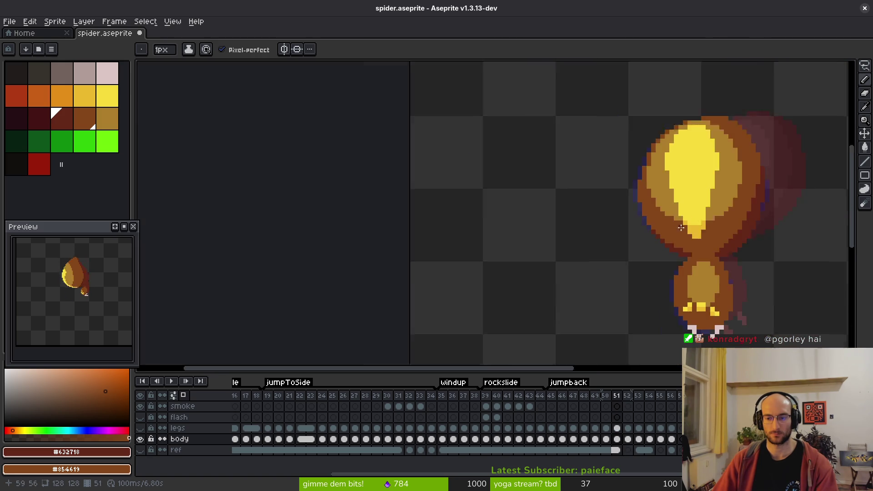
pyautogui.press('Left')
pyautogui.press('Right')
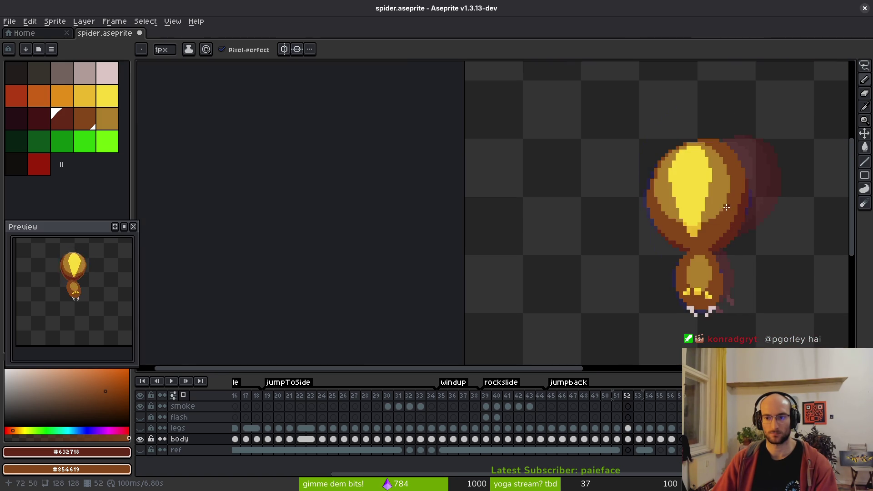
pyautogui.scroll(1, 736, 209)
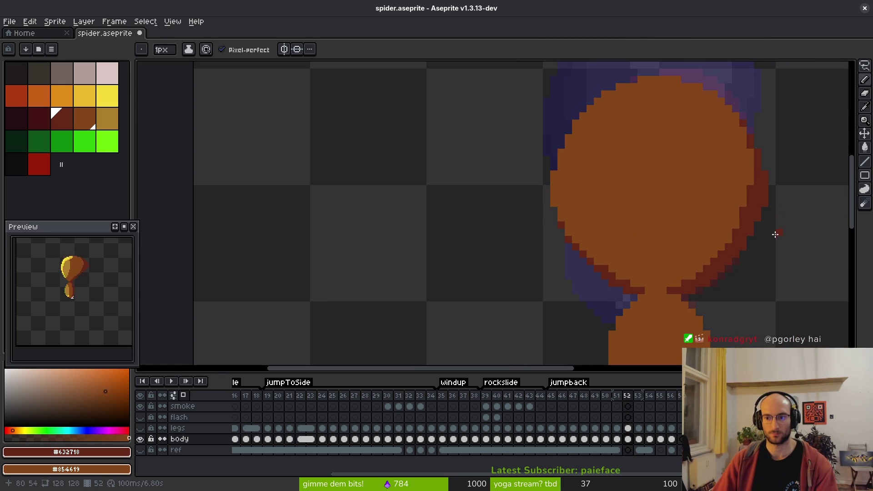
pyautogui.click(714, 246)
pyautogui.scroll(-2, 767, 244)
pyautogui.press('Left')
pyautogui.press('Right')
pyautogui.press('Left')
pyautogui.press('Right')
pyautogui.press('Left')
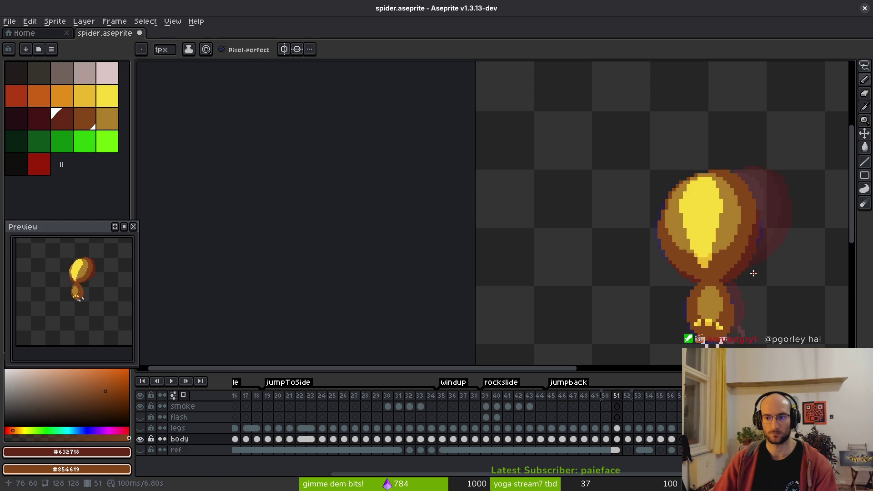
pyautogui.press('Right')
# Step: Step through frames 51–54 to compare the abdomen across the animation
pyautogui.moveTo(677, 251); pyautogui.dragTo(605, 203)
pyautogui.press('Left')
pyautogui.press('Right')
pyautogui.moveTo(645, 167); pyautogui.dragTo(610, 162)
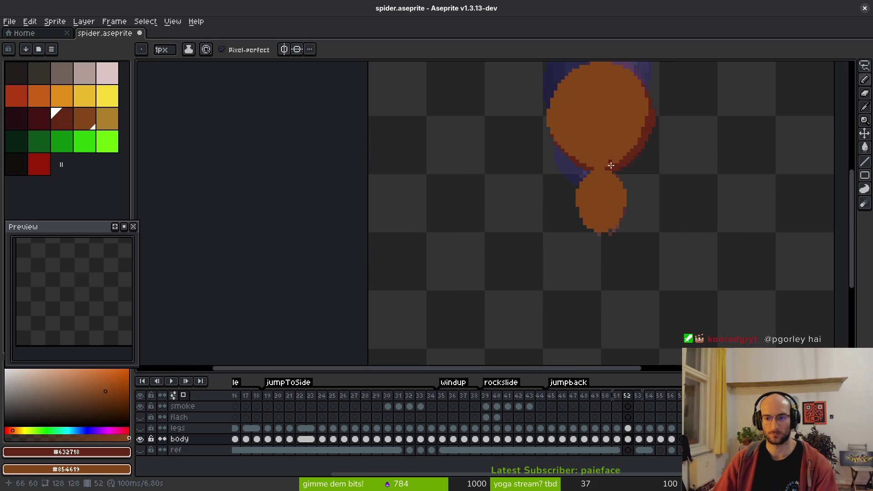
pyautogui.press('Right')
pyautogui.press('Right')
pyautogui.press('Left')
pyautogui.press('Left')
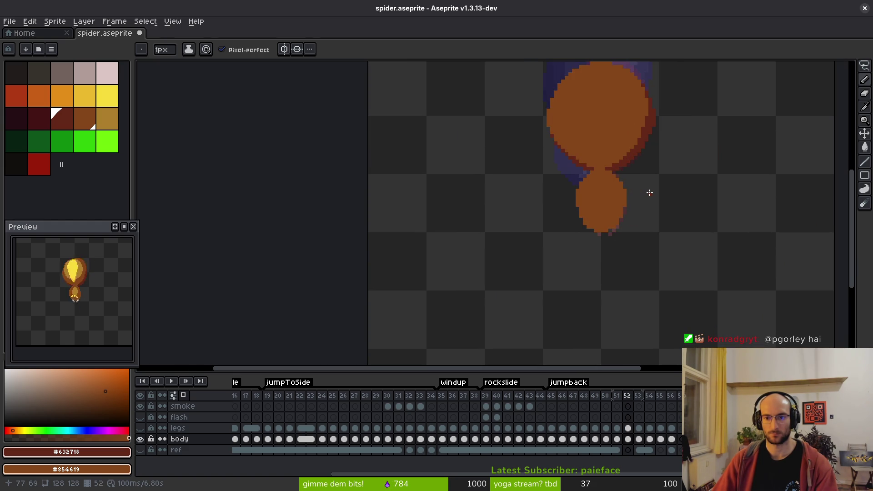
pyautogui.press('Right')
pyautogui.press('Right')
pyautogui.press('Left')
pyautogui.press('Left')
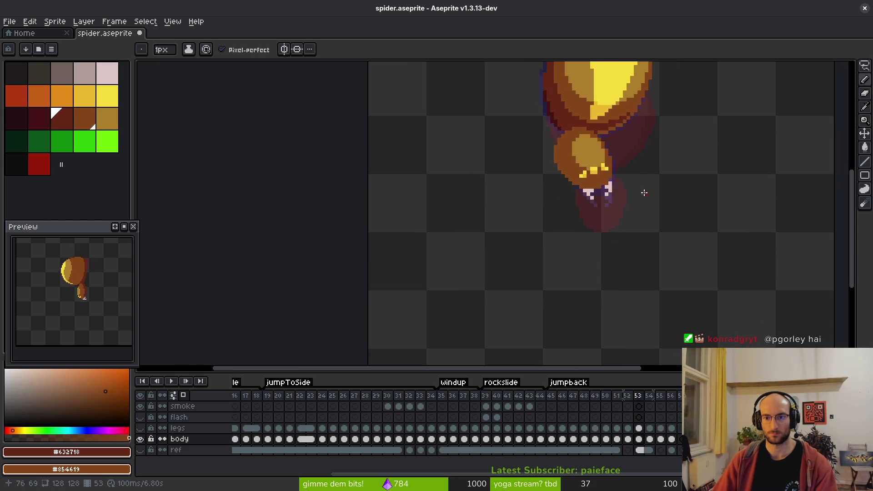
pyautogui.press('Right')
pyautogui.moveTo(592, 142); pyautogui.dragTo(577, 226)
pyautogui.press('Right')
pyautogui.scroll(4, 545, 227)
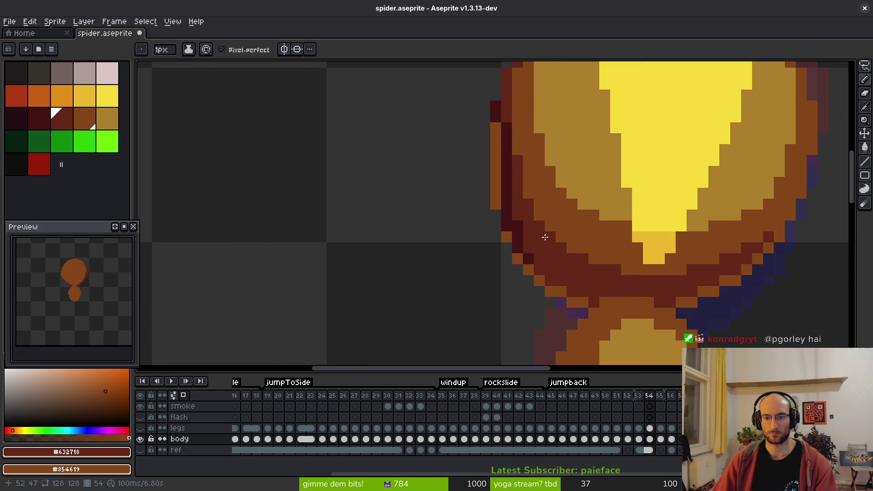
pyautogui.scroll(-1, 505, 170)
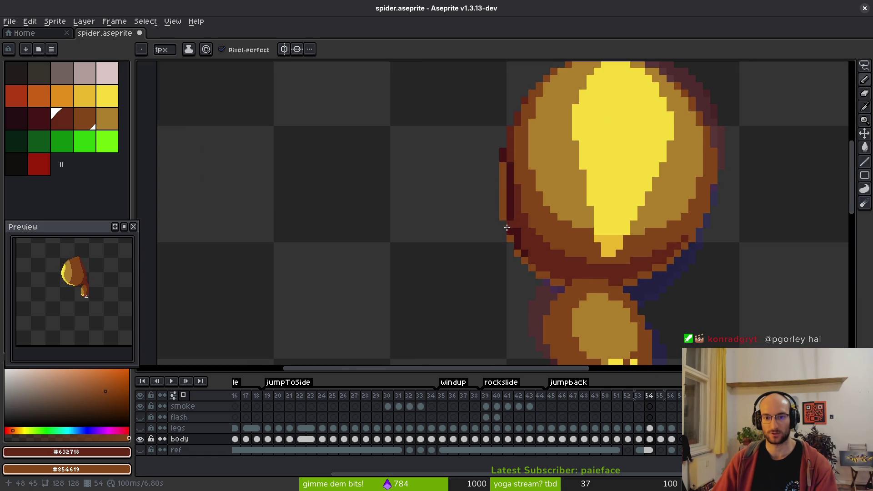
pyautogui.scroll(-2, 561, 226)
pyautogui.press('Right')
pyautogui.press('Left')
pyautogui.press('Left')
pyautogui.press('Left')
pyautogui.press('Right')
pyautogui.scroll(1, 533, 172)
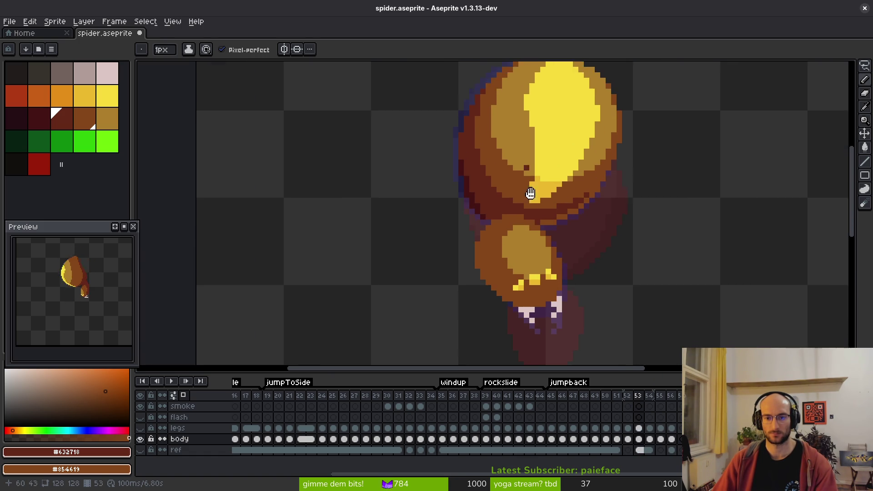
# Step: Eyedrop light brown #ac7c2c and draw a ring inside frame 52's abdomen
pyautogui.keyDown('alt'); pyautogui.click(527, 175); pyautogui.keyUp('alt')
pyautogui.press('Left')
pyautogui.scroll(1, 572, 150)
pyautogui.moveTo(584, 116)
pyautogui.mouseDown()
pyautogui.moveTo(606, 175)
pyautogui.moveTo(567, 230)
pyautogui.moveTo(486, 213)
pyautogui.moveTo(487, 130)
pyautogui.moveTo(474, 150)
pyautogui.moveTo(486, 221)
pyautogui.moveTo(560, 245)
pyautogui.moveTo(583, 219)
pyautogui.moveTo(519, 235)
pyautogui.moveTo(493, 218)
pyautogui.mouseUp()
# Step: Bucket-fill the ring's interior and bottom gaps with light brown, then compare with frame 51
pyautogui.press('g')
pyautogui.click(575, 211)
pyautogui.click(527, 234)
pyautogui.press('b')
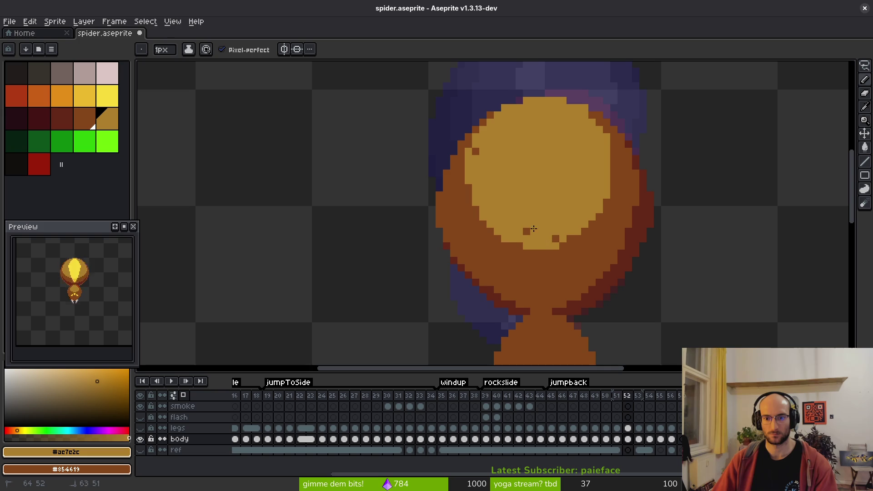
pyautogui.scroll(-2, 547, 176)
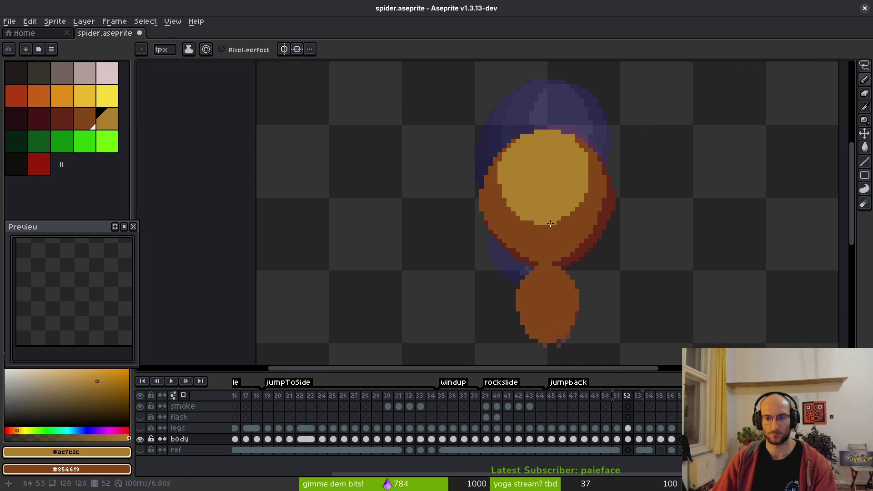
pyautogui.scroll(2, 566, 175)
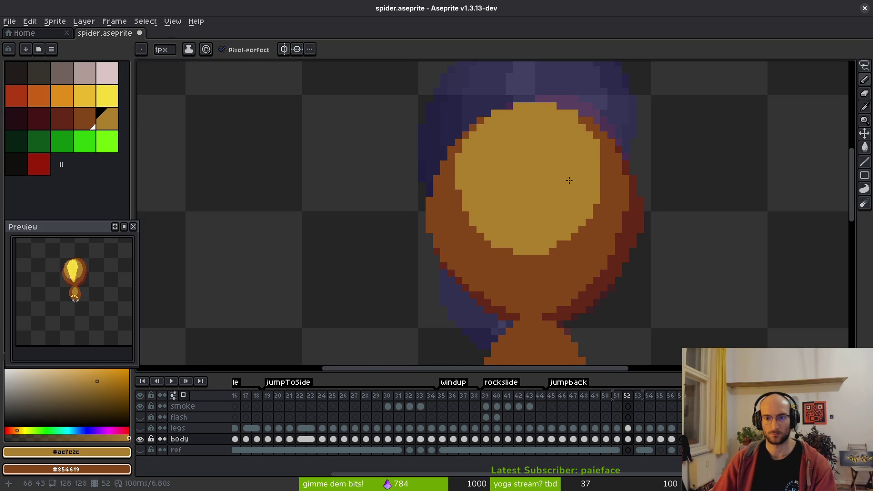
pyautogui.scroll(1, 566, 174)
pyautogui.press('Left')
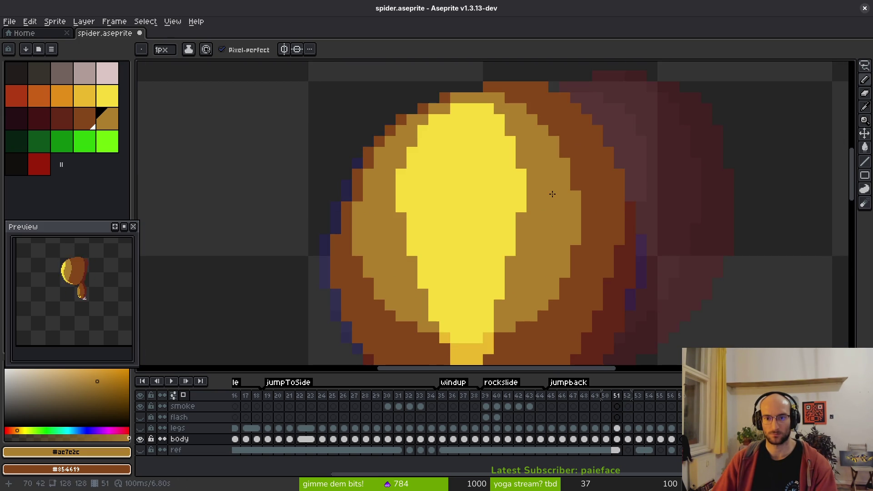
pyautogui.press('Right')
pyautogui.scroll(1, 552, 159)
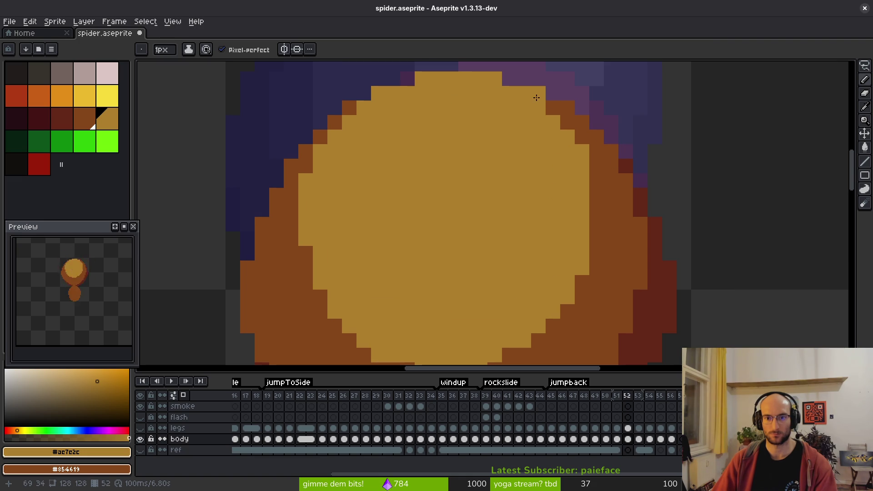
# Step: Darken a diagonal run of pixels along the highlight's right edge in darker brown
pyautogui.rightClick(494, 80)
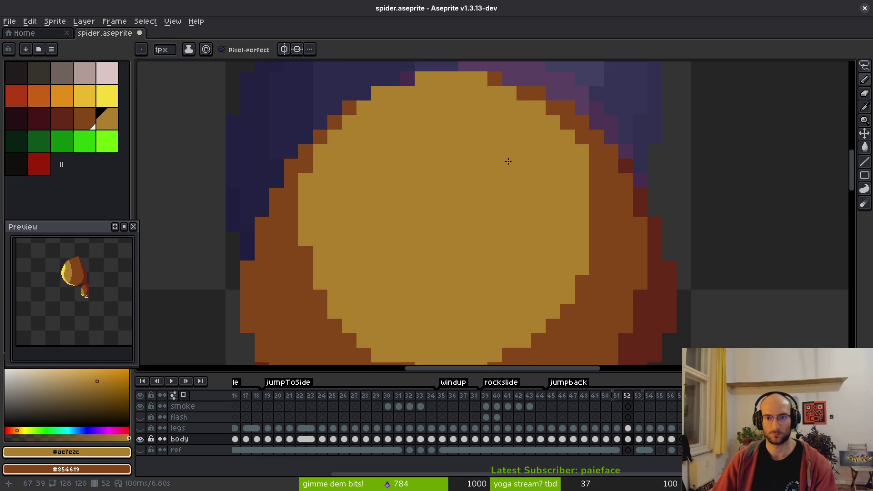
pyautogui.moveTo(538, 108)
pyautogui.mouseDown()
pyautogui.moveTo(567, 136)
pyautogui.moveTo(584, 232)
pyautogui.mouseUp()
pyautogui.scroll(-3, 585, 241)
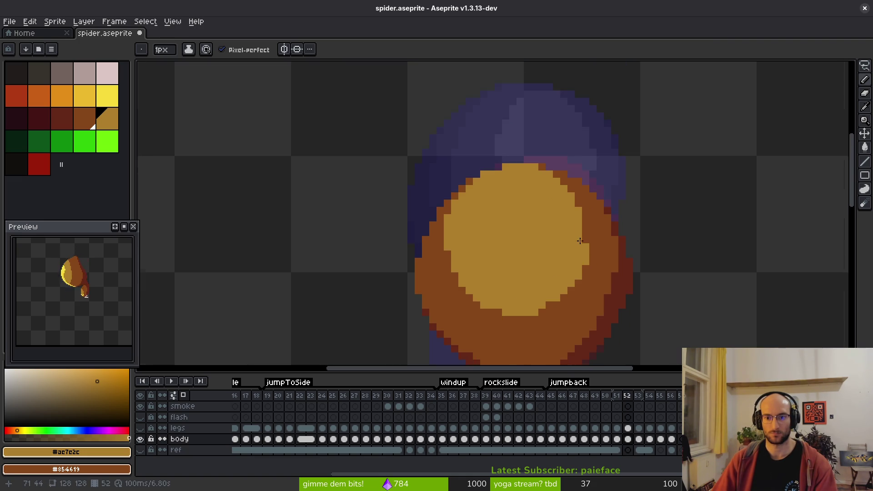
pyautogui.scroll(5, 591, 218)
pyautogui.scroll(-5, 591, 236)
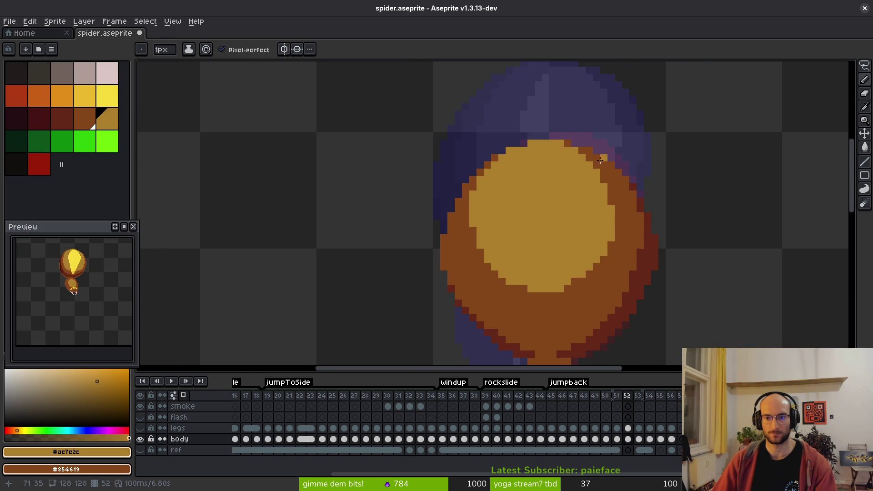
pyautogui.scroll(3, 604, 156)
# Step: Add light orange pixels on the upper-right edge and darken the upper-left inner edge
pyautogui.moveTo(568, 136); pyautogui.dragTo(599, 174)
pyautogui.click(630, 243)
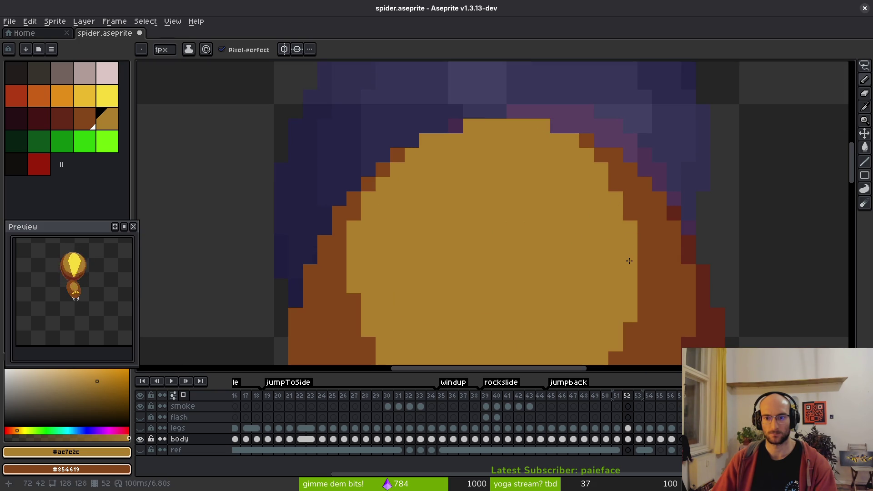
pyautogui.scroll(-3, 627, 254)
pyautogui.scroll(2, 609, 238)
pyautogui.moveTo(641, 245); pyautogui.dragTo(615, 175)
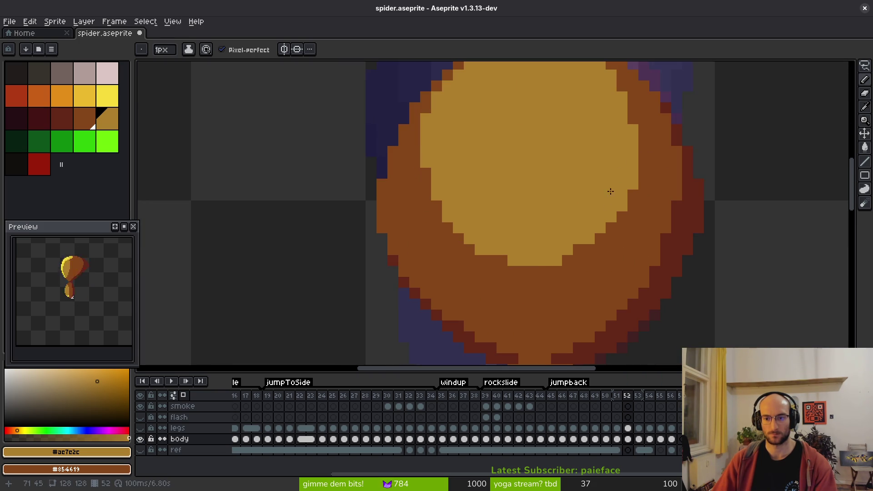
pyautogui.scroll(-2, 635, 148)
pyautogui.scroll(1, 538, 130)
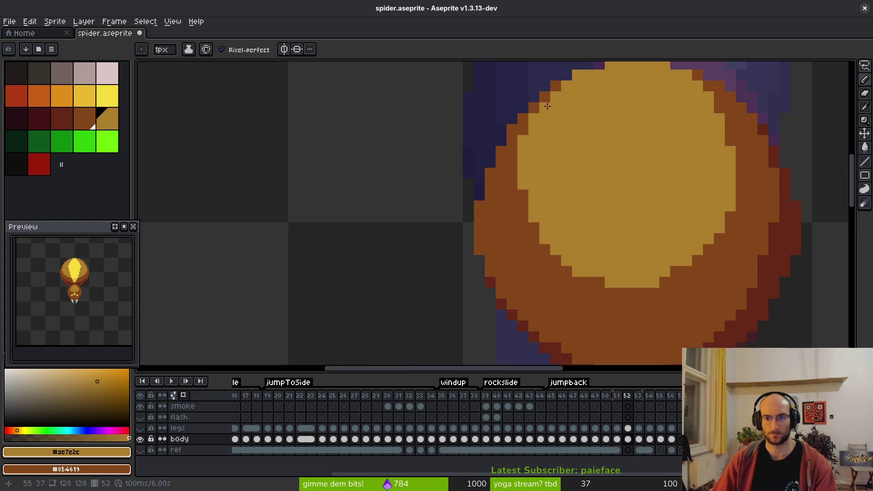
pyautogui.moveTo(542, 109); pyautogui.dragTo(522, 154)
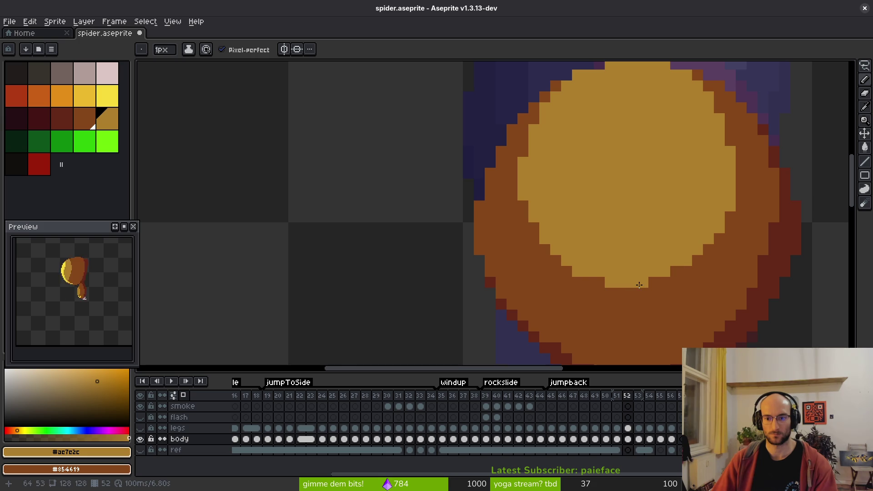
pyautogui.scroll(-4, 639, 285)
# Step: Flip between frames 51 and 52 to compare the abdomen highlight
pyautogui.press('Left')
pyautogui.press('Right')
pyautogui.press('Left')
pyautogui.press('Right')
pyautogui.press('Left')
pyautogui.press('Right')
pyautogui.press('Right')
pyautogui.press('Left')
pyautogui.press('Right')
pyautogui.press('Left')
pyautogui.scroll(3, 651, 183)
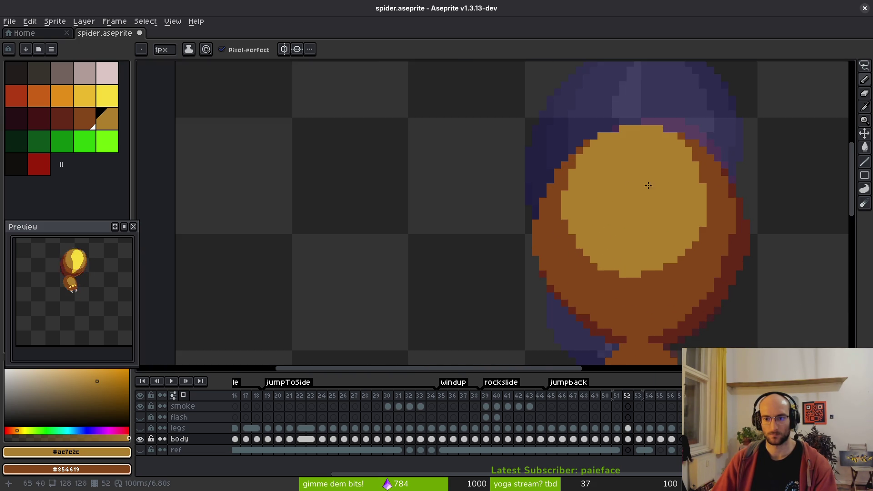
pyautogui.scroll(1, 598, 176)
pyautogui.press('Left')
pyautogui.press('Right')
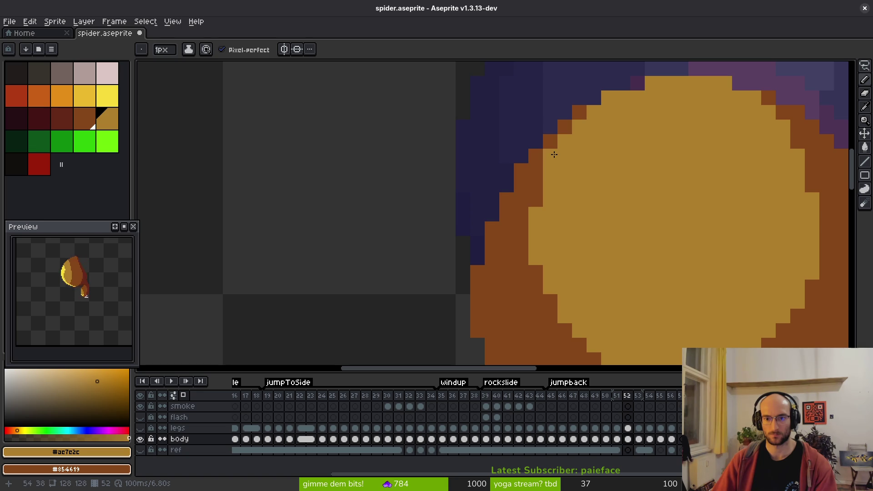
# Step: Darken the highlight's left edge pixels and extend light orange along its lower row
pyautogui.rightClick(540, 158)
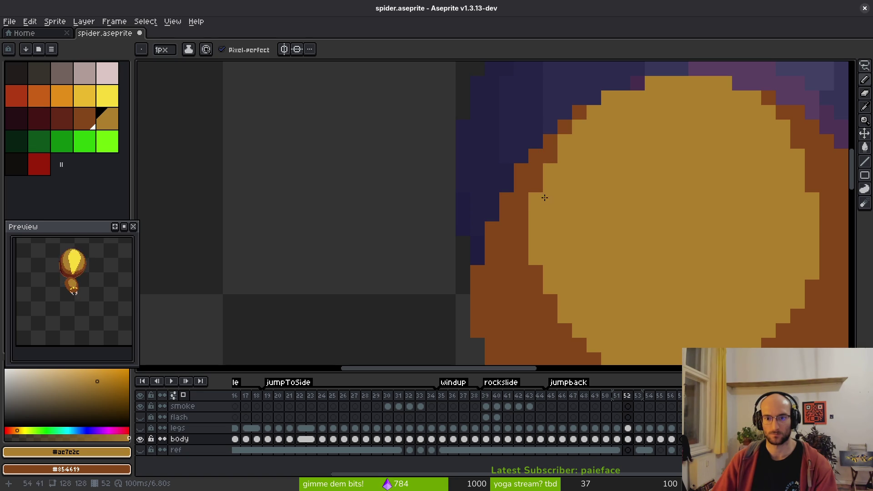
pyautogui.rightClick(539, 198)
pyautogui.scroll(-3, 616, 214)
pyautogui.scroll(2, 573, 195)
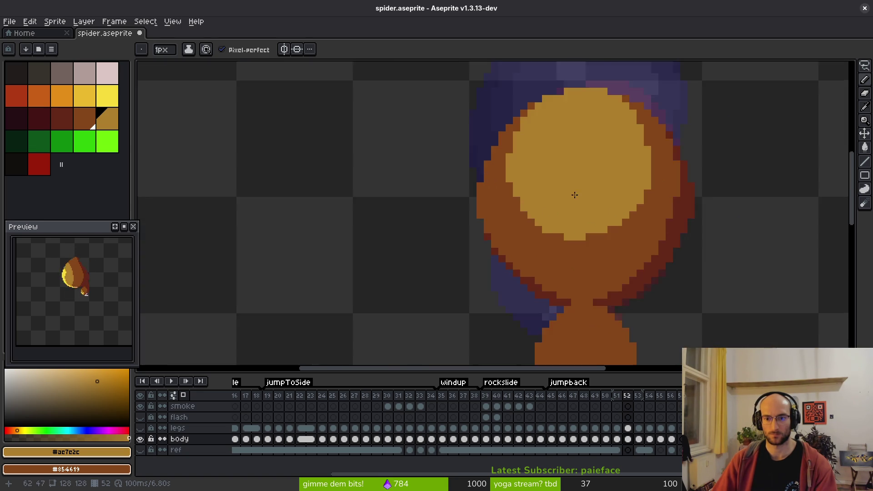
pyautogui.moveTo(542, 256); pyautogui.dragTo(597, 263)
pyautogui.rightClick(509, 237)
pyautogui.rightClick(521, 247)
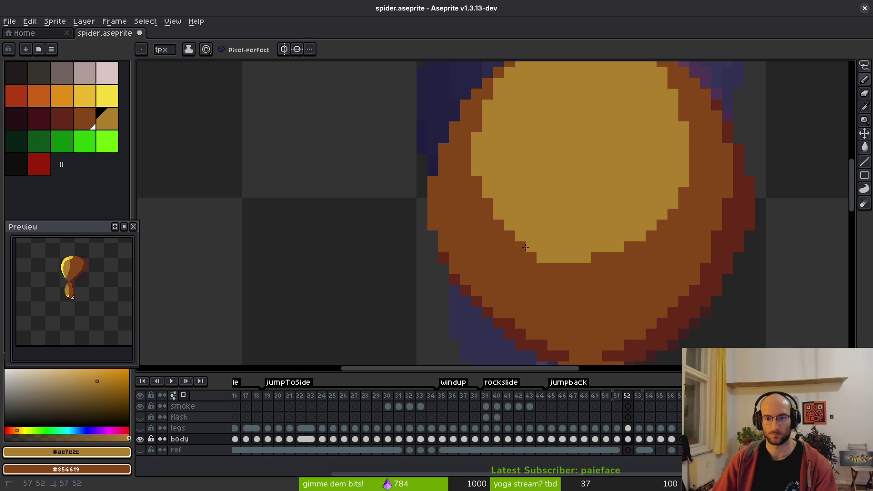
pyautogui.scroll(-2, 552, 256)
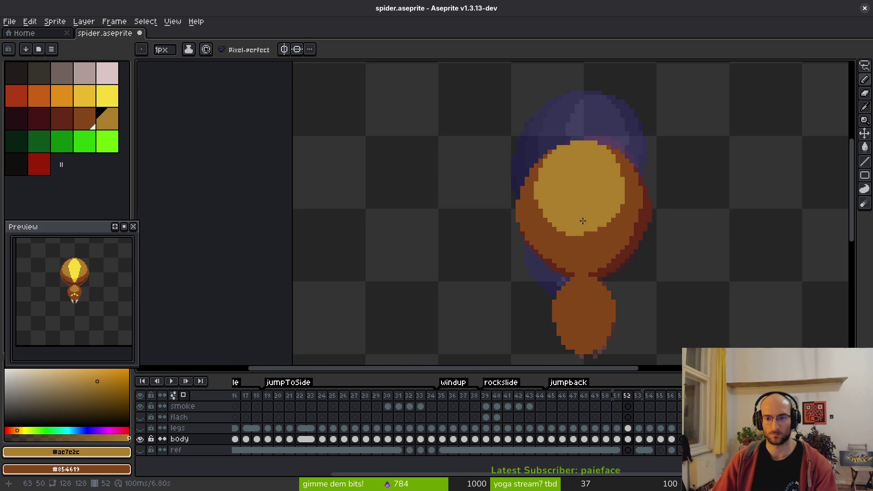
pyautogui.scroll(2, 539, 252)
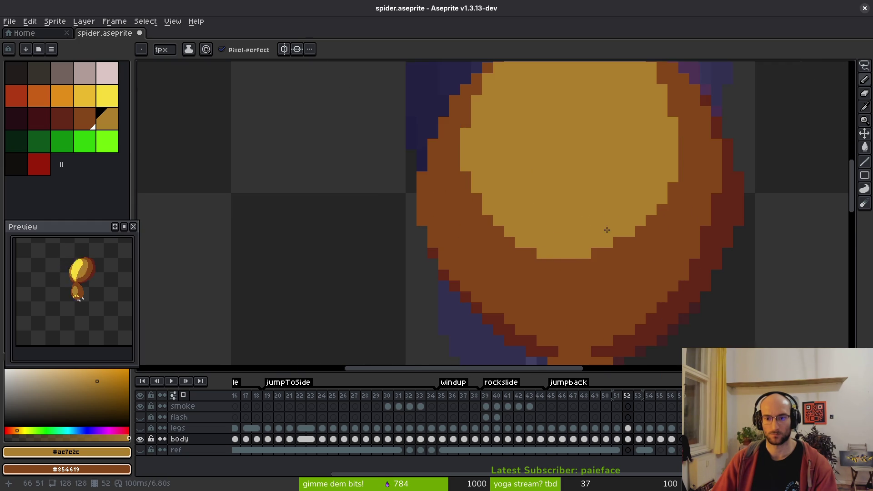
pyautogui.scroll(-2, 604, 237)
pyautogui.scroll(2, 600, 210)
# Step: Reposition the light orange edge pixel slightly lower on the highlight's right side
pyautogui.click(619, 228)
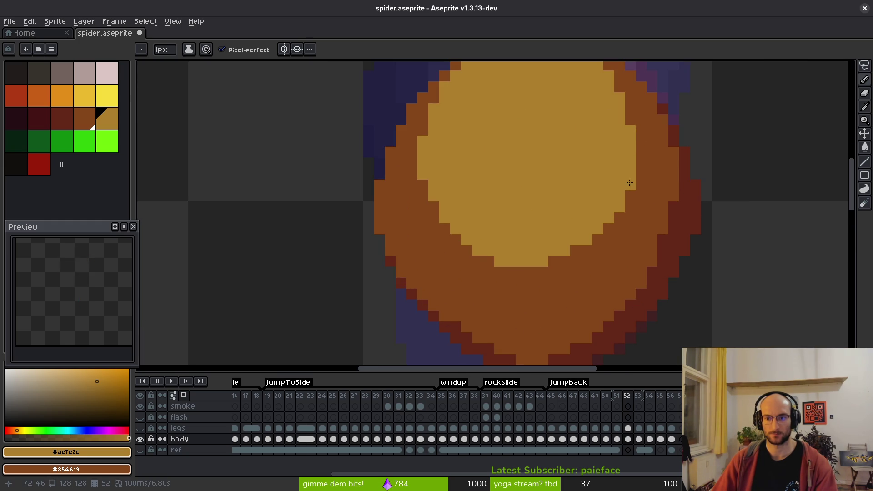
pyautogui.hotkey('ctrl', 'z')
pyautogui.click(629, 224)
pyautogui.scroll(-3, 658, 225)
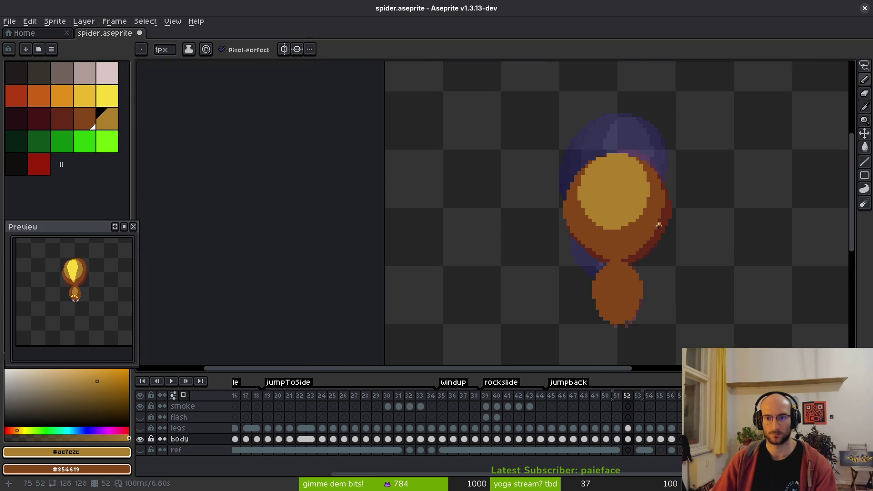
pyautogui.scroll(2, 654, 222)
pyautogui.scroll(-2, 608, 230)
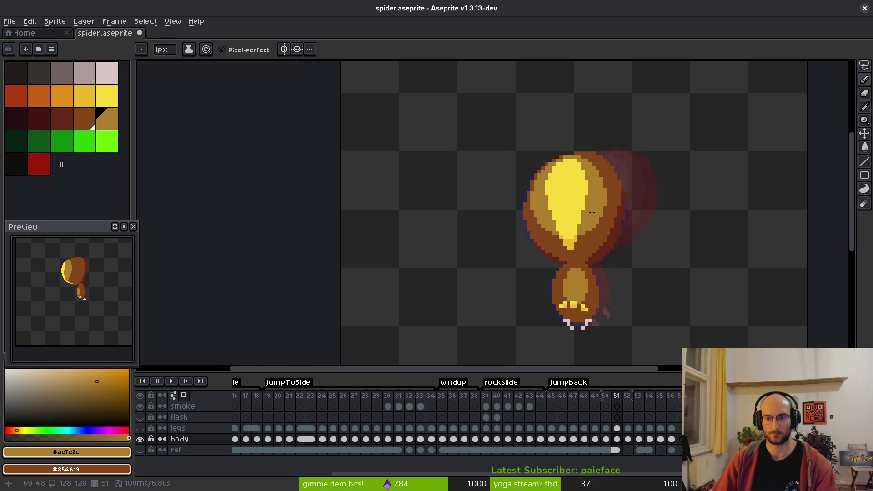
pyautogui.press(',')
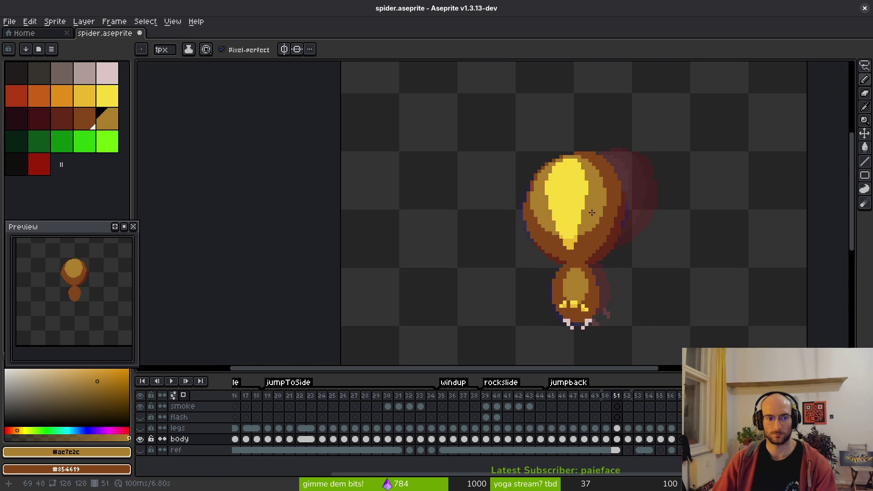
pyautogui.press('.')
pyautogui.press(',')
pyautogui.press('.')
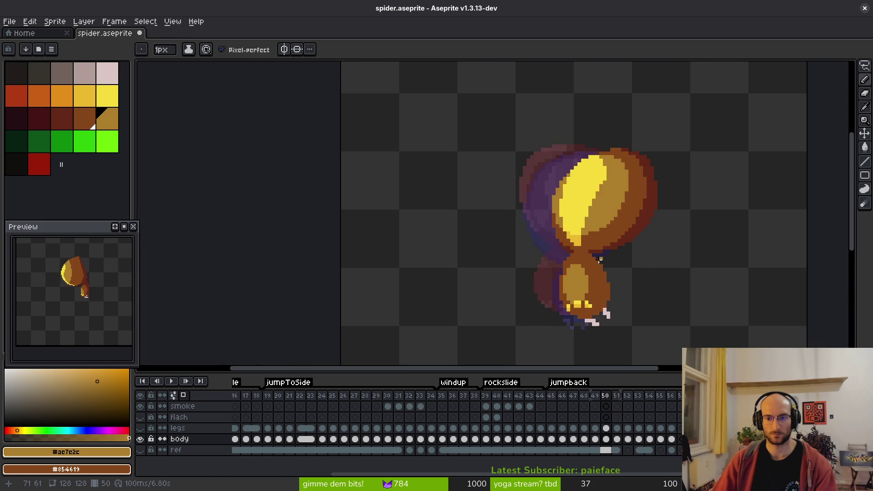
pyautogui.press(',')
pyautogui.press('.')
pyautogui.scroll(3, 597, 259)
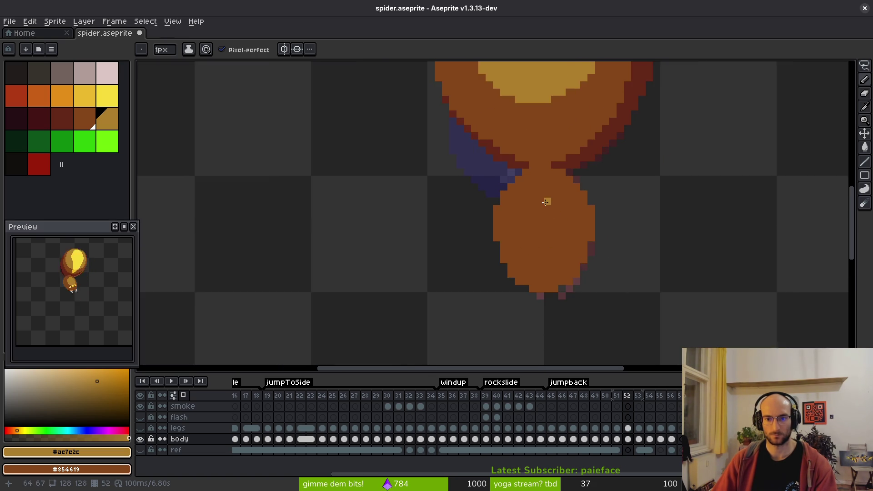
pyautogui.moveTo(541, 171)
pyautogui.mouseDown()
pyautogui.moveTo(519, 247)
pyautogui.moveTo(566, 185)
pyautogui.moveTo(548, 174)
pyautogui.moveTo(571, 220)
pyautogui.mouseUp()
pyautogui.moveTo(543, 268); pyautogui.dragTo(501, 219)
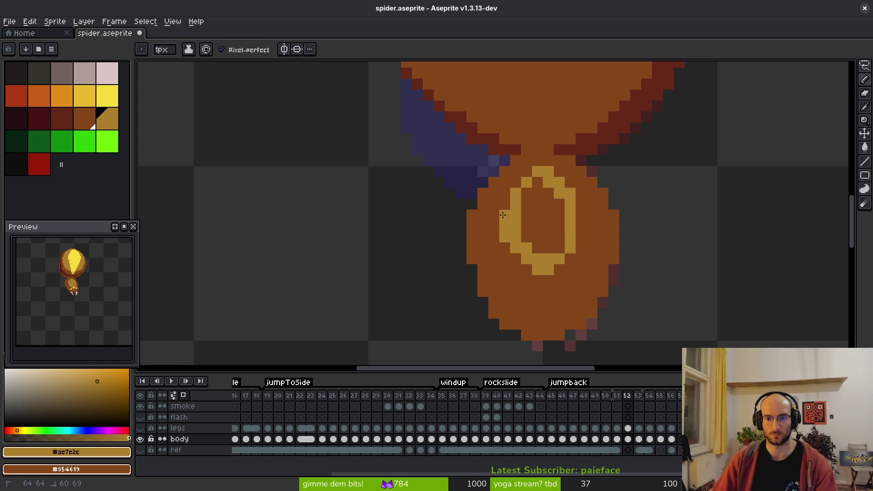
pyautogui.moveTo(515, 255)
pyautogui.mouseDown()
pyautogui.moveTo(560, 269)
pyautogui.moveTo(571, 204)
pyautogui.mouseUp()
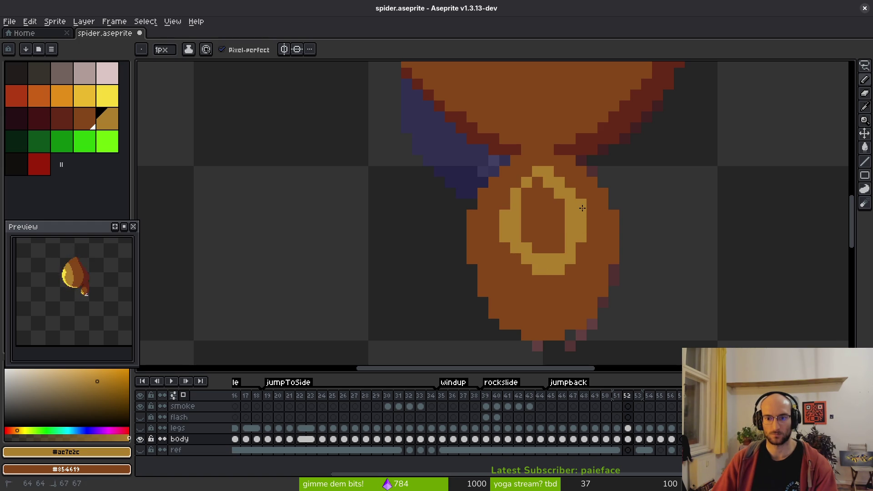
pyautogui.press('g')
pyautogui.click(542, 246)
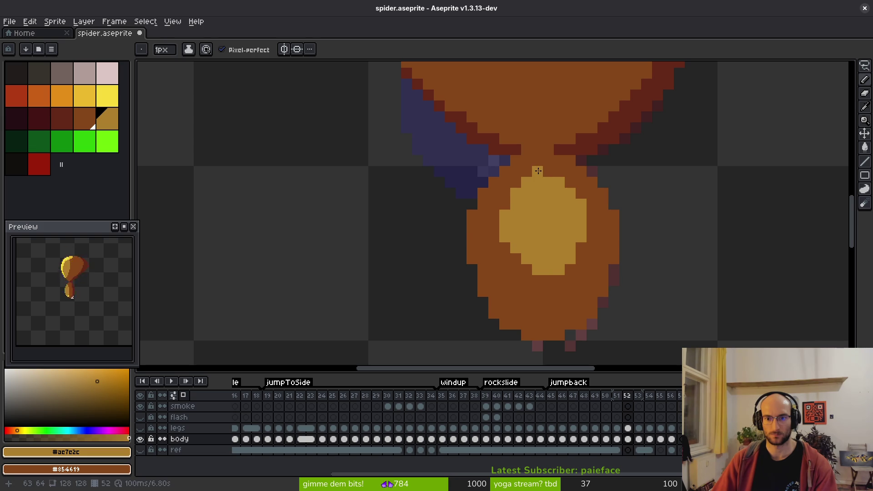
pyautogui.moveTo(518, 186); pyautogui.dragTo(540, 177)
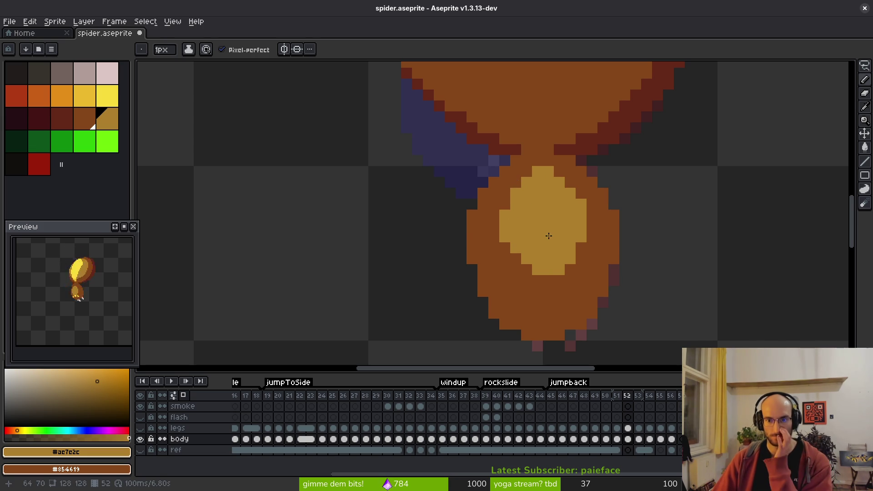
pyautogui.click(537, 273)
pyautogui.moveTo(536, 272)
pyautogui.mouseDown()
pyautogui.moveTo(515, 258)
pyautogui.moveTo(552, 278)
pyautogui.moveTo(566, 272)
pyautogui.mouseUp()
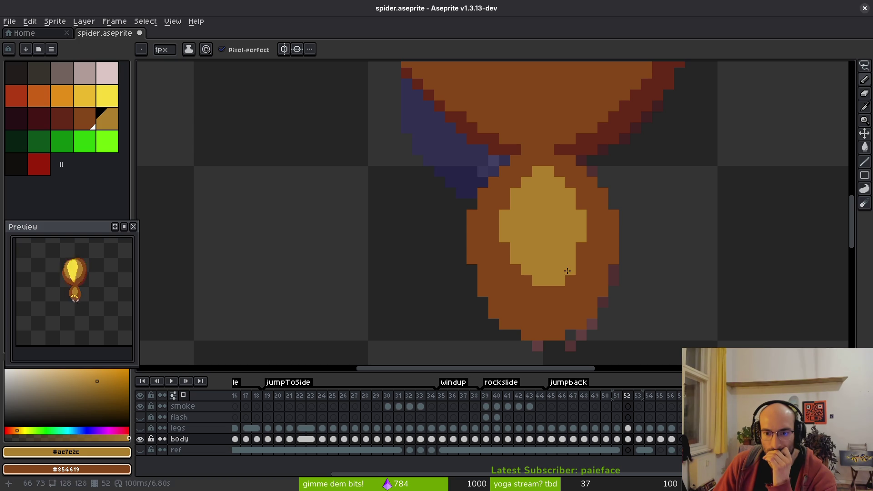
pyautogui.scroll(-3, 558, 237)
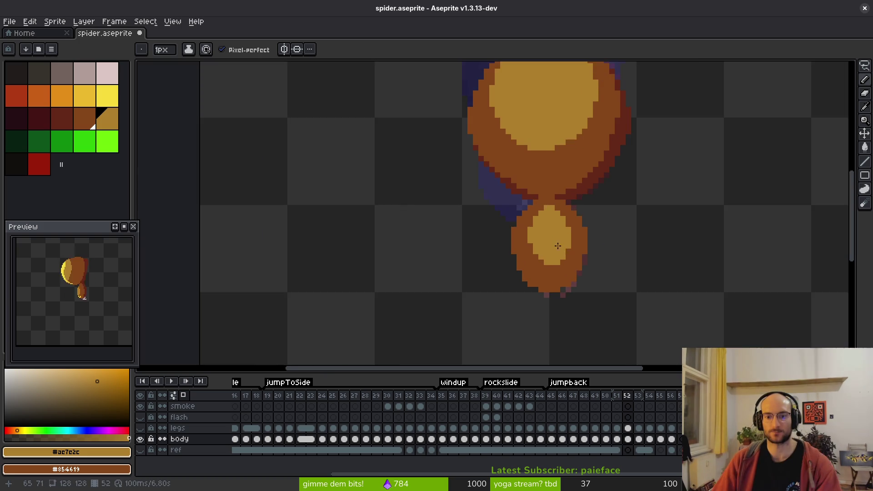
pyautogui.scroll(-2, 574, 266)
pyautogui.press(',')
pyautogui.press('.')
pyautogui.scroll(5, 545, 258)
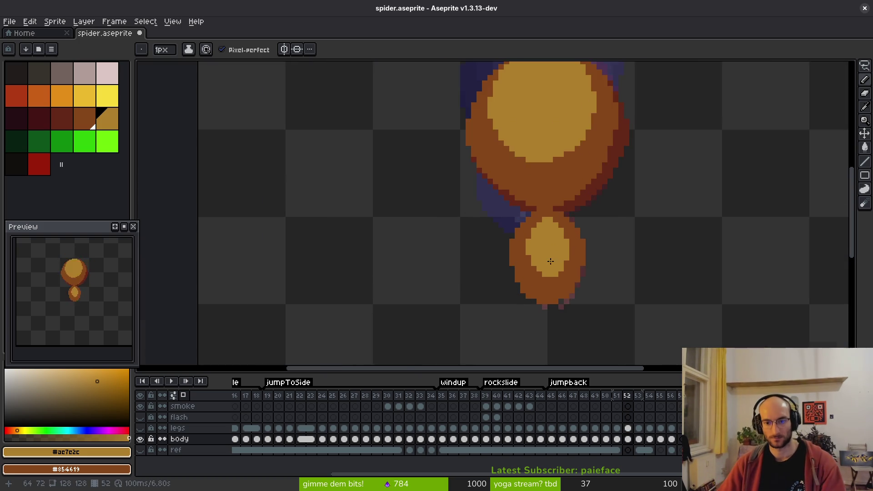
pyautogui.press(',')
pyautogui.press('.')
pyautogui.press(',')
pyautogui.press('.')
pyautogui.press(',')
pyautogui.press('.')
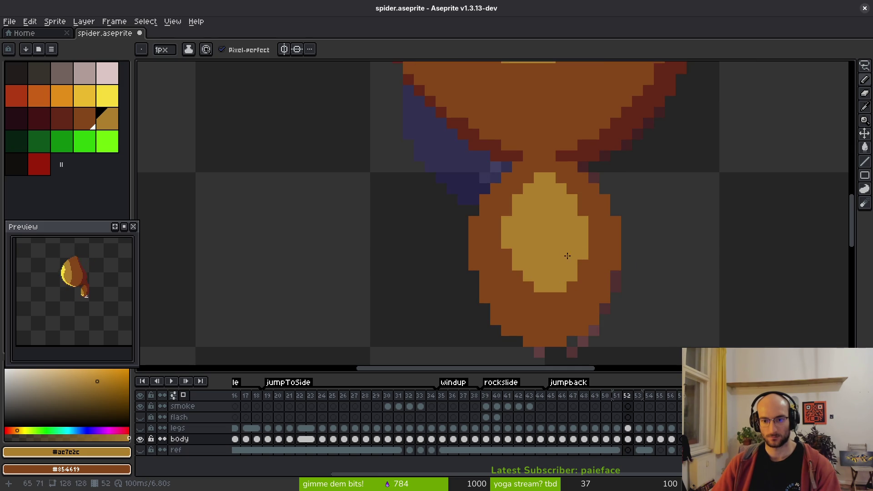
pyautogui.moveTo(555, 238); pyautogui.dragTo(533, 220)
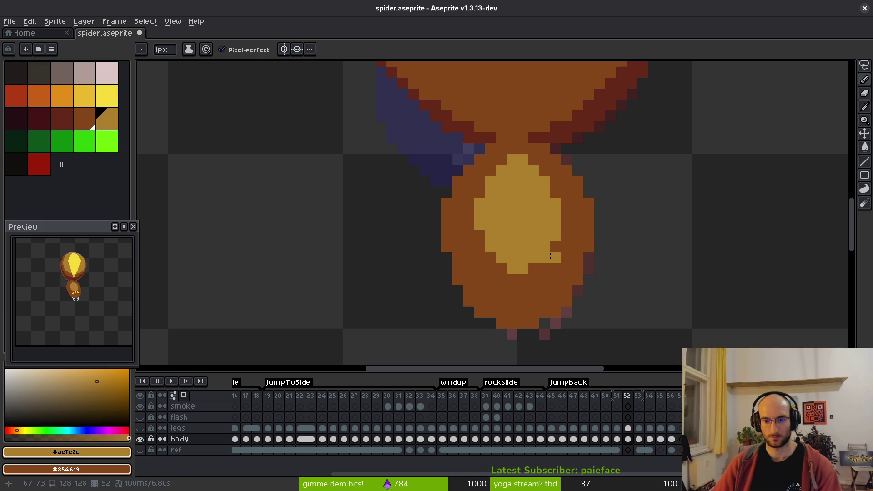
pyautogui.scroll(-2, 563, 275)
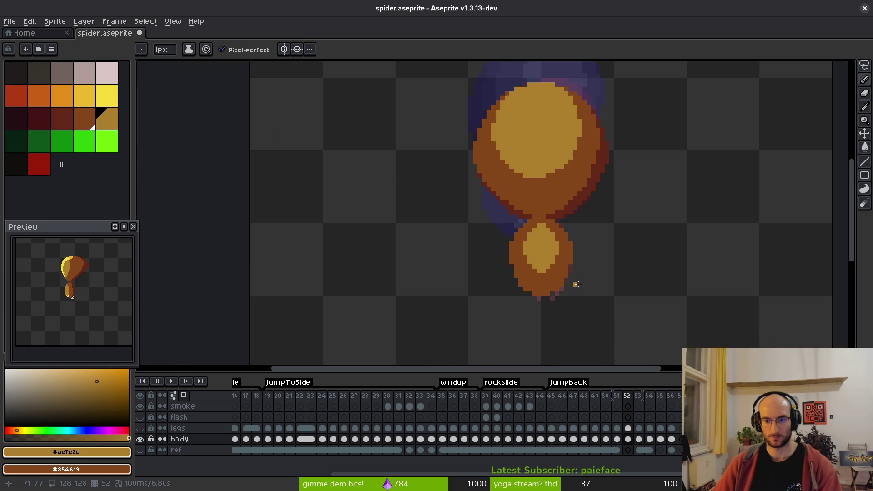
pyautogui.scroll(2, 566, 260)
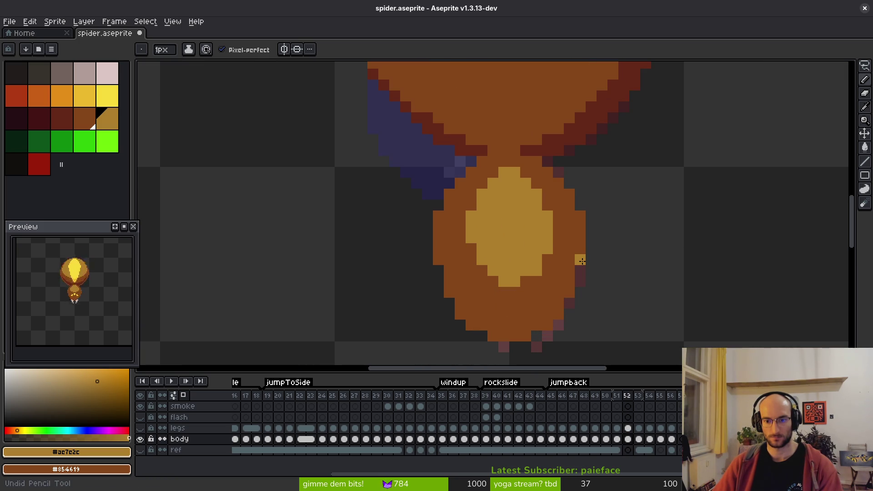
pyautogui.scroll(-3, 577, 261)
pyautogui.press(',')
pyautogui.press('.')
pyautogui.press(',')
pyautogui.press('.')
pyautogui.scroll(3, 546, 206)
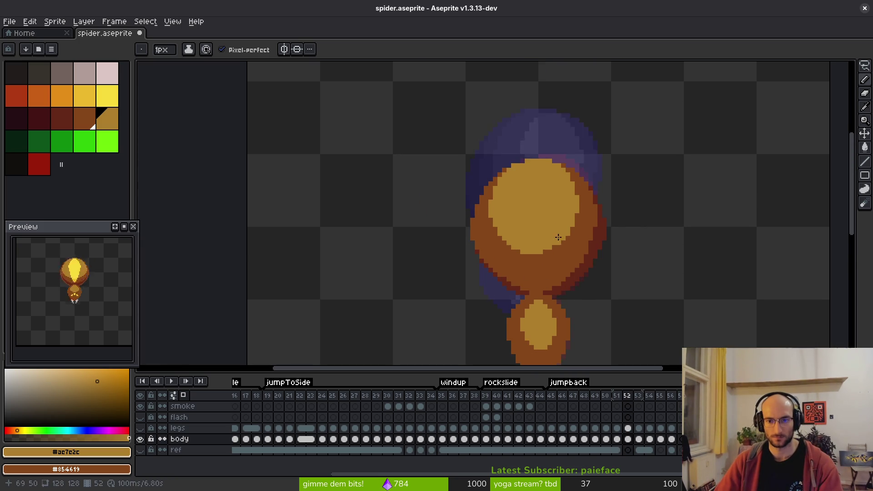
pyautogui.press('.')
# Step: Sample bright yellow #f7db3b from the sprite and return to frame 52
pyautogui.keyDown('alt'); pyautogui.click(541, 202); pyautogui.keyUp('alt')
pyautogui.press(',')
pyautogui.scroll(1, 521, 203)
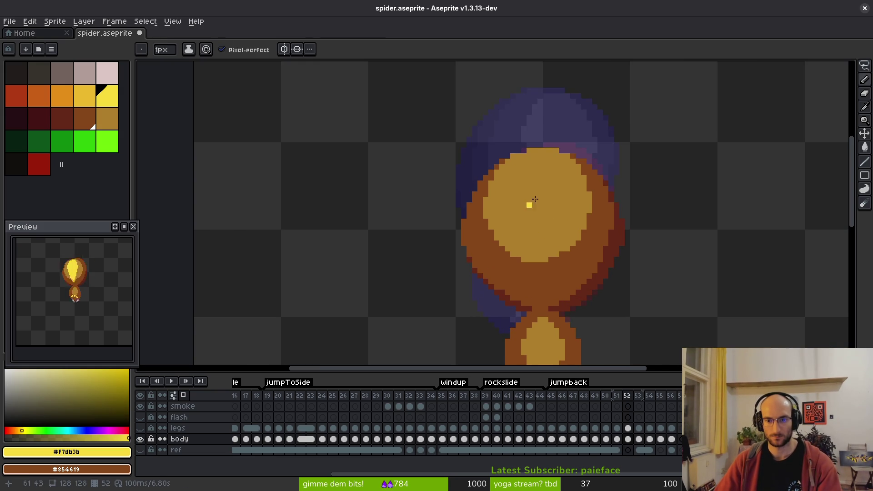
pyautogui.press('.')
pyautogui.press(',')
pyautogui.scroll(2, 534, 155)
# Step: Outline the yellow teardrop's top, left and right edges down to its tip
pyautogui.moveTo(526, 142)
pyautogui.mouseDown()
pyautogui.moveTo(560, 143)
pyautogui.moveTo(576, 207)
pyautogui.mouseUp()
pyautogui.moveTo(517, 147); pyautogui.dragTo(493, 211)
pyautogui.scroll(-2, 526, 236)
pyautogui.moveTo(560, 130)
pyautogui.mouseDown()
pyautogui.moveTo(527, 205)
pyautogui.moveTo(528, 273)
pyautogui.mouseUp()
pyautogui.moveTo(561, 134); pyautogui.dragTo(539, 232)
pyautogui.moveTo(484, 121)
pyautogui.mouseDown()
pyautogui.moveTo(483, 171)
pyautogui.moveTo(518, 263)
pyautogui.moveTo(507, 268)
pyautogui.moveTo(502, 234)
pyautogui.mouseUp()
# Step: Reshape the teardrop's left inner edge, thicken its upper-right edge and fill the left notch
pyautogui.scroll(-3, 507, 162)
pyautogui.press('Left')
pyautogui.press('Right')
pyautogui.scroll(3, 500, 137)
pyautogui.moveTo(494, 119)
pyautogui.mouseDown()
pyautogui.moveTo(452, 180)
pyautogui.moveTo(509, 296)
pyautogui.mouseUp()
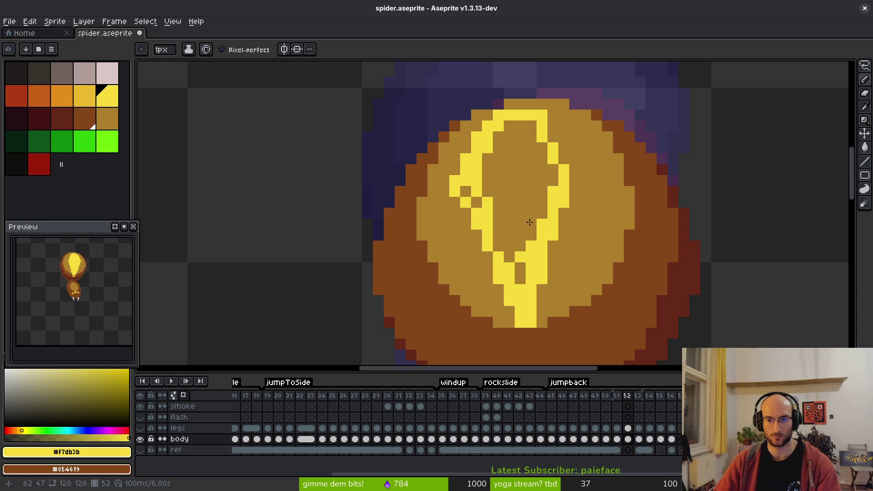
pyautogui.moveTo(545, 120)
pyautogui.mouseDown()
pyautogui.moveTo(575, 196)
pyautogui.moveTo(538, 311)
pyautogui.mouseUp()
pyautogui.moveTo(500, 275)
pyautogui.mouseDown()
pyautogui.moveTo(473, 214)
pyautogui.moveTo(471, 227)
pyautogui.mouseUp()
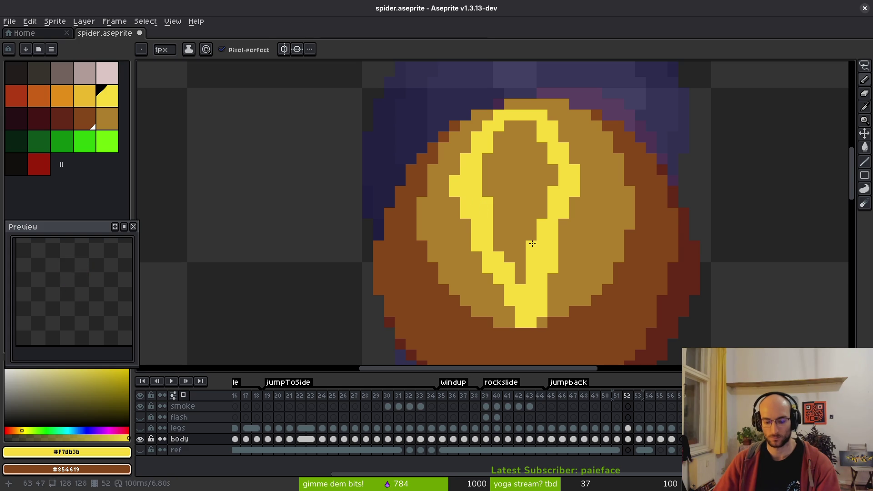
# Step: Bucket-fill the inside of the yellow teardrop outline
pyautogui.press('g')
pyautogui.click(527, 247)
pyautogui.scroll(-2, 533, 215)
pyautogui.scroll(-1, 533, 215)
pyautogui.press('Right')
pyautogui.press('Left')
pyautogui.scroll(2, 523, 209)
# Step: Check the highlight across frames 51 to 53, then pick the body brown #854619
pyautogui.press('b')
pyautogui.press('Right')
pyautogui.scroll(-1, 557, 204)
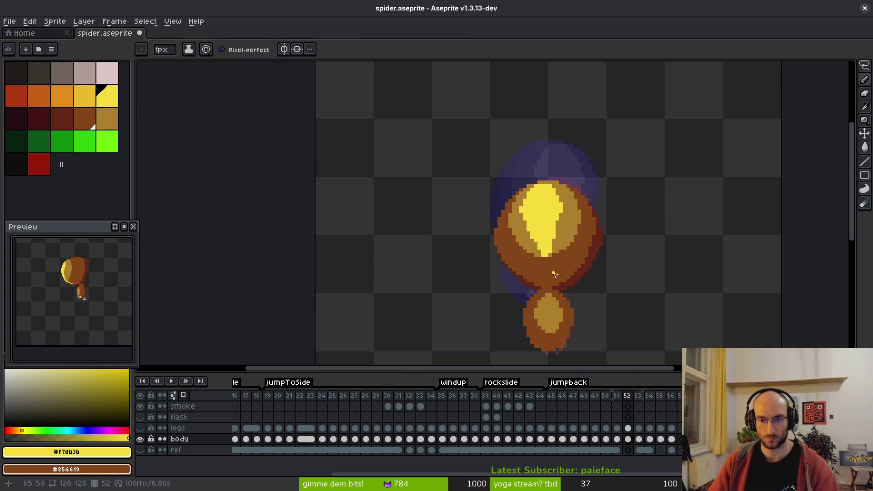
pyautogui.press('Left')
pyautogui.press('Left')
pyautogui.scroll(2, 559, 186)
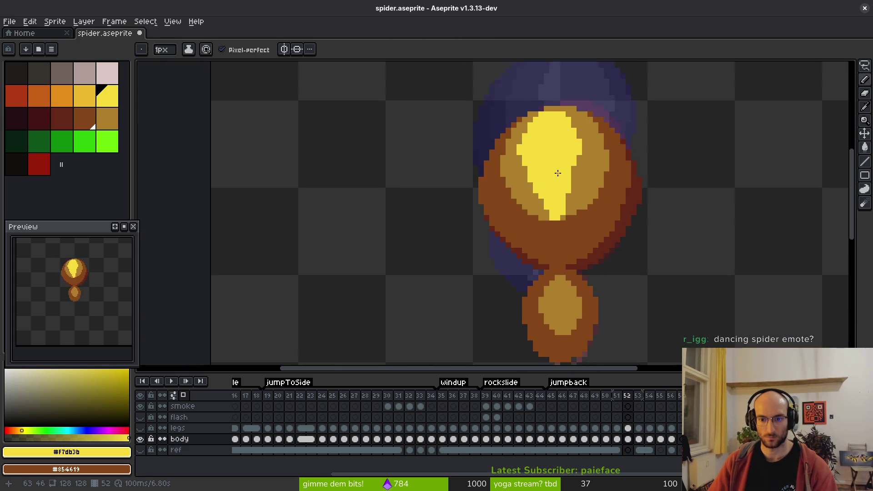
pyautogui.scroll(-1, 562, 186)
pyautogui.press('Right')
pyautogui.press('Left')
pyautogui.press('Right')
pyautogui.scroll(1, 580, 199)
pyautogui.scroll(2, 586, 197)
pyautogui.keyDown('alt'); pyautogui.click(614, 184); pyautogui.keyUp('alt')
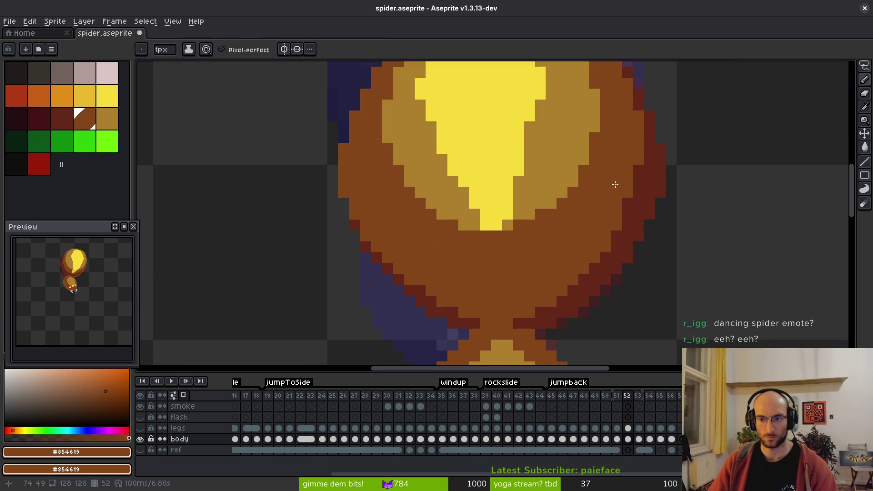
# Step: Cover dark-red outline pixels on the body's right with brown, then sample dark red #632718
pyautogui.moveTo(636, 137)
pyautogui.mouseDown()
pyautogui.moveTo(633, 201)
pyautogui.moveTo(585, 272)
pyautogui.moveTo(554, 292)
pyautogui.mouseUp()
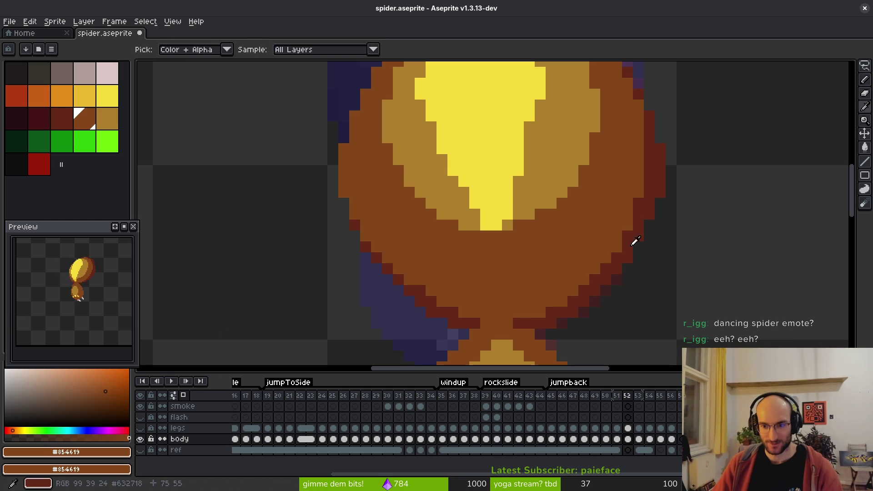
pyautogui.keyDown('alt'); pyautogui.click(633, 240); pyautogui.keyUp('alt')
pyautogui.scroll(-3, 626, 222)
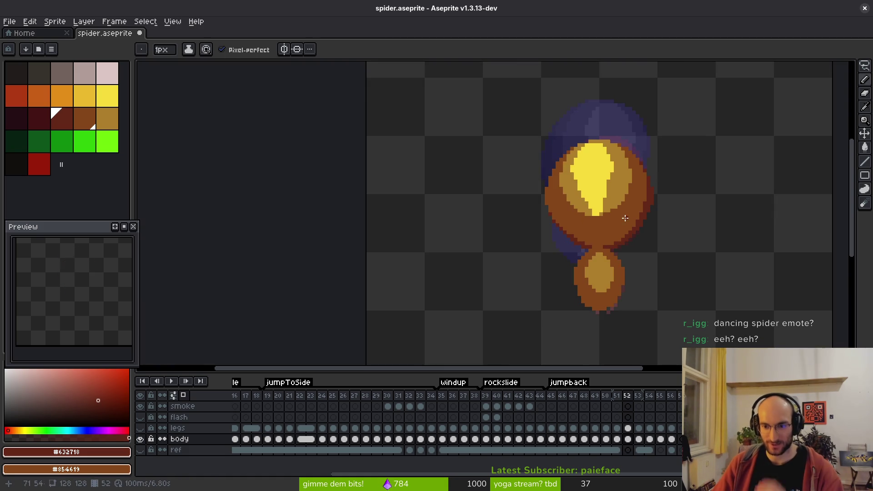
pyautogui.scroll(3, 641, 212)
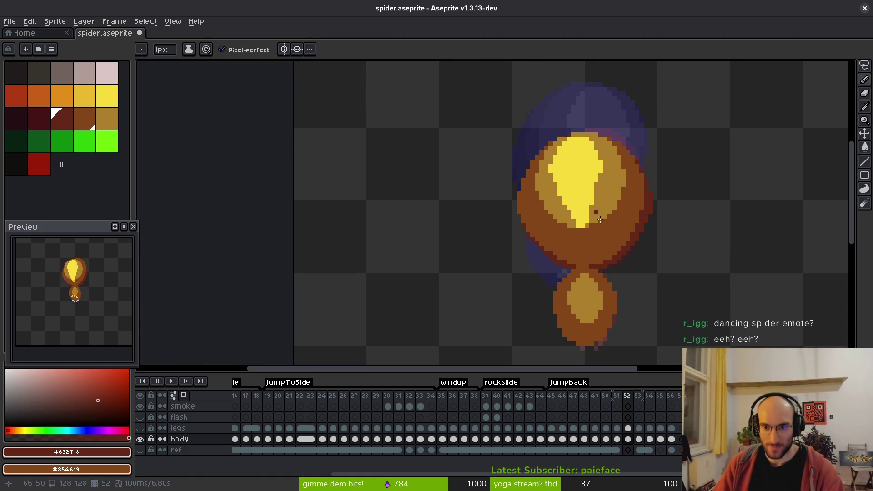
# Step: Extend the yellow highlight downward in bright yellow
pyautogui.keyDown('alt'); pyautogui.click(594, 223); pyautogui.keyUp('alt')
pyautogui.scroll(2, 568, 209)
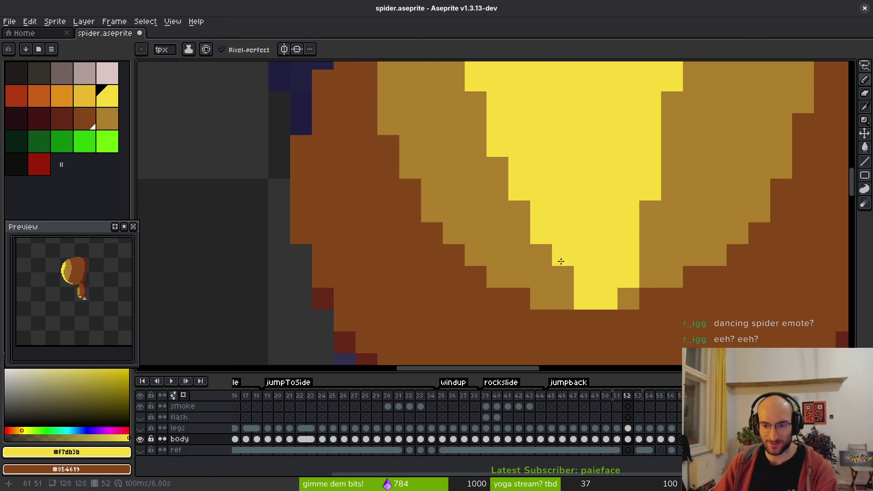
pyautogui.moveTo(562, 268); pyautogui.dragTo(570, 296)
pyautogui.scroll(-3, 600, 211)
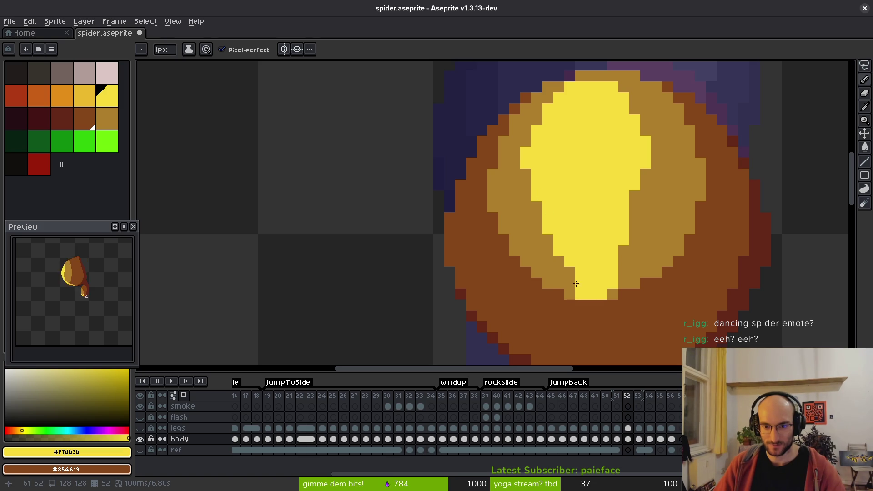
pyautogui.scroll(1, 624, 250)
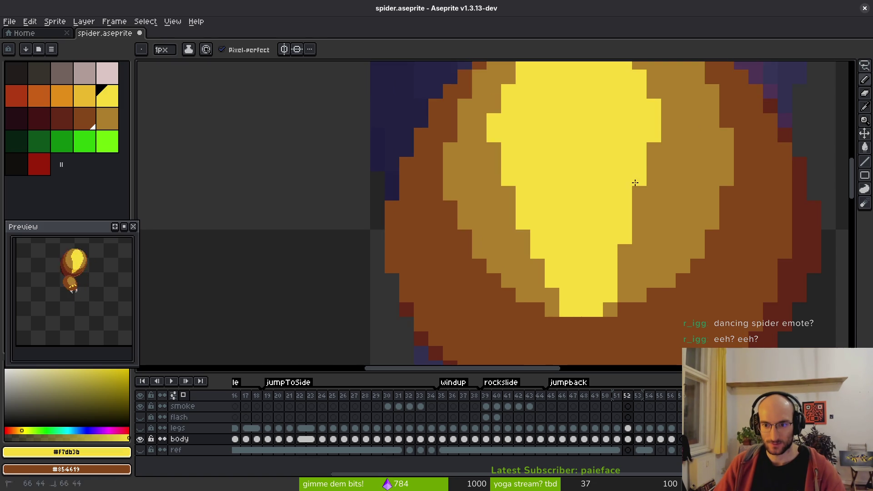
pyautogui.scroll(-5, 659, 238)
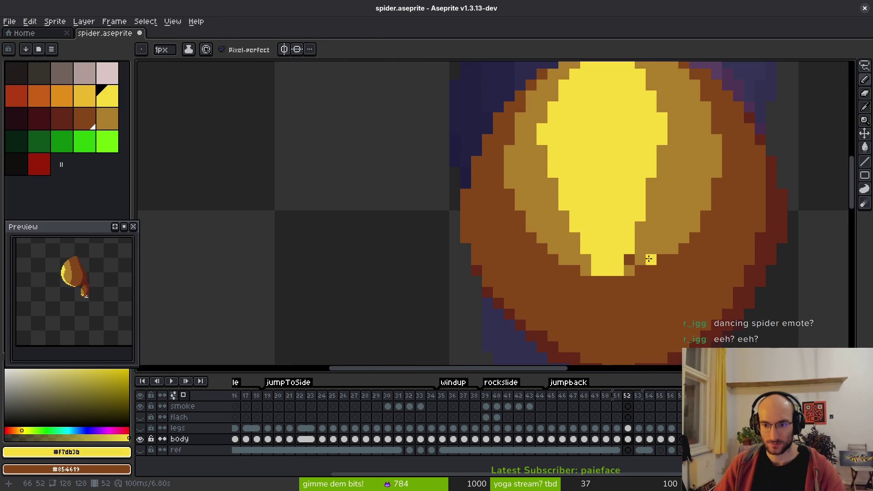
# Step: Lengthen the highlight into a yellow-orange drip, with light brown #ae7e2c as secondary colour
pyautogui.keyDown('alt'); pyautogui.rightClick(643, 257); pyautogui.keyUp('alt')
pyautogui.scroll(-3, 640, 295)
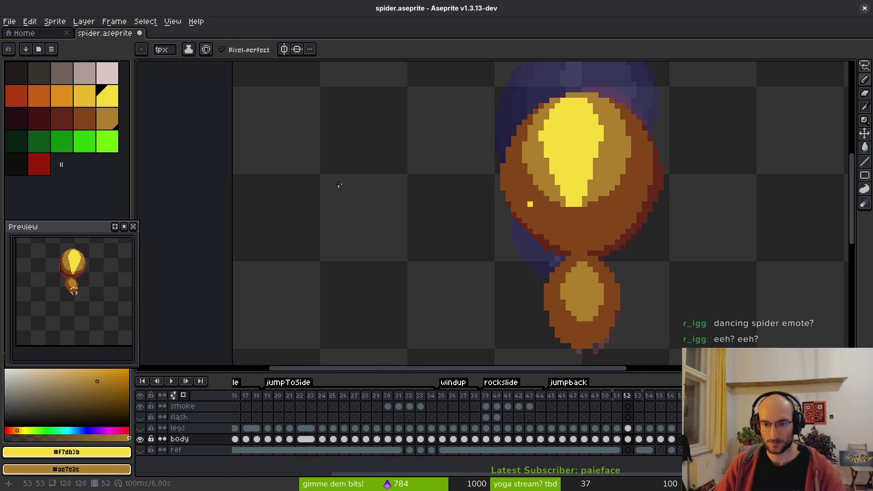
pyautogui.click(85, 95)
pyautogui.scroll(5, 579, 214)
pyautogui.click(578, 205)
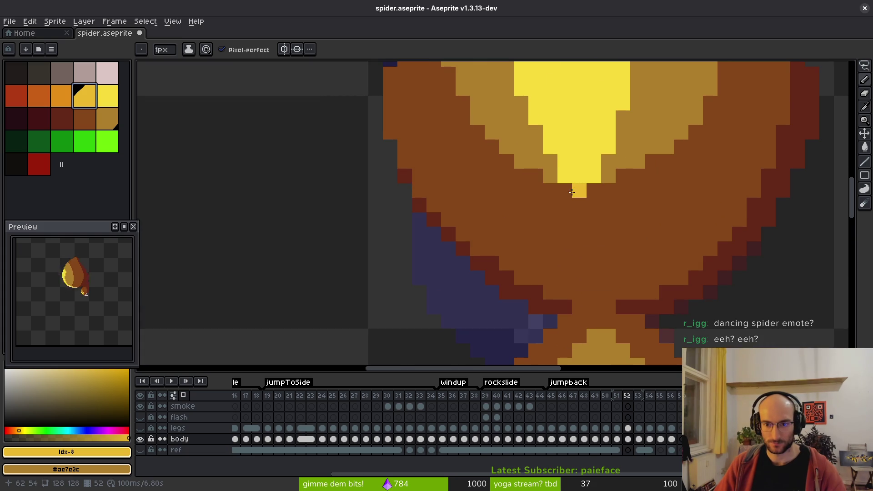
pyautogui.click(578, 207)
pyautogui.scroll(-1, 660, 257)
pyautogui.scroll(-1, 660, 257)
pyautogui.scroll(-2, 660, 257)
pyautogui.scroll(3, 669, 218)
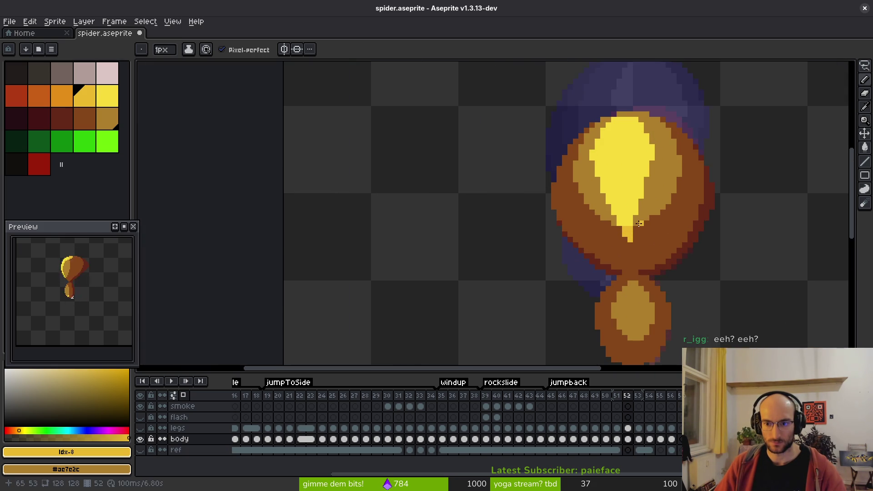
pyautogui.scroll(3, 641, 224)
# Step: Set bright yellow #f7db3b as primary and #cab82c as secondary, comparing with frame 51
pyautogui.keyDown('alt'); pyautogui.click(632, 212); pyautogui.keyUp('alt')
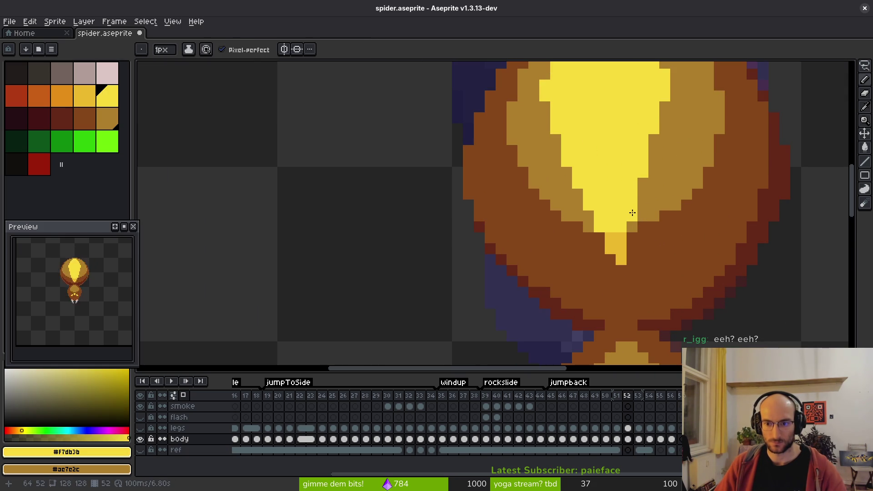
pyautogui.scroll(-6, 659, 218)
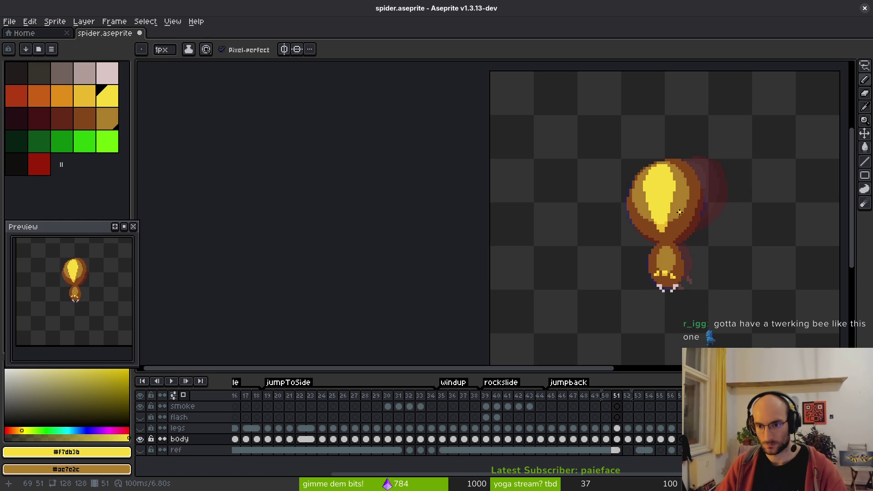
pyautogui.scroll(4, 679, 212)
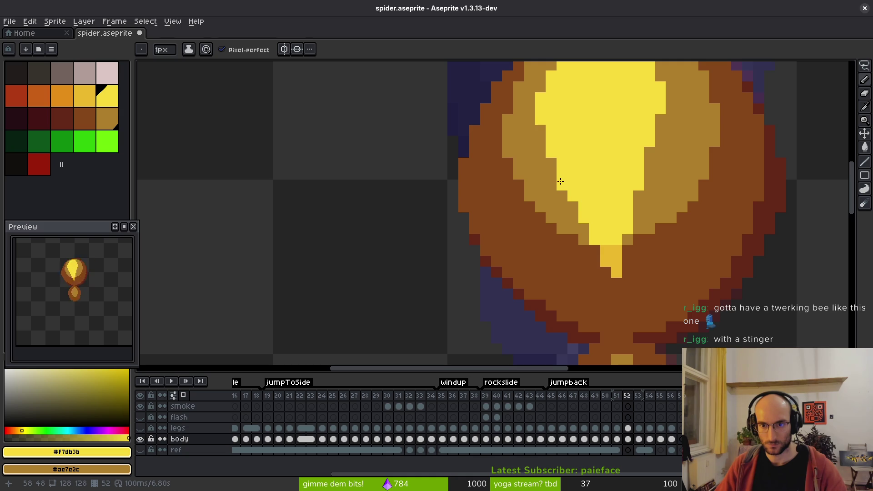
pyautogui.keyDown('alt'); pyautogui.rightClick(597, 249); pyautogui.keyUp('alt')
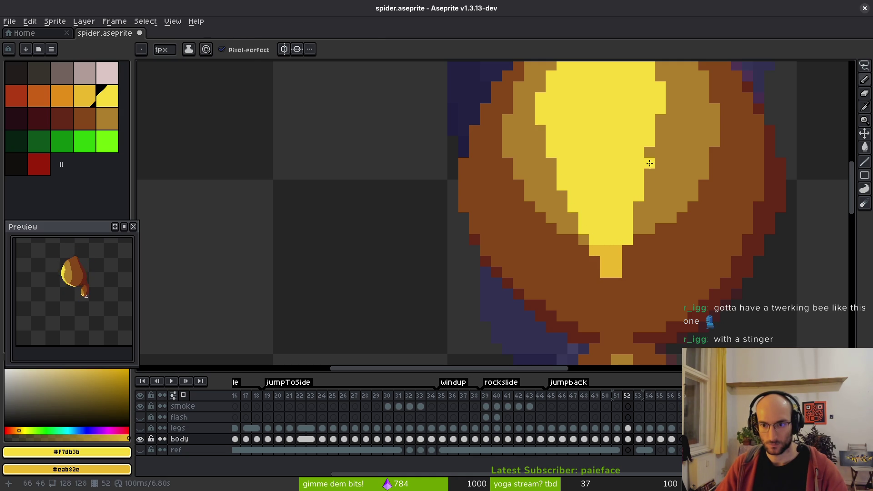
pyautogui.scroll(-2, 668, 151)
pyautogui.press('Left')
pyautogui.press('Right')
pyautogui.scroll(2, 657, 159)
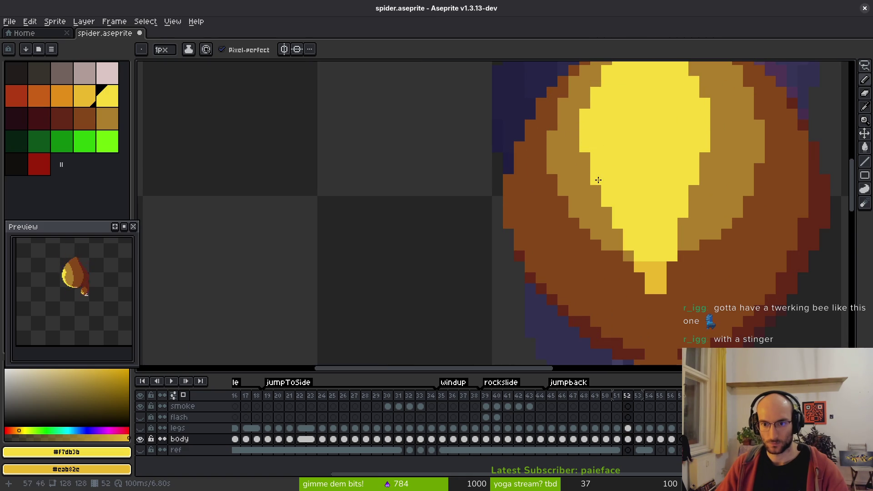
# Step: Extend the stinger tail downward with yellow pixels
pyautogui.moveTo(635, 269); pyautogui.dragTo(647, 295)
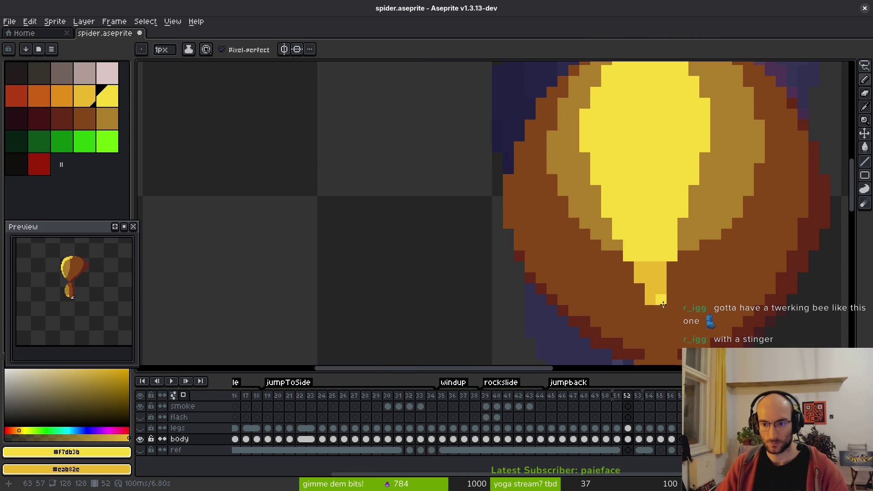
pyautogui.scroll(-3, 697, 278)
pyautogui.scroll(3, 699, 279)
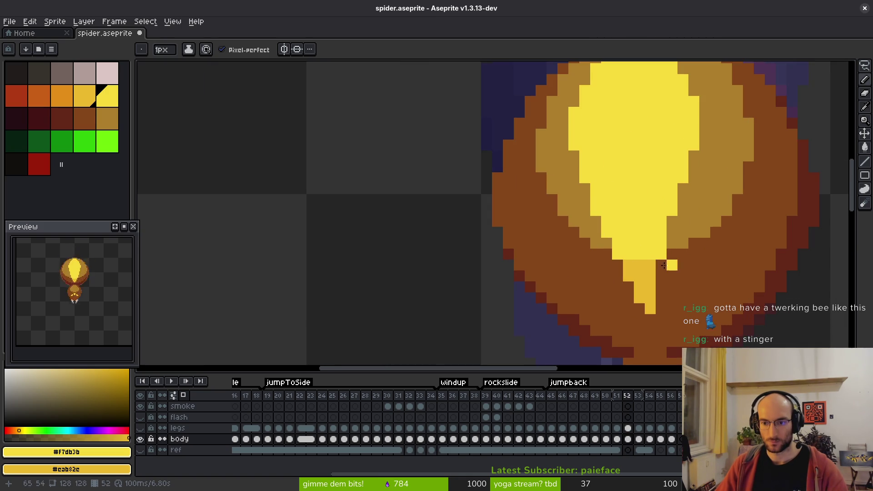
pyautogui.scroll(-3, 695, 279)
pyautogui.scroll(1, 694, 279)
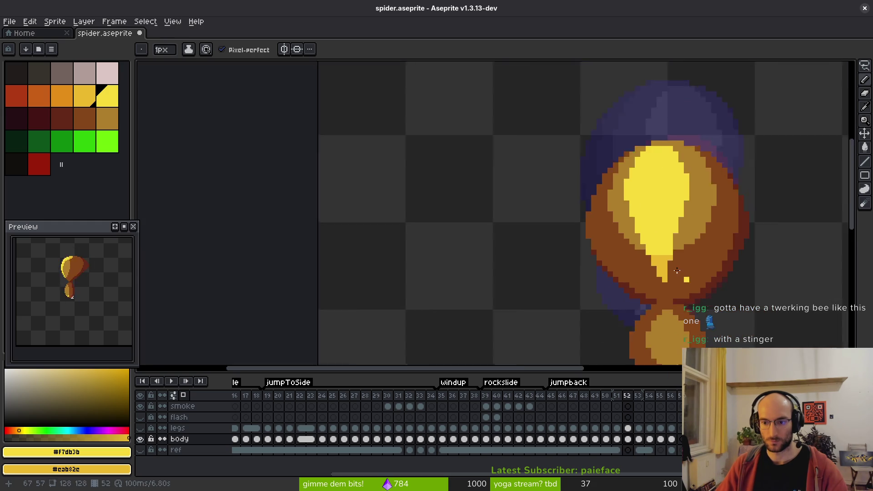
pyautogui.scroll(-3, 695, 279)
pyautogui.scroll(4, 668, 282)
pyautogui.scroll(3, 668, 282)
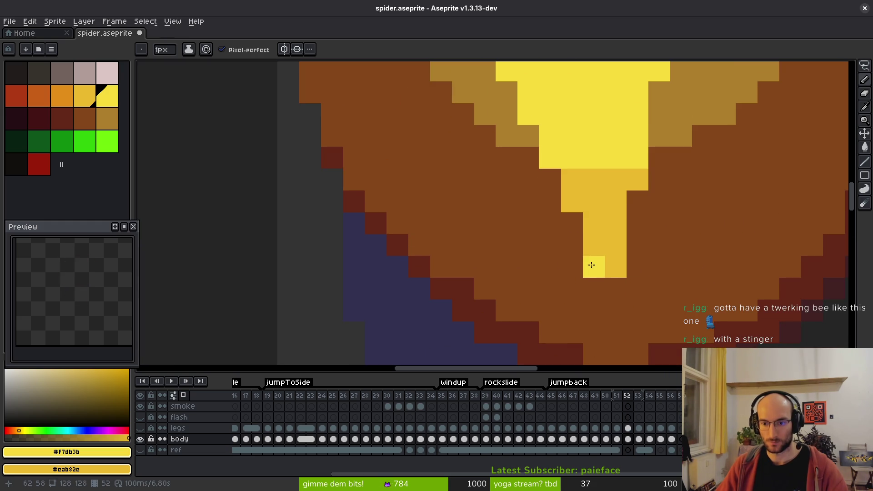
pyautogui.scroll(-3, 637, 222)
# Step: Erase the stray yellow pixel at the highlight's tip
pyautogui.press('e')
pyautogui.scroll(3, 658, 256)
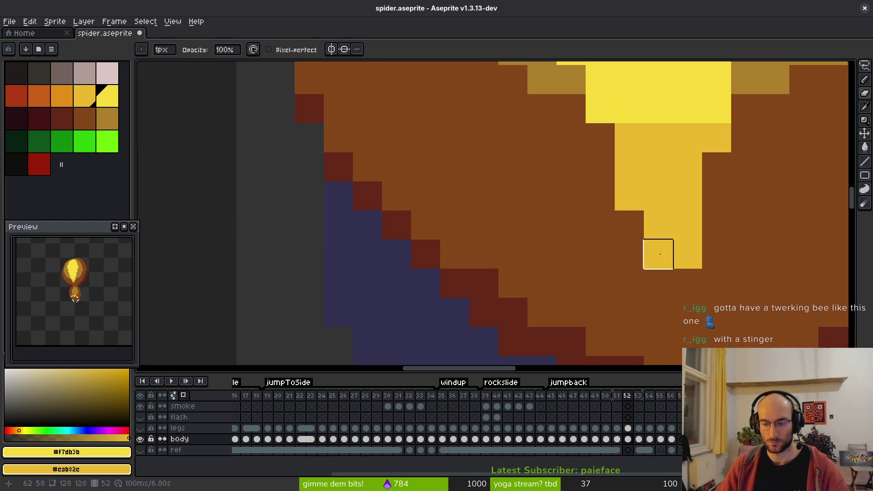
pyautogui.keyDown('alt'); pyautogui.click(657, 256); pyautogui.keyUp('alt')
pyautogui.click(658, 256)
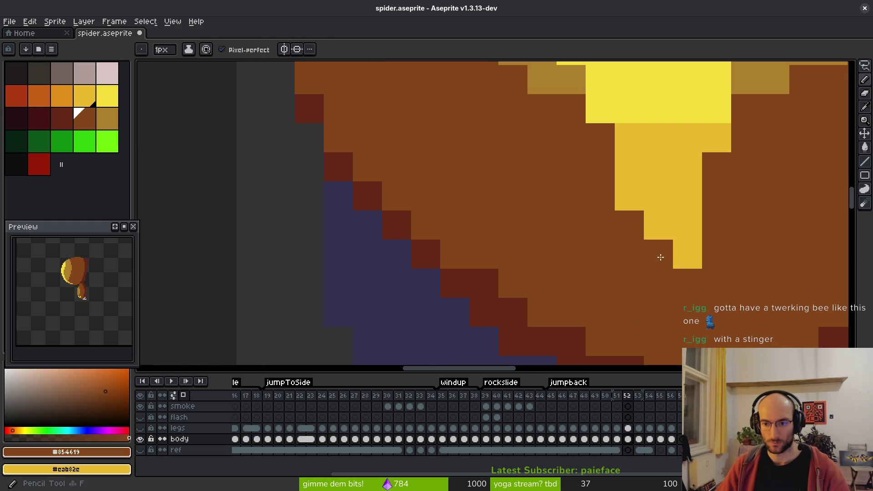
# Step: Paint the yellow highlight's tip pixels brown, then compare frame 52 against frames 51 and 53
pyautogui.moveTo(655, 255); pyautogui.dragTo(687, 254)
pyautogui.scroll(-5, 667, 194)
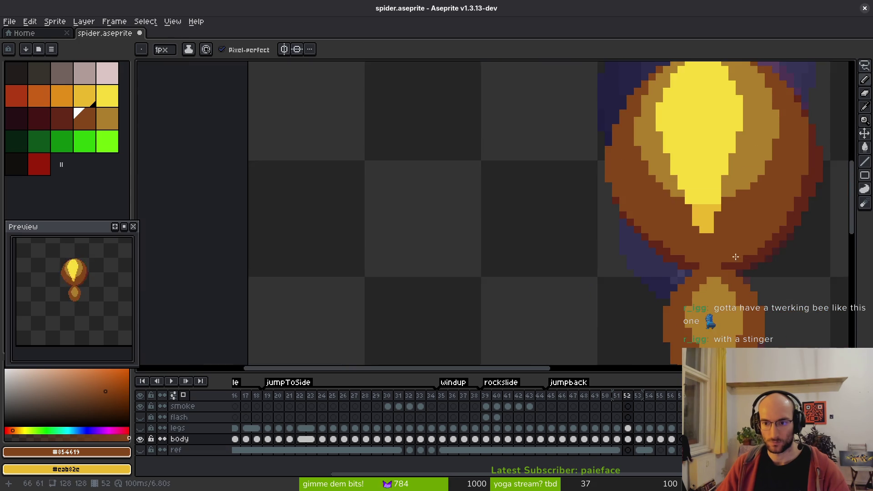
pyautogui.scroll(2, 681, 230)
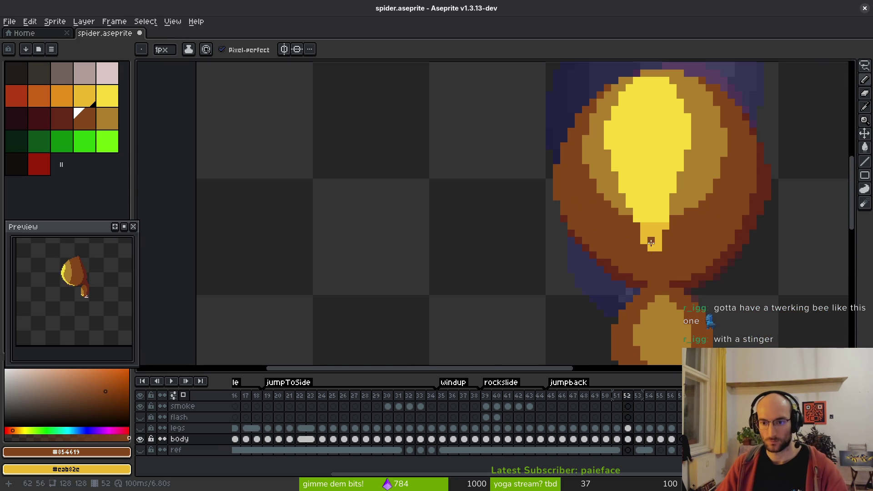
pyautogui.scroll(-3, 674, 257)
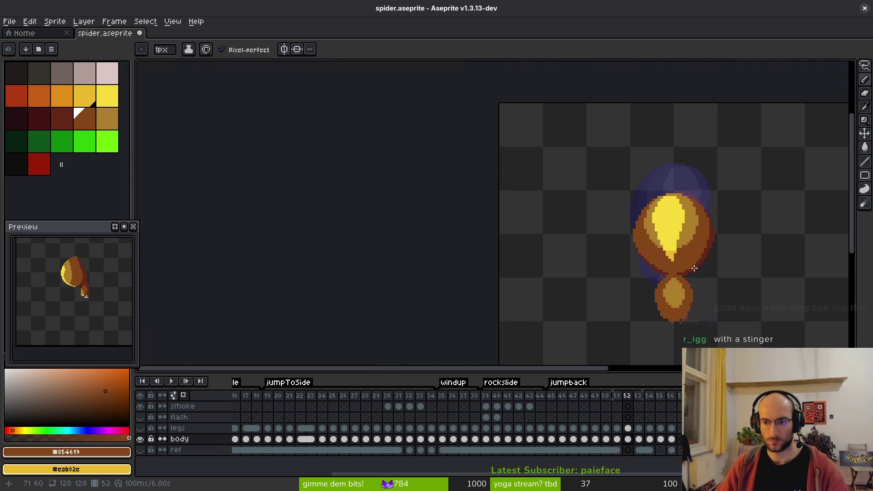
pyautogui.press('Left')
pyautogui.scroll(-3, 693, 264)
pyautogui.press('Right')
pyautogui.press('Right')
pyautogui.scroll(3, 677, 237)
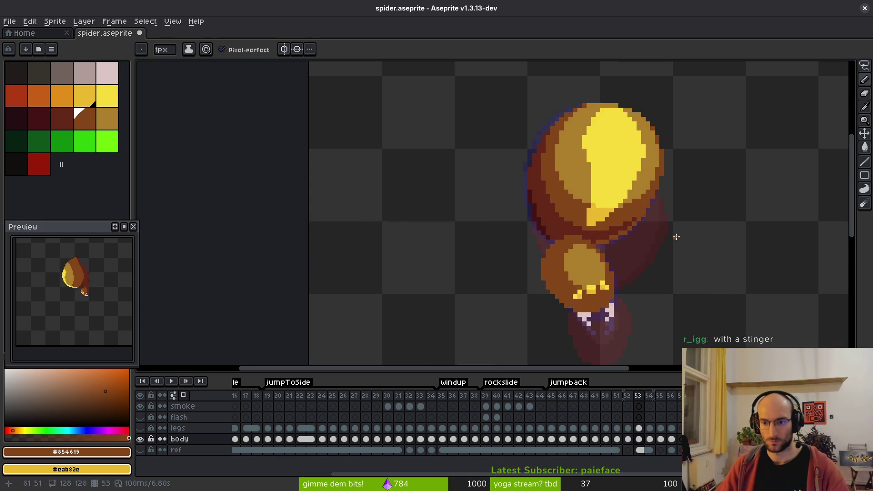
pyautogui.press('Left')
pyautogui.scroll(-3, 636, 234)
pyautogui.press('Right')
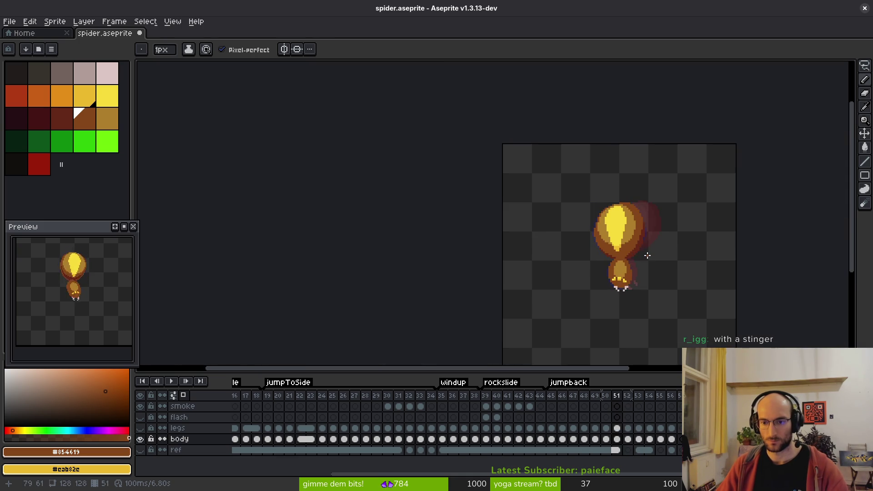
pyautogui.press('Left')
pyautogui.press('Left')
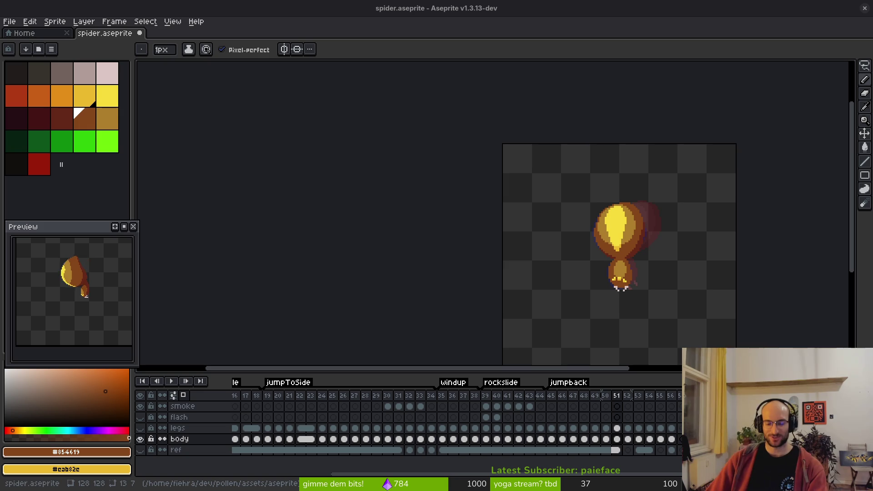
pyautogui.scroll(4, 609, 245)
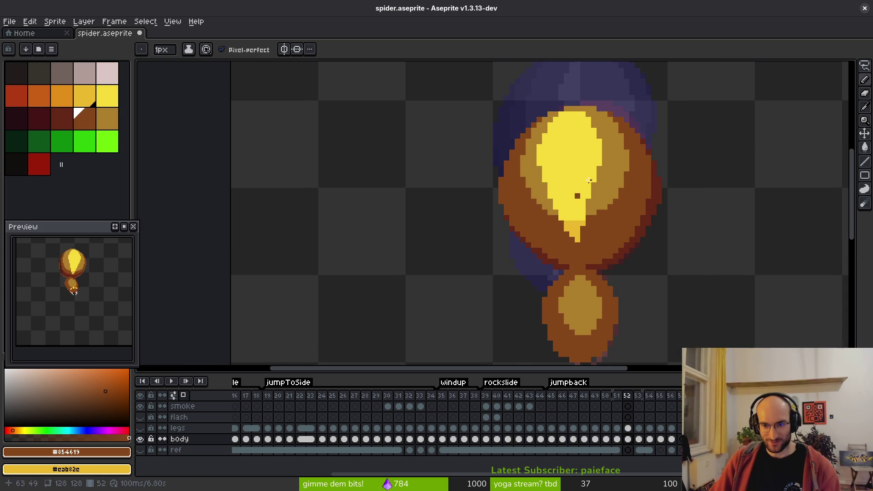
pyautogui.scroll(2, 585, 168)
pyautogui.press('.')
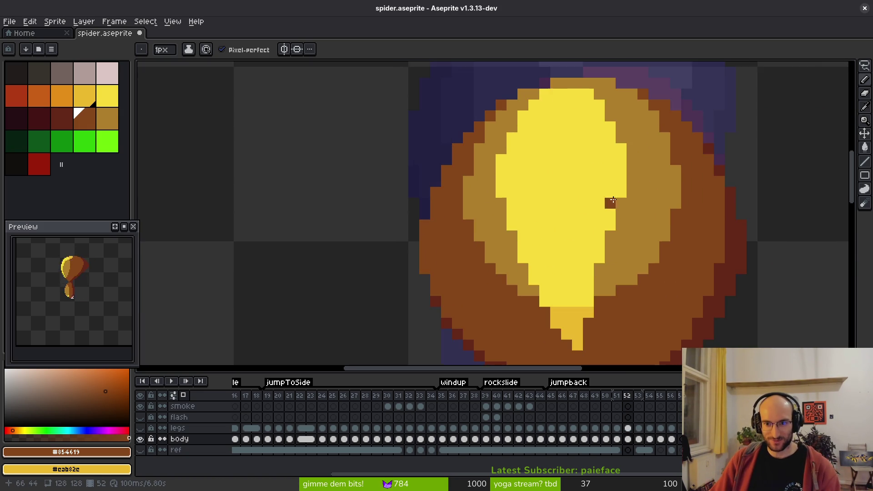
pyautogui.scroll(1, 619, 160)
pyautogui.scroll(-4, 631, 191)
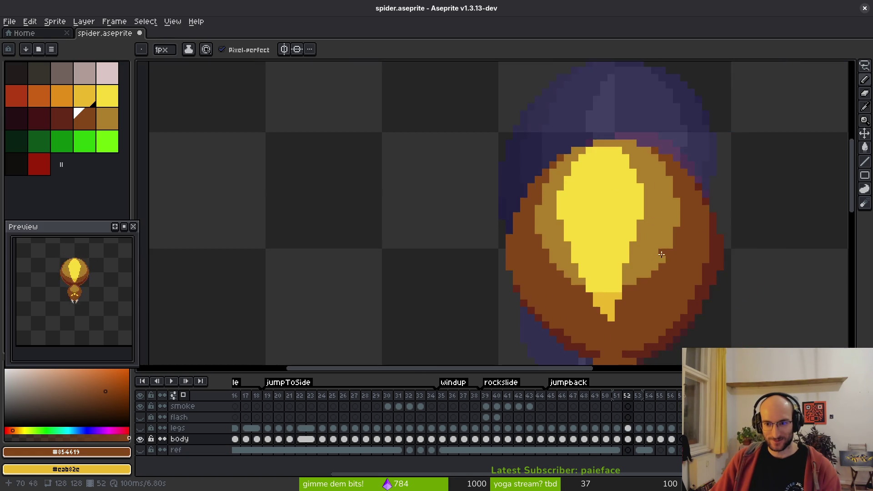
pyautogui.scroll(6, 639, 214)
# Step: Pick the bright yellow #f7db3b from the highlight and flip between frames 52 and 53
pyautogui.keyDown('alt'); pyautogui.click(638, 212); pyautogui.keyUp('alt')
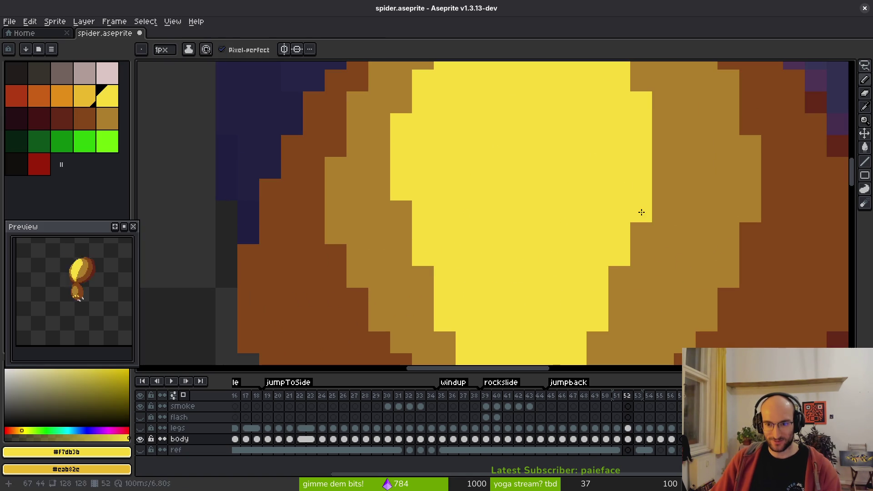
pyautogui.scroll(-1, 641, 306)
pyautogui.scroll(-1, 616, 258)
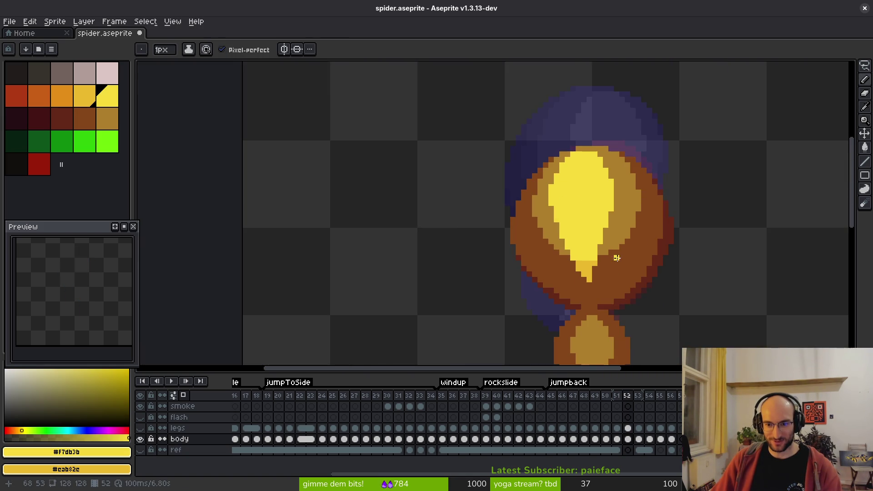
pyautogui.scroll(1, 604, 259)
pyautogui.scroll(-2, 624, 241)
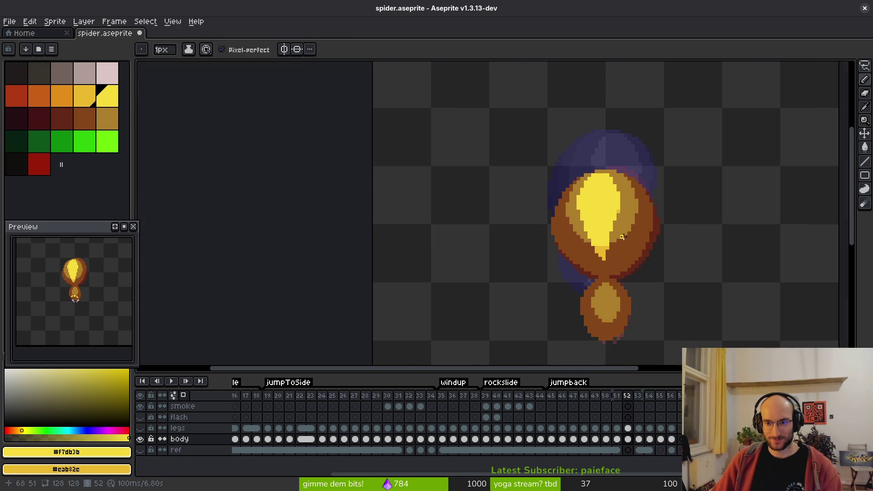
pyautogui.press('Right')
pyautogui.press('Left')
pyautogui.press('Right')
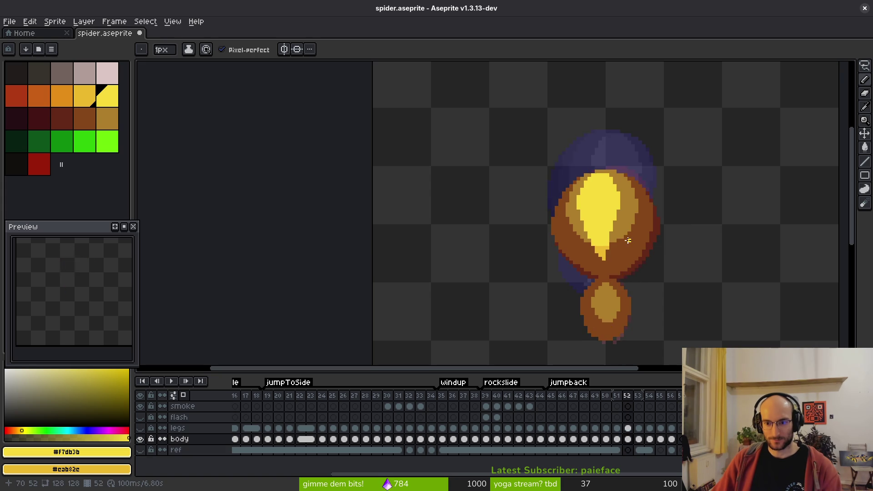
pyautogui.press('Left')
pyautogui.press('Right')
pyautogui.press('Left')
pyautogui.scroll(2, 616, 227)
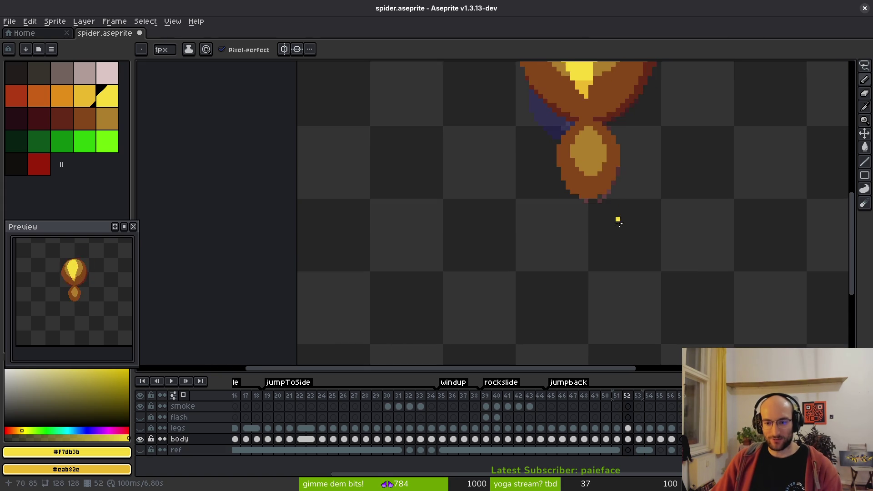
pyautogui.scroll(1, 549, 184)
pyautogui.press('Right')
pyautogui.press('Left')
pyautogui.press('Right')
pyautogui.press('Left')
# Step: Add three small yellow spots along the bottom of frame 52's front body segment
pyautogui.click(545, 192)
pyautogui.press('Left')
pyautogui.press('Right')
pyautogui.press('Right')
pyautogui.press('Left')
pyautogui.click(582, 203)
pyautogui.rightClick(582, 219)
pyautogui.click(466, 203)
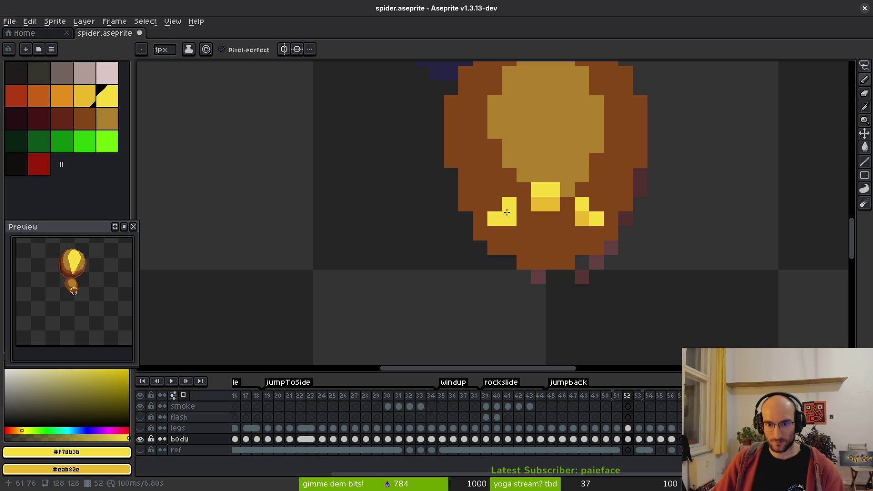
# Step: Sample the pale pink #dcc6c5 from frame 51 and return to frame 52
pyautogui.scroll(-3, 639, 240)
pyautogui.press('Left')
pyautogui.scroll(-4, 647, 246)
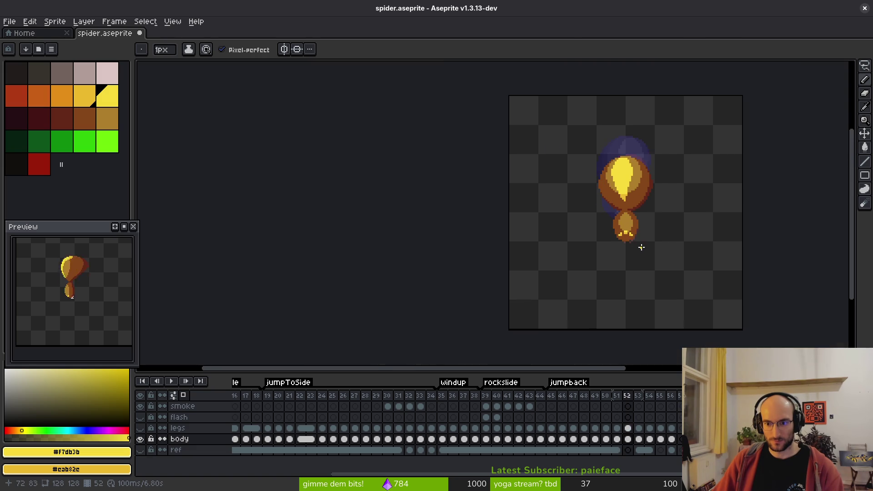
pyautogui.scroll(2, 639, 248)
pyautogui.scroll(2, 632, 237)
pyautogui.keyDown('alt'); pyautogui.click(625, 232); pyautogui.keyUp('alt')
pyautogui.press('Right')
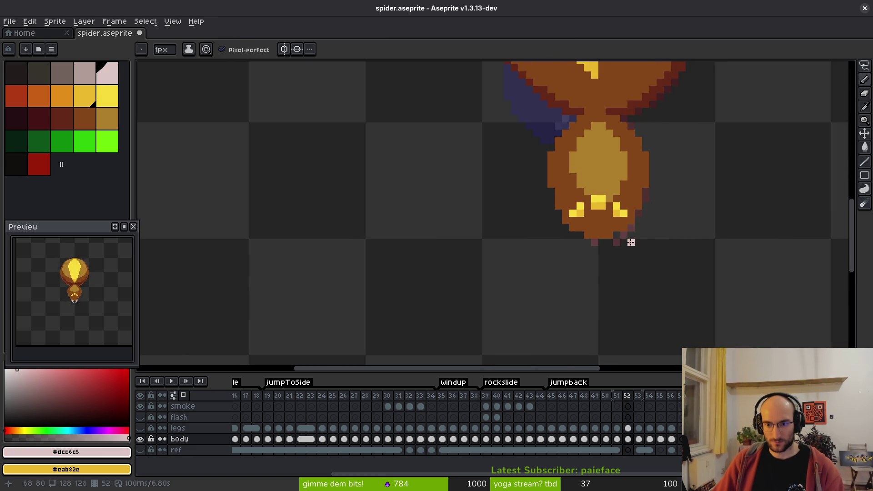
pyautogui.scroll(2, 629, 241)
# Step: Paint two pale pink fangs hanging below the spider's front body segment
pyautogui.moveTo(605, 226)
pyautogui.mouseDown()
pyautogui.moveTo(628, 226)
pyautogui.moveTo(585, 246)
pyautogui.moveTo(600, 269)
pyautogui.moveTo(580, 288)
pyautogui.mouseUp()
pyautogui.click(496, 248)
pyautogui.moveTo(506, 247)
pyautogui.mouseDown()
pyautogui.moveTo(493, 230)
pyautogui.moveTo(518, 247)
pyautogui.mouseUp()
pyautogui.click(496, 270)
pyautogui.click(518, 291)
pyautogui.click(583, 314)
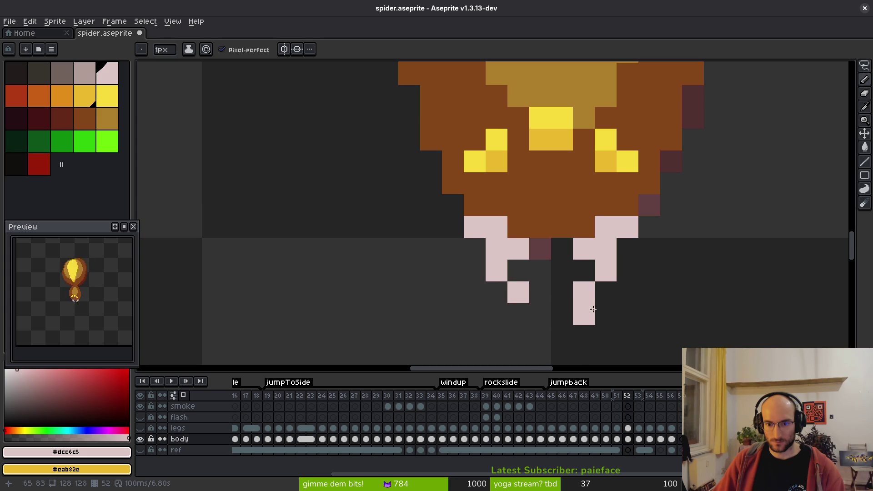
# Step: Flip between frames 51 and 52 to preview the fangs, then hide the legs layer
pyautogui.scroll(-3, 637, 307)
pyautogui.press('Left')
pyautogui.scroll(-2, 668, 298)
pyautogui.press('Left')
pyautogui.press('Right')
pyautogui.press('Left')
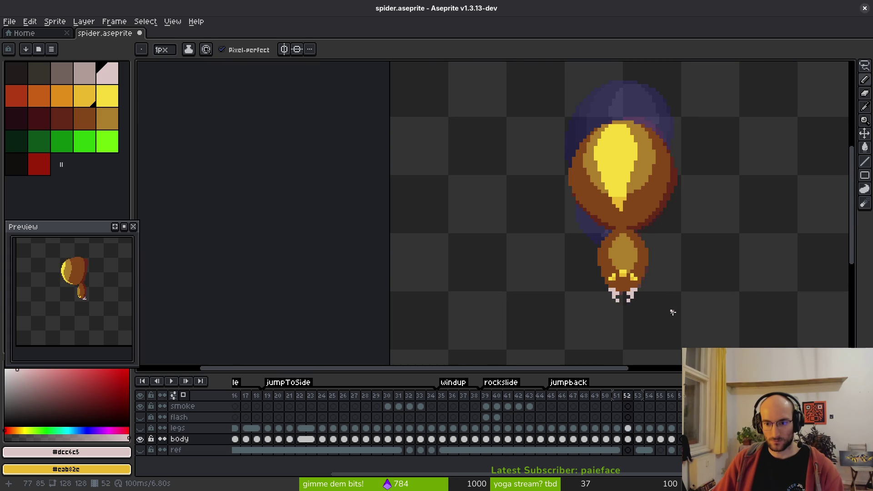
pyautogui.press('Right')
pyautogui.press('Right')
pyautogui.press('Right')
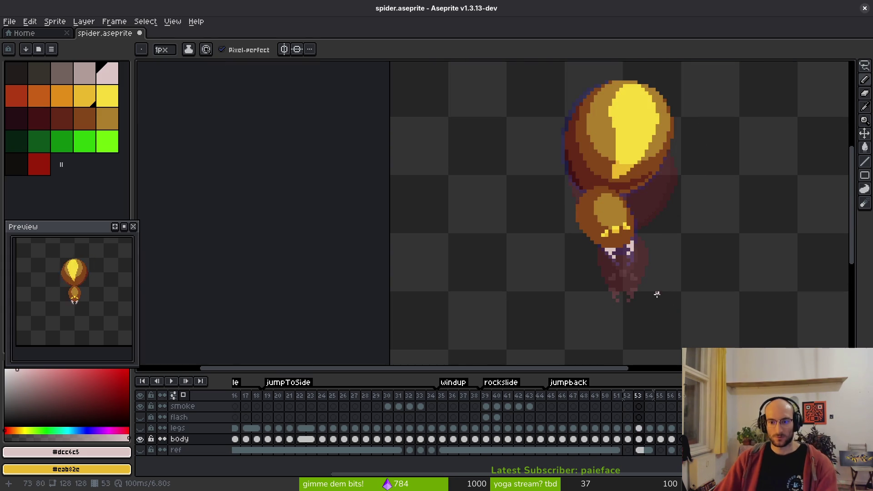
pyautogui.click(140, 429)
# Step: Show the legs layer again, hide the timeline, reframe the sprite and save the file
pyautogui.click(140, 428)
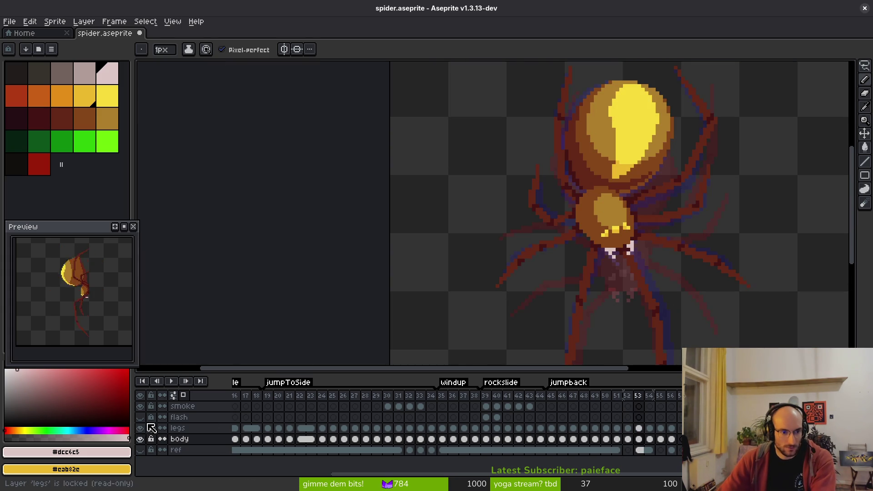
pyautogui.scroll(-4, 546, 241)
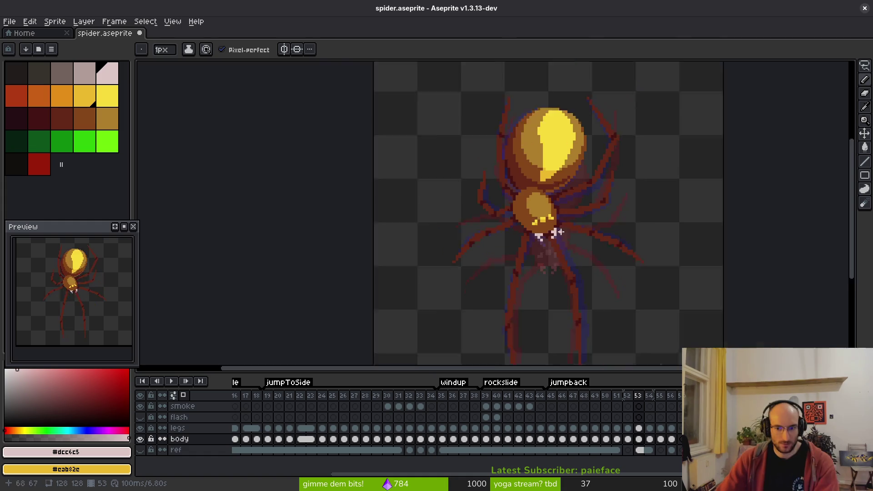
pyautogui.press('Tab')
pyautogui.press('Tab')
pyautogui.moveTo(564, 238); pyautogui.dragTo(489, 215)
pyautogui.scroll(2, 476, 216)
pyautogui.scroll(-2, 476, 216)
pyautogui.hotkey('ctrl', 's')
# Step: Turn off onion skinning, shift the ref layer's cel further right, and return to frame 45
pyautogui.press('Left')
pyautogui.press('Left')
pyautogui.press('Left')
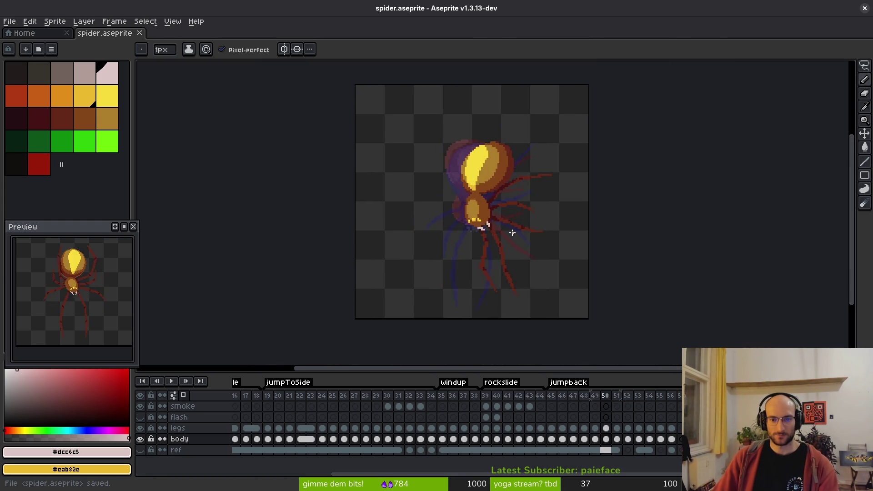
pyautogui.click(184, 395)
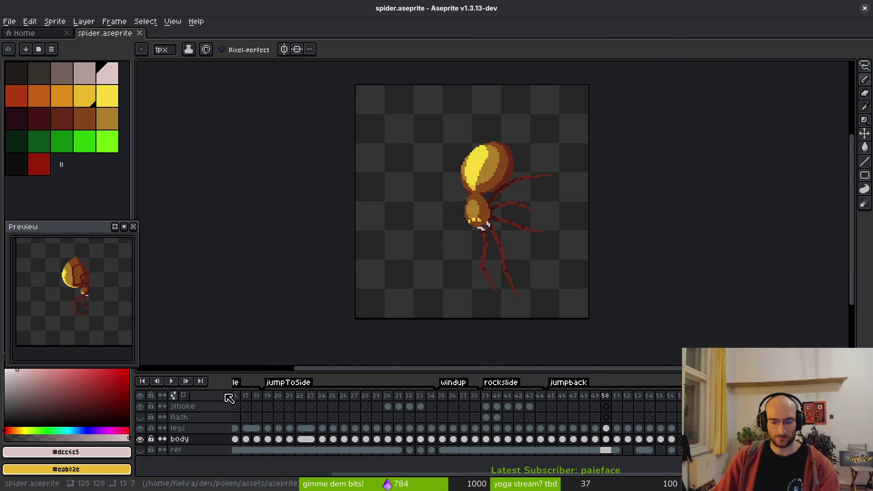
pyautogui.moveTo(506, 249); pyautogui.dragTo(481, 249)
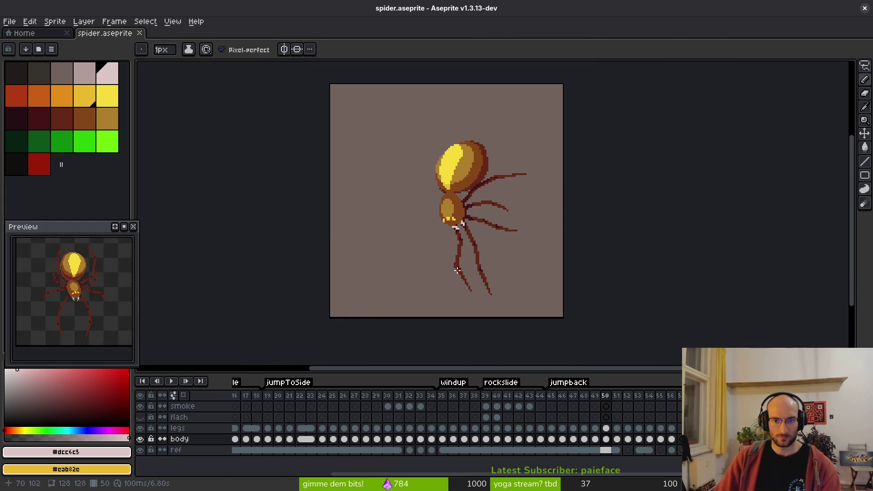
pyautogui.moveTo(610, 451); pyautogui.dragTo(671, 455)
pyautogui.click(551, 418)
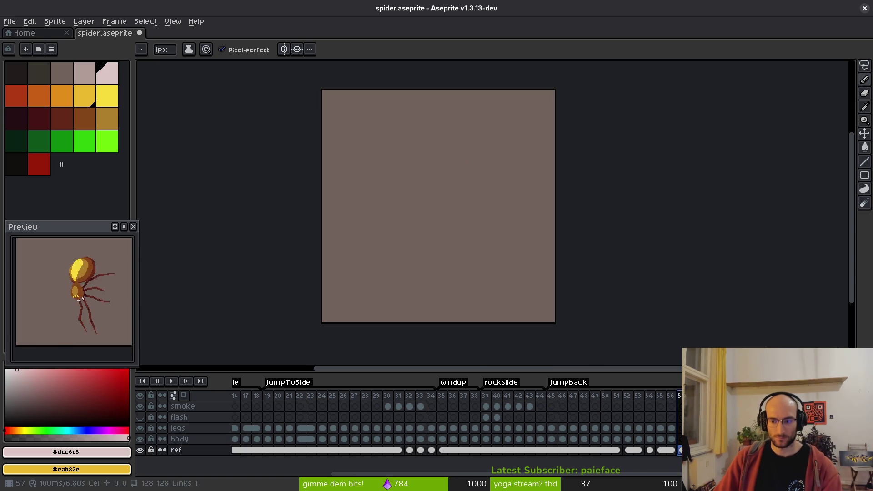
pyautogui.click(615, 423)
pyautogui.click(551, 399)
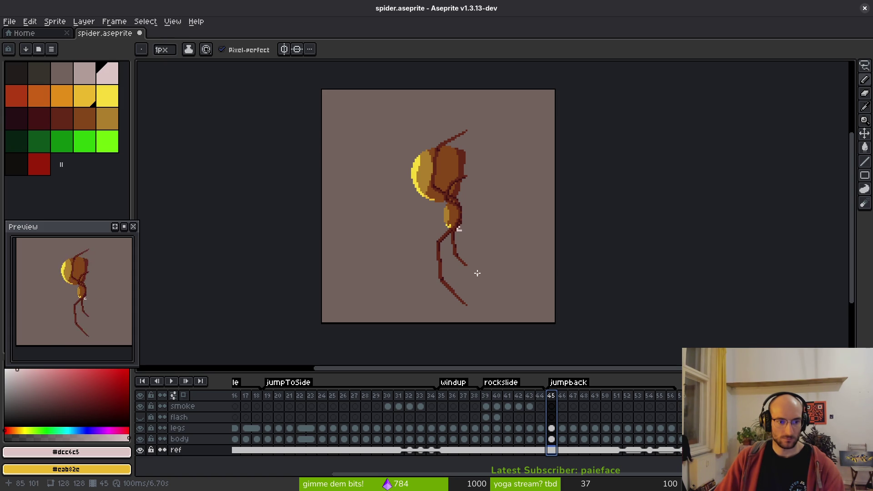
# Step: Recentre the view, play and stop the animation, then select frame 45
pyautogui.moveTo(472, 263); pyautogui.dragTo(450, 250)
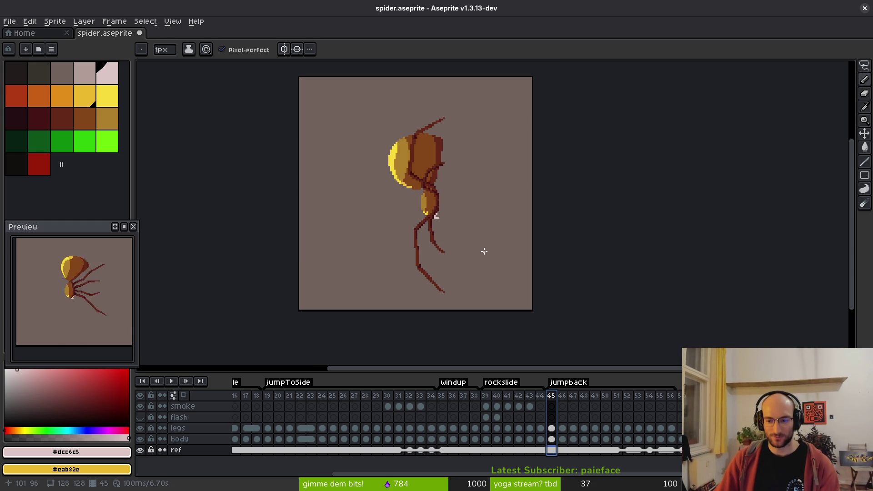
pyautogui.press('Return')
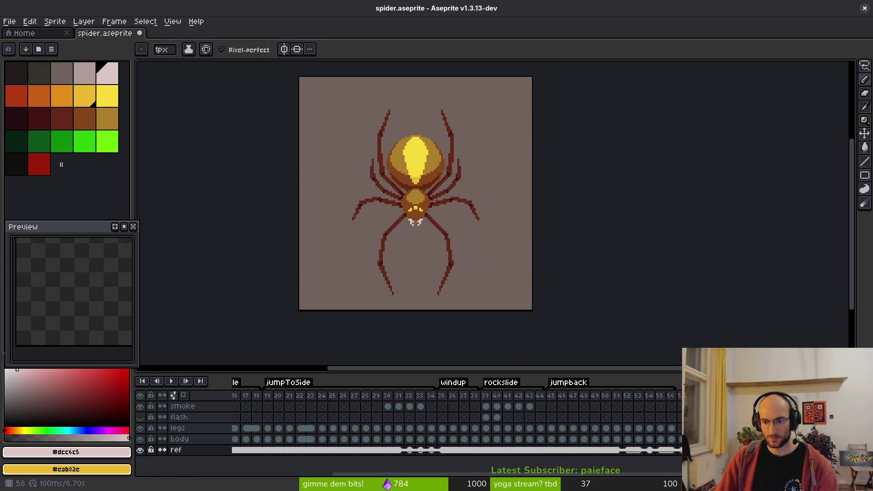
pyautogui.press('Return')
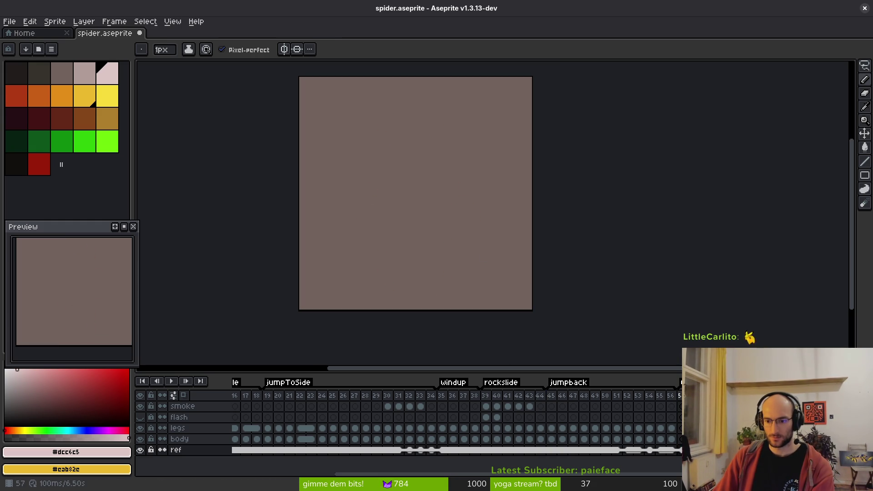
pyautogui.click(561, 397)
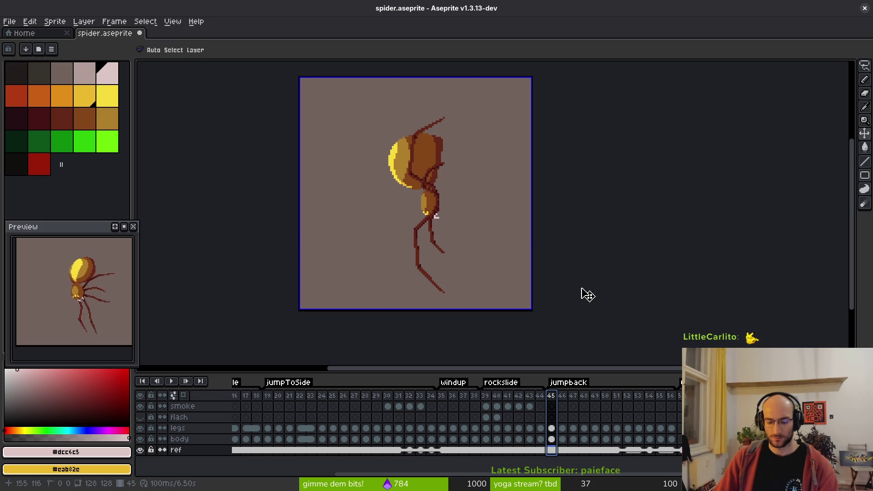
# Step: Generate a trial sprite sheet and close the result
pyautogui.hotkey('ctrl', 'e')
pyautogui.click(264, 162)
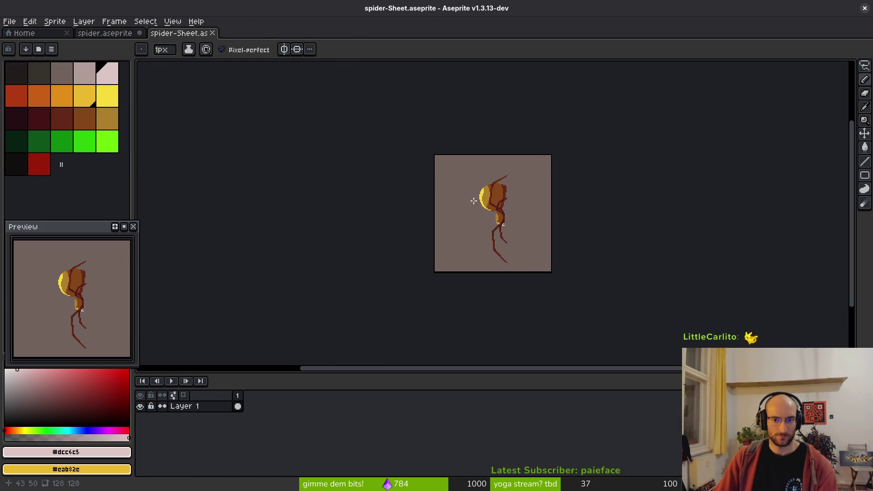
pyautogui.hotkey('ctrl', 'w')
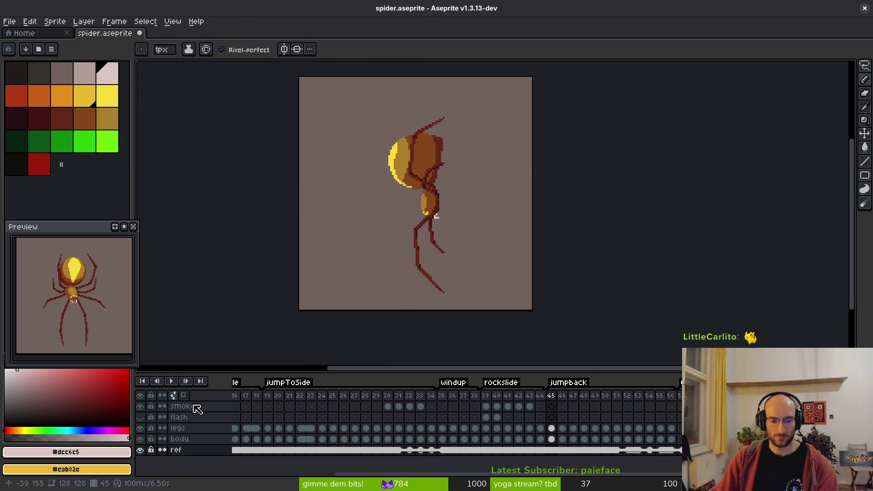
# Step: Hide the ref, smoke and flash layers and regenerate the sprite sheet without them
pyautogui.click(139, 450)
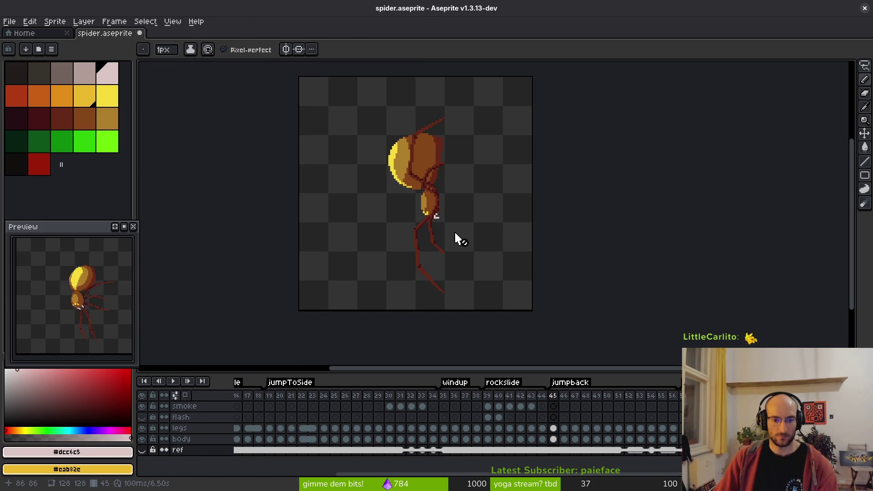
pyautogui.scroll(-2, 526, 236)
pyautogui.moveTo(142, 407); pyautogui.dragTo(142, 417)
pyautogui.scroll(-2, 519, 243)
pyautogui.press('v')
pyautogui.hotkey('ctrl', 'e')
pyautogui.click(271, 162)
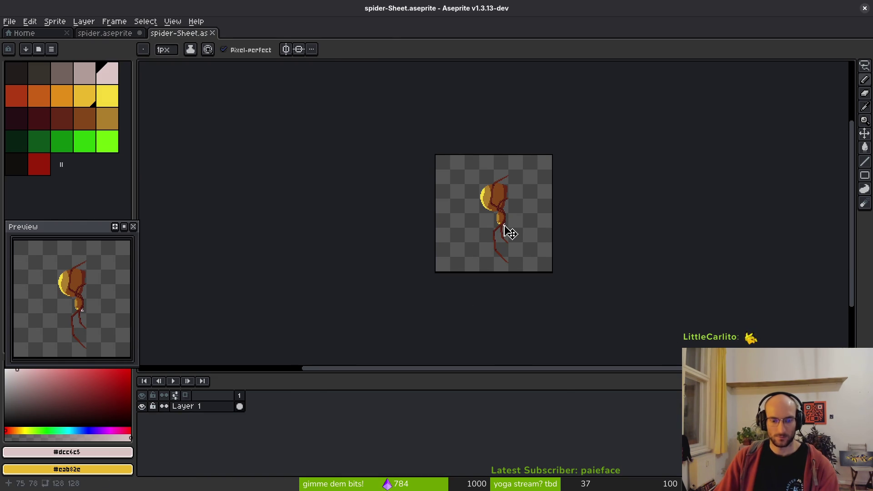
# Step: Export to art/enemies/spider-Sheet.png, confirming the overwrite of the existing file
pyautogui.hotkey('ctrl', 'alt', 'shift', 's')
pyautogui.click(219, 41)
pyautogui.click(43, 49)
pyautogui.doubleClick(32, 92)
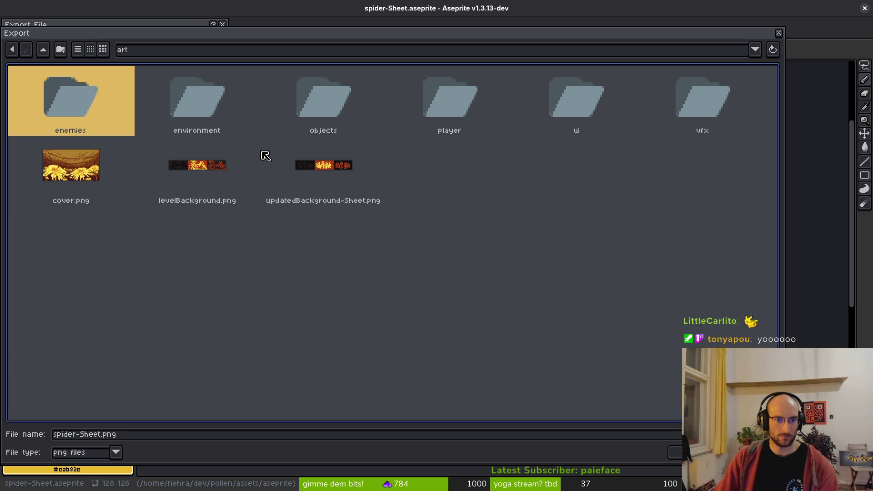
pyautogui.doubleClick(83, 91)
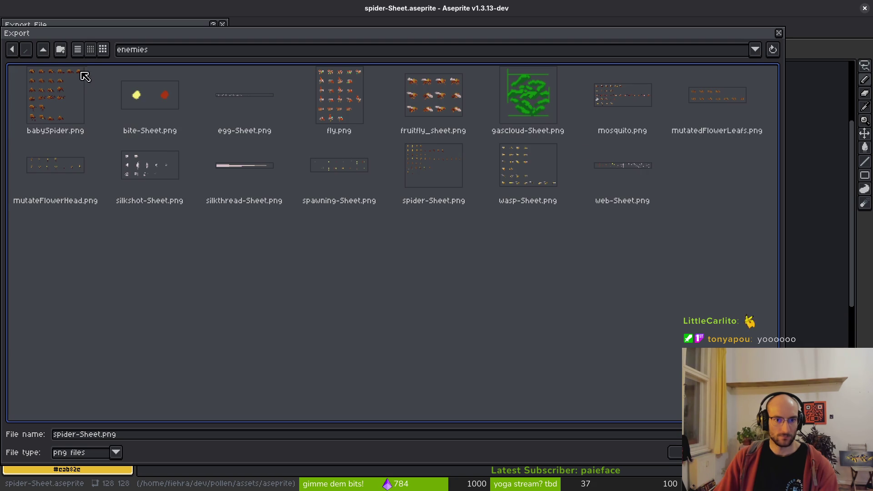
pyautogui.click(403, 158)
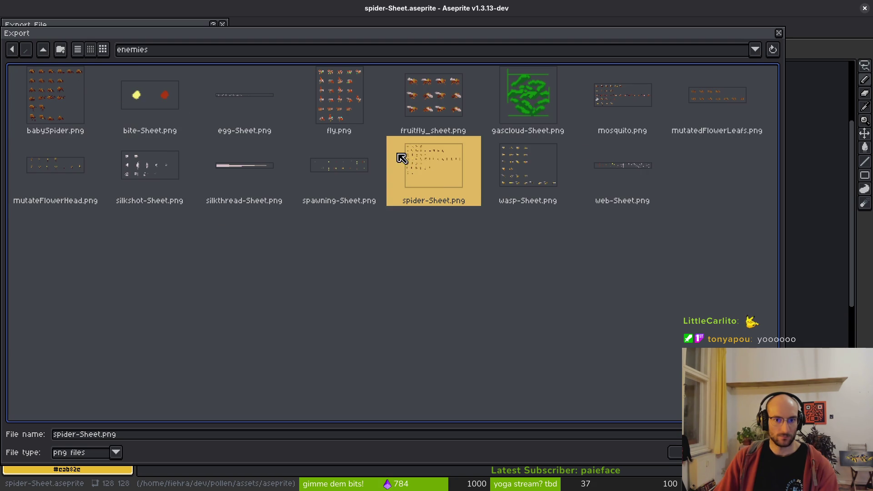
pyautogui.click(677, 450)
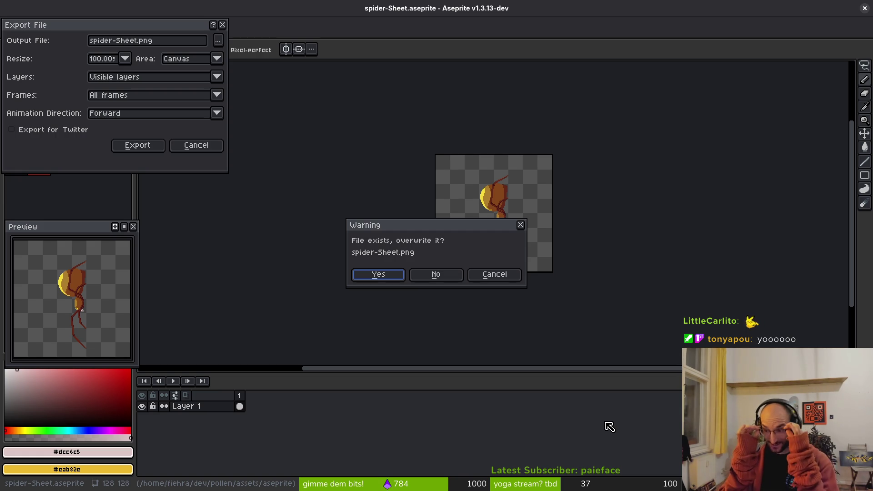
pyautogui.click(377, 273)
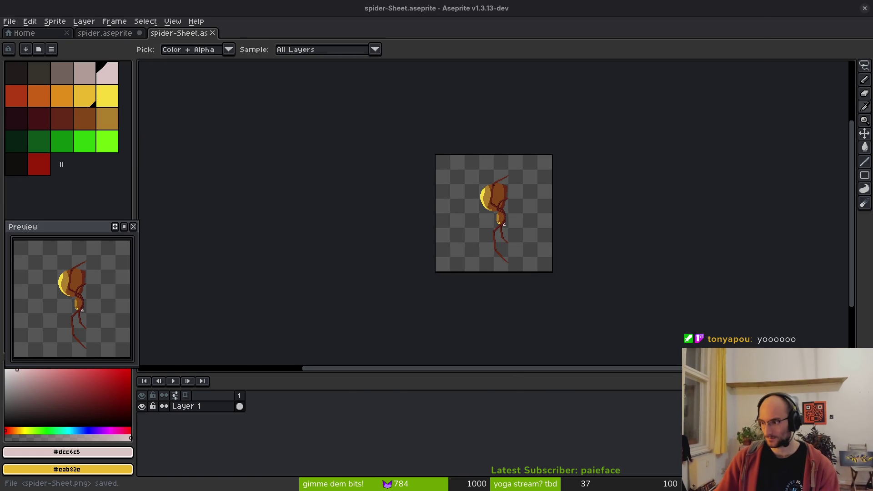
# Step: Close the generated sheet and open the spider AnimationPlayer's jumpBack animation in Godot
pyautogui.hotkey('ctrl', 'w')
pyautogui.hotkey('alt', 'Tab')
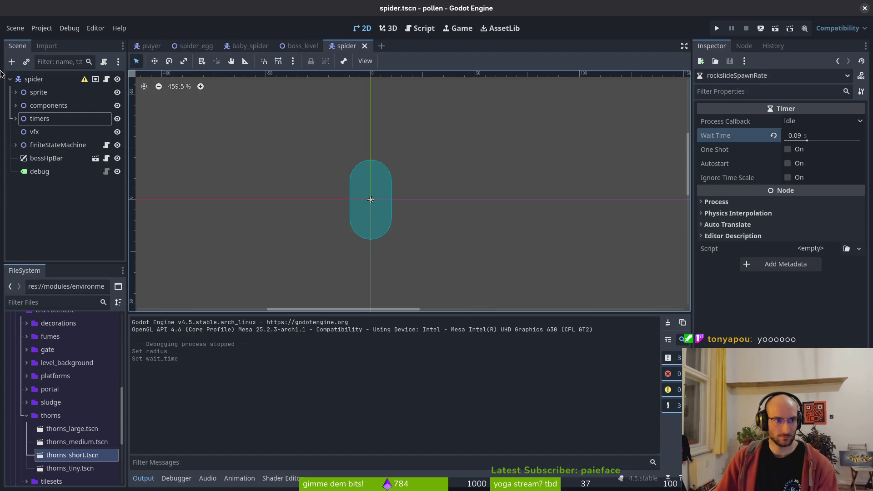
pyautogui.click(16, 92)
pyautogui.click(60, 118)
pyautogui.click(314, 323)
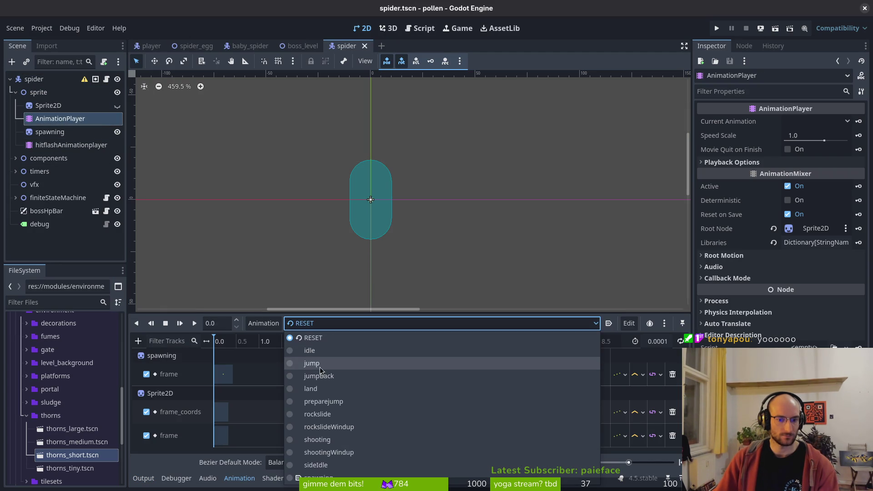
pyautogui.click(323, 377)
# Step: Set the jumpBack timeline snap unit to frames at 12 FPS
pyautogui.click(549, 463)
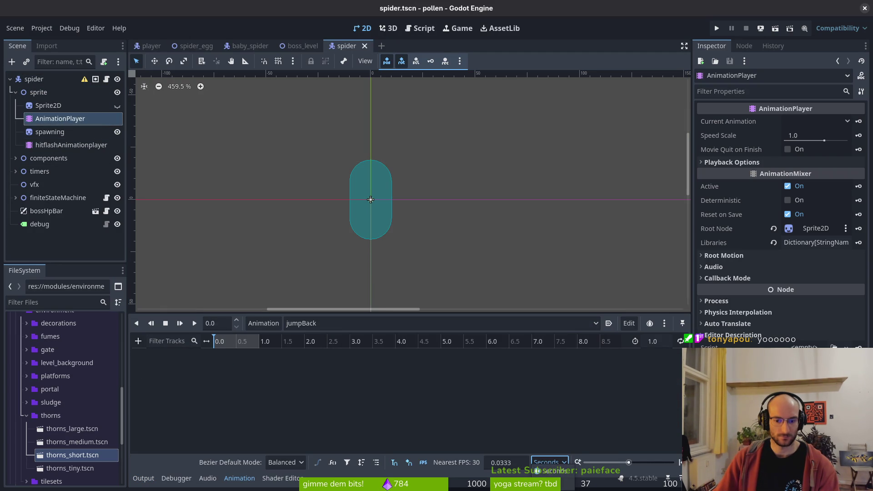
pyautogui.click(550, 452)
pyautogui.click(515, 463)
pyautogui.write('12')
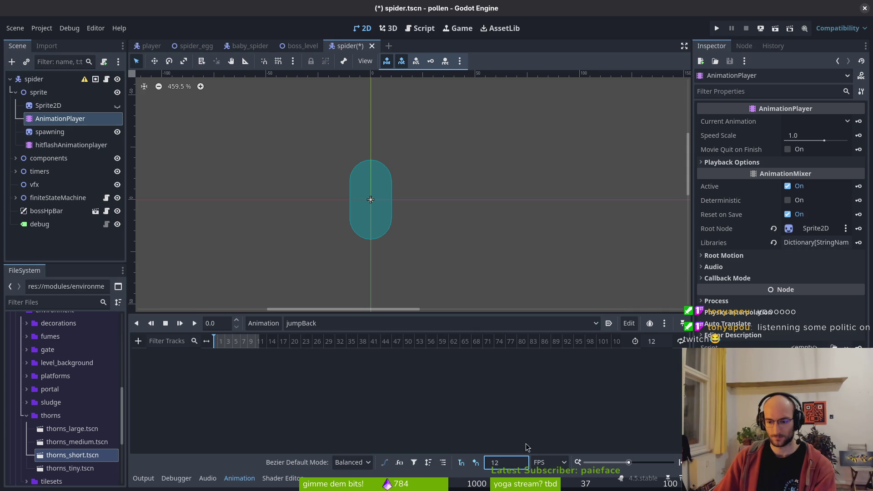
# Step: Back in Aseprite, select the jumpback frames 45 to 48 in the timeline
pyautogui.hotkey('alt', 'Tab')
pyautogui.hscroll(10, 545, 416)
pyautogui.moveTo(439, 400); pyautogui.dragTo(473, 406)
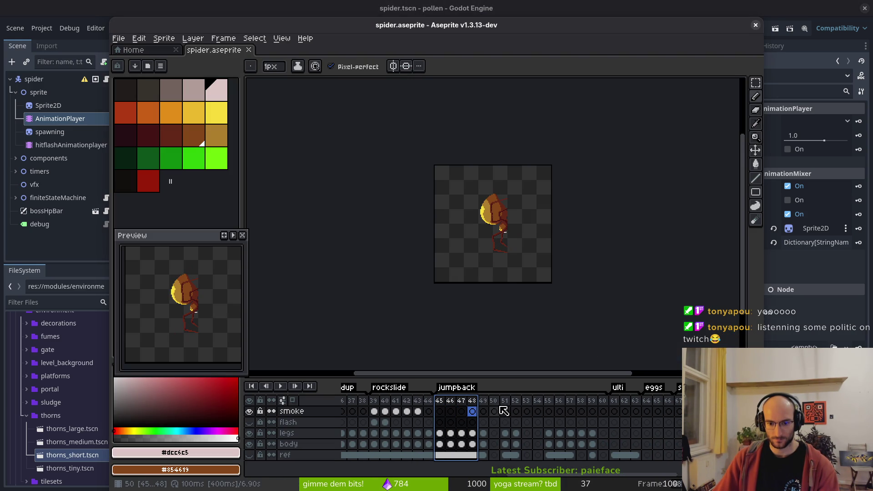
# Step: Loop the selected frames in the preview and insert an empty frame at frame 50
pyautogui.click(233, 235)
pyautogui.click(505, 433)
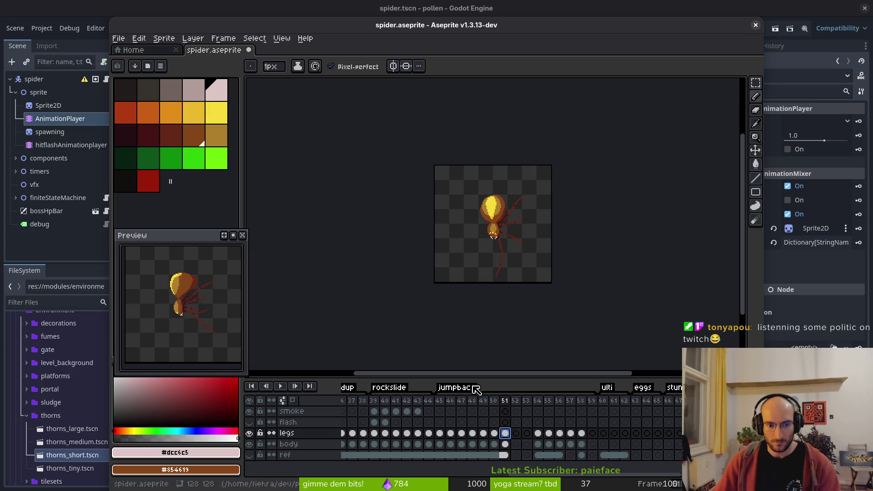
pyautogui.moveTo(189, 237)
pyautogui.mouseDown()
pyautogui.moveTo(185, 222)
pyautogui.moveTo(183, 236)
pyautogui.moveTo(191, 231)
pyautogui.mouseUp()
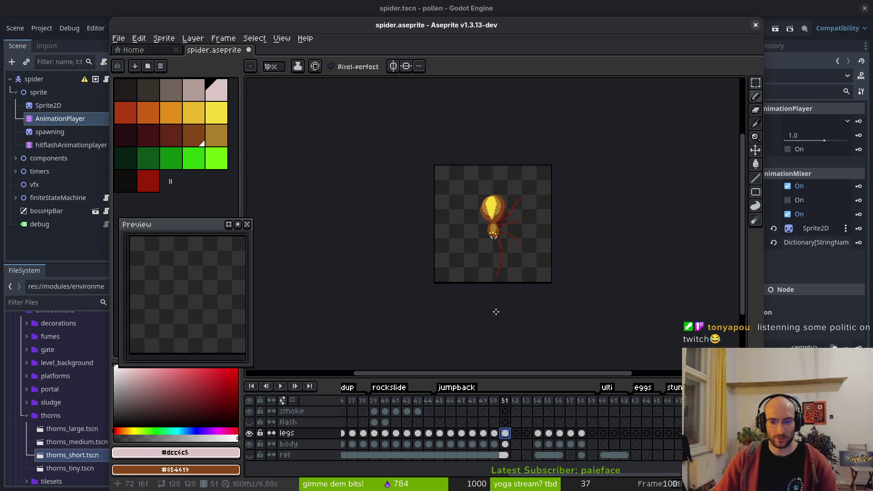
pyautogui.hotkey('alt', 'b')
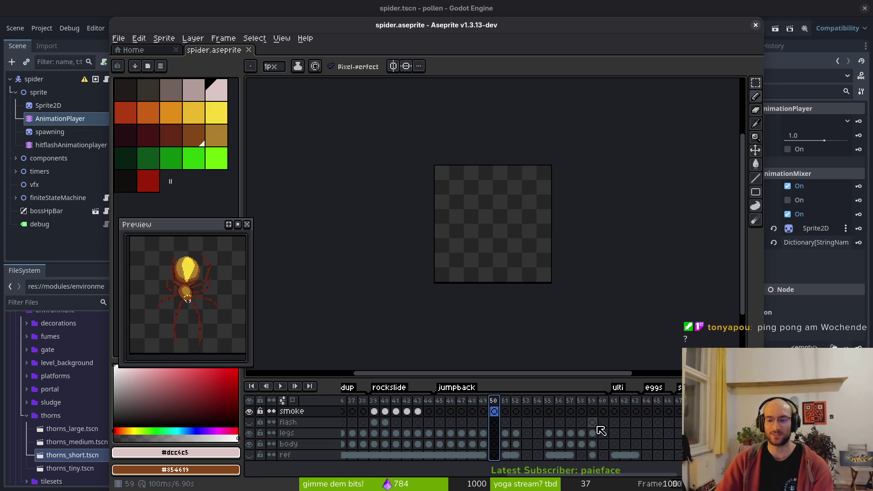
# Step: Step back through frames 51, 50 and 49, then go to the Home page
pyautogui.click(505, 422)
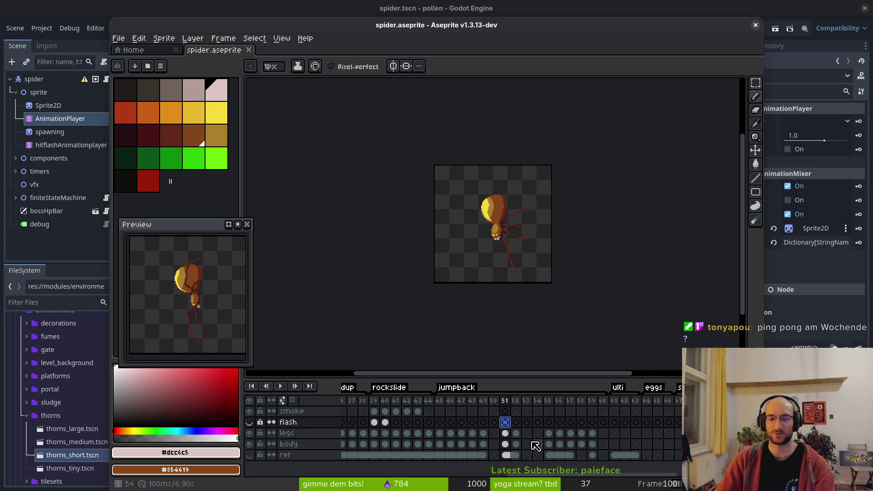
pyautogui.click(494, 422)
pyautogui.click(483, 422)
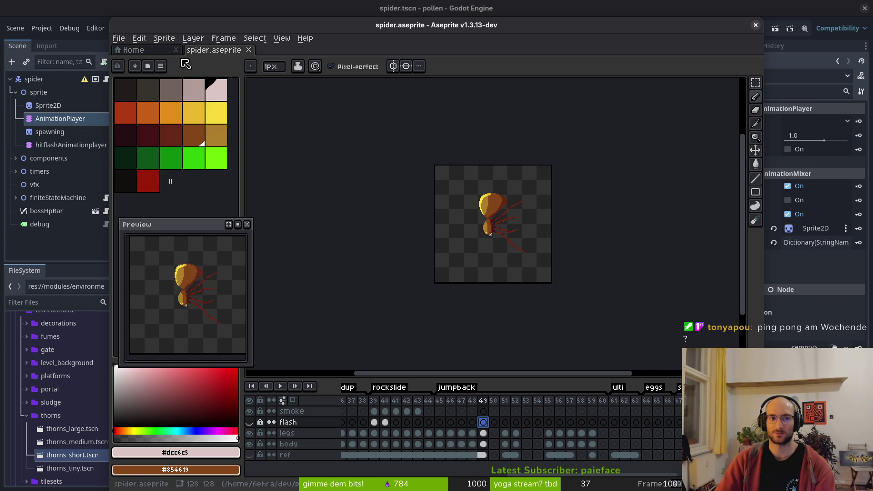
pyautogui.click(150, 51)
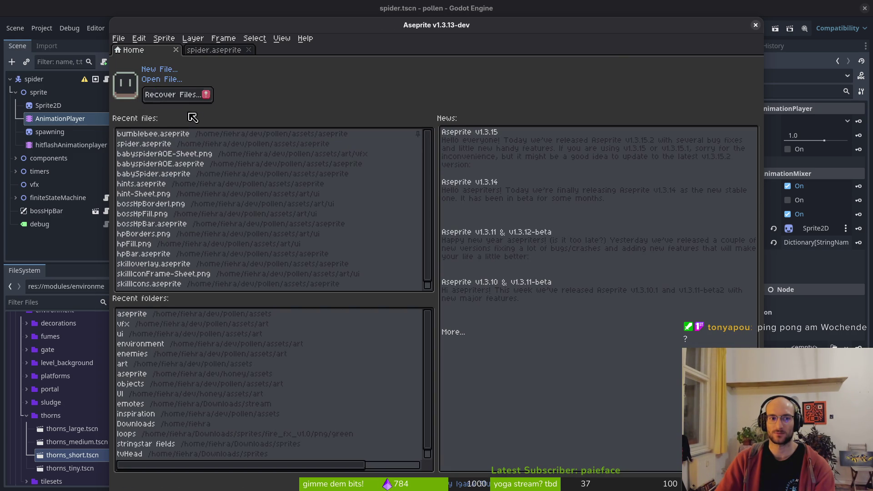
# Step: Reopen spider.aseprite from recent files, check frame 52, then close the extra copy
pyautogui.click(147, 144)
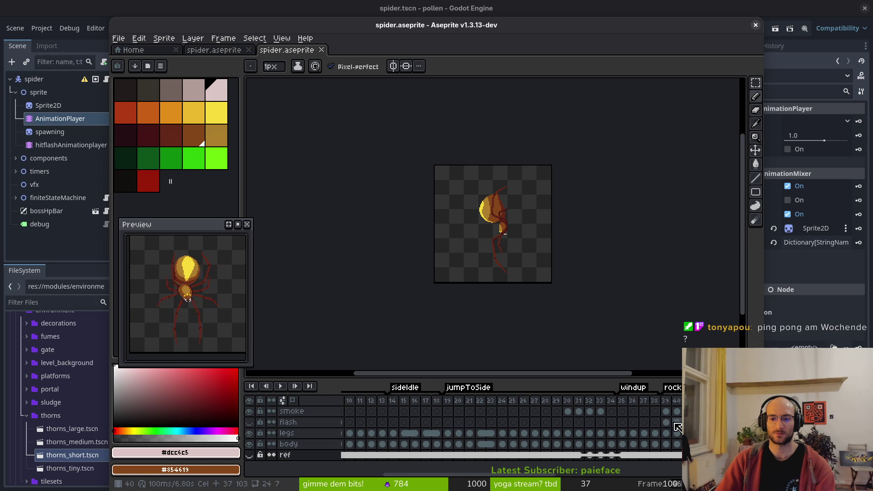
pyautogui.hscroll(5, 475, 426)
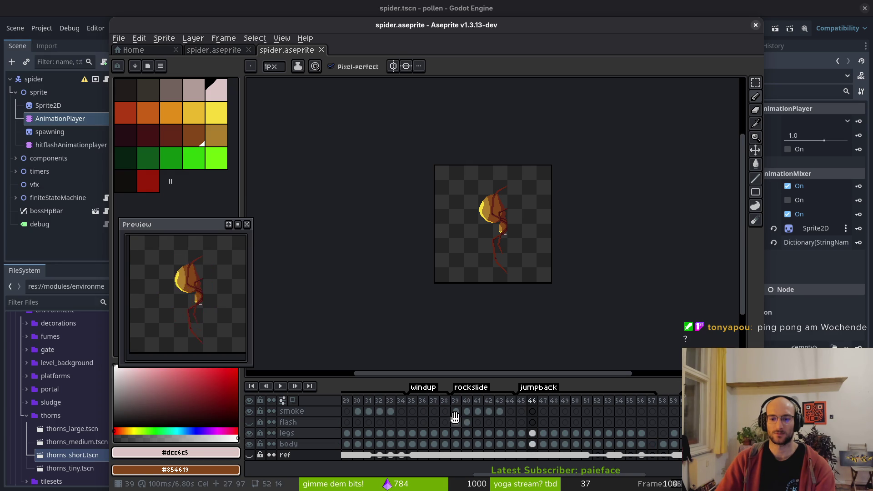
pyautogui.click(597, 433)
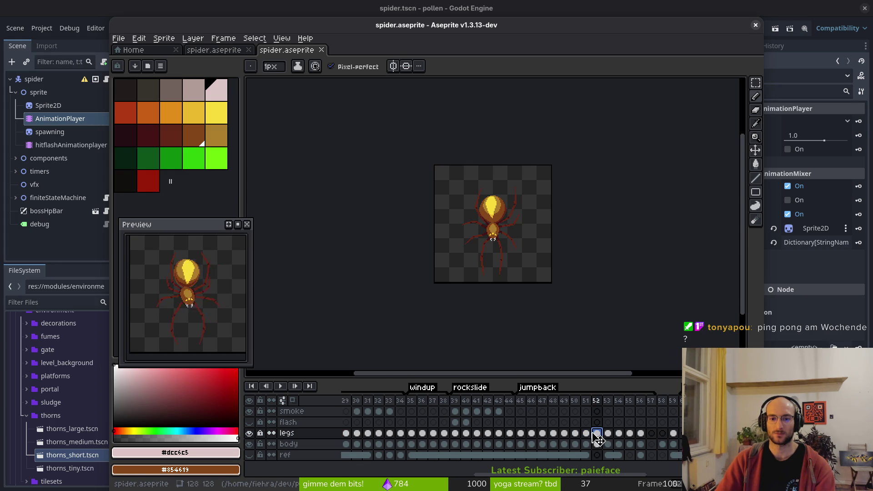
pyautogui.click(227, 51)
pyautogui.middleClick(279, 58)
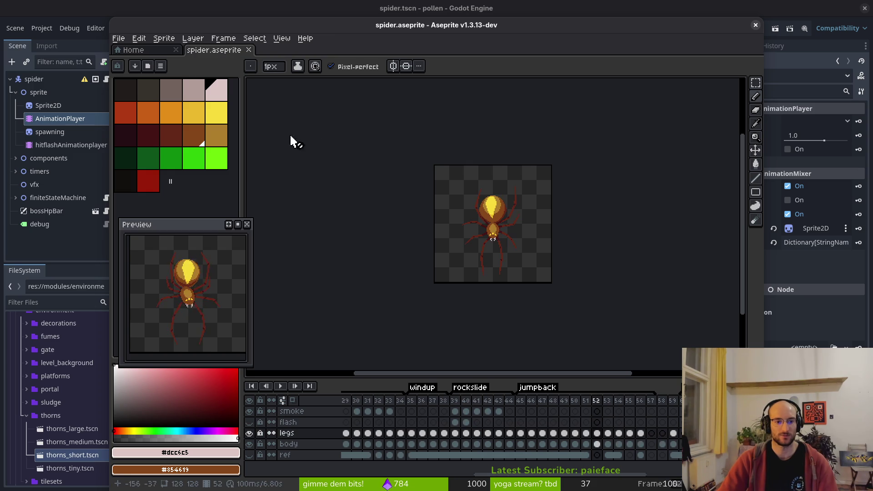
# Step: Review frames 45 through 58, select frames 48 to 50 across all layers, and save spider.aseprite
pyautogui.click(546, 433)
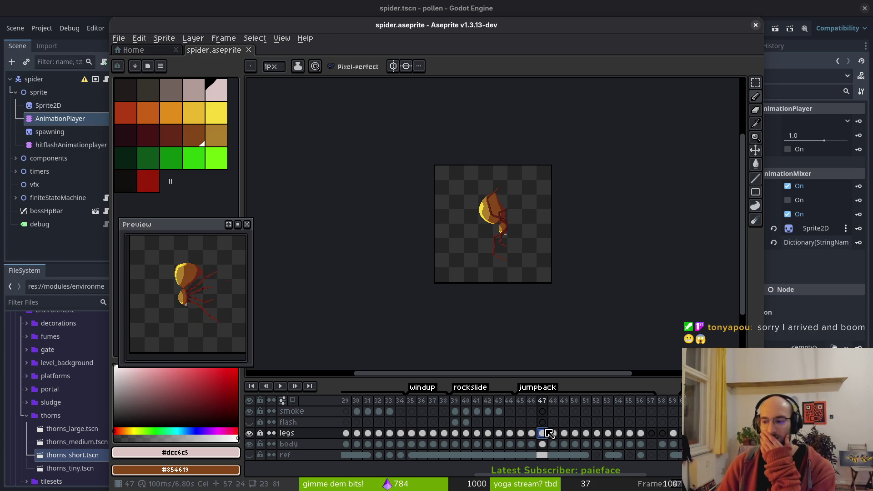
pyautogui.click(666, 400)
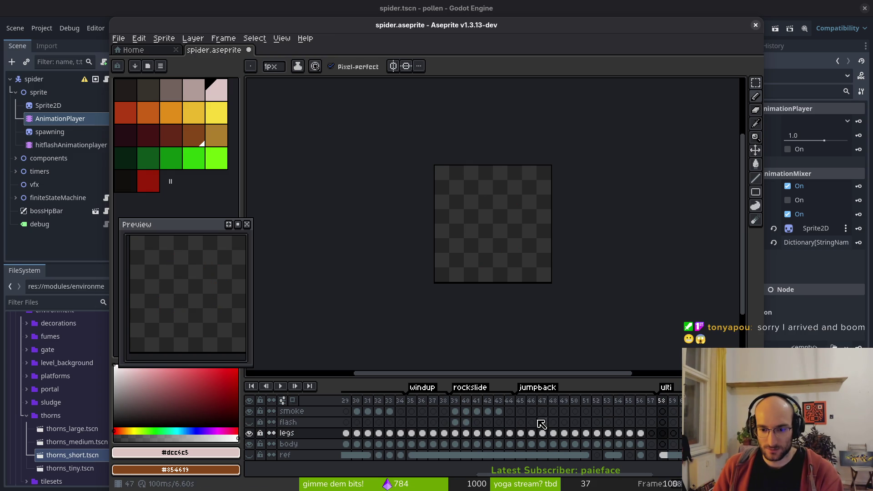
pyautogui.click(520, 412)
pyautogui.moveTo(553, 433); pyautogui.dragTo(563, 434)
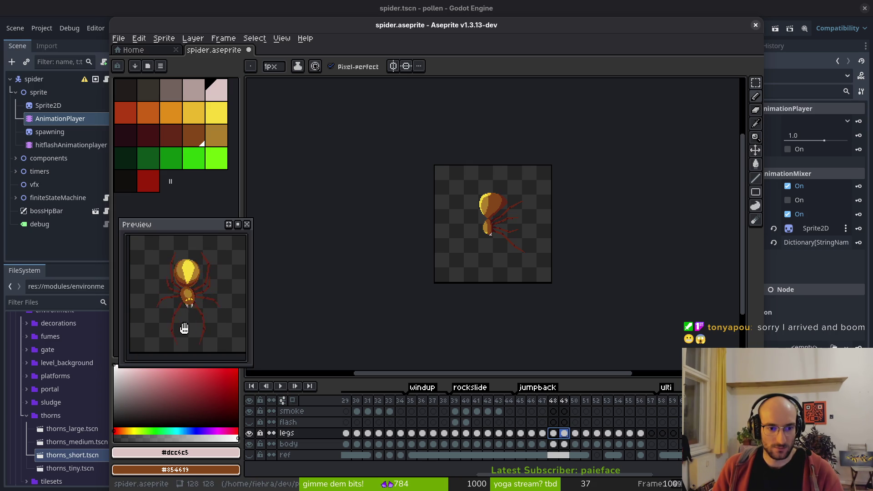
pyautogui.click(651, 400)
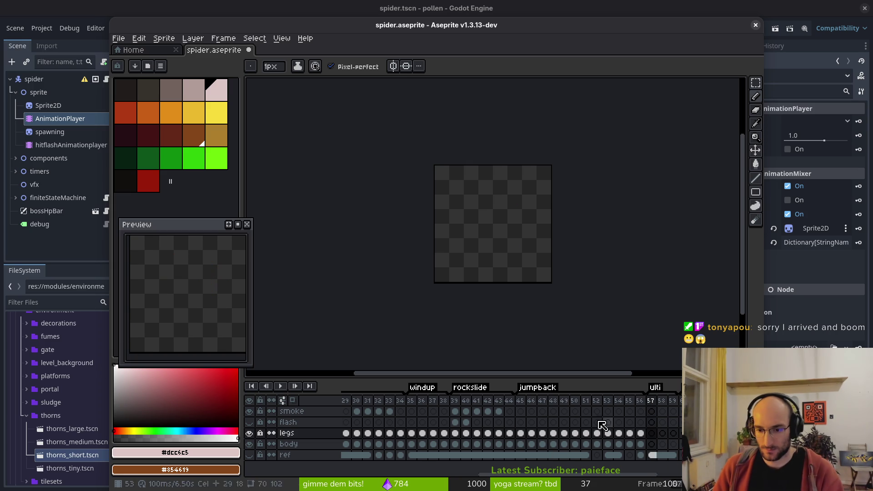
pyautogui.moveTo(521, 400); pyautogui.dragTo(607, 401)
pyautogui.hotkey('ctrl', 's')
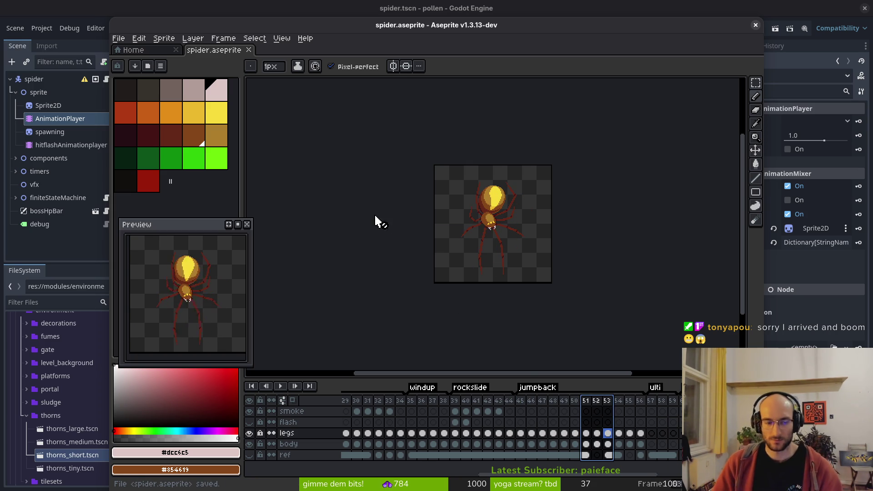
pyautogui.hotkey('ctrl', 'e')
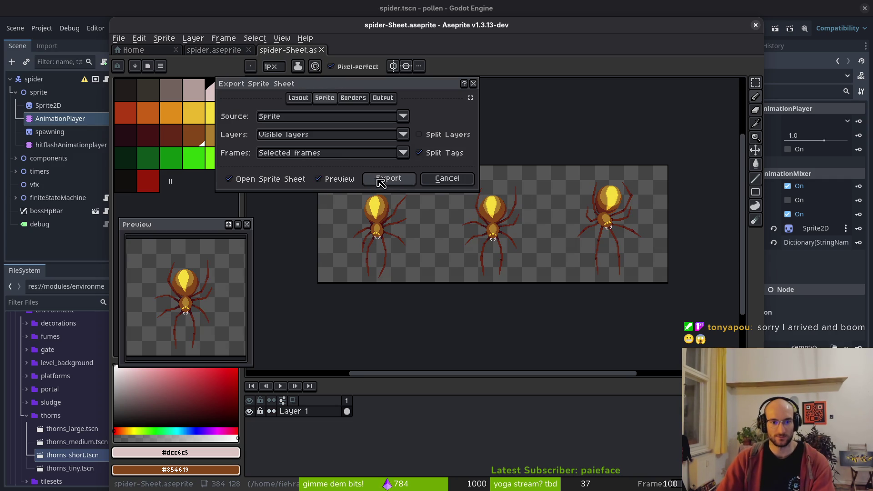
# Step: Regenerate the spider sprite sheet with All frames included, then close the sheet tab
pyautogui.click(383, 182)
pyautogui.click(321, 49)
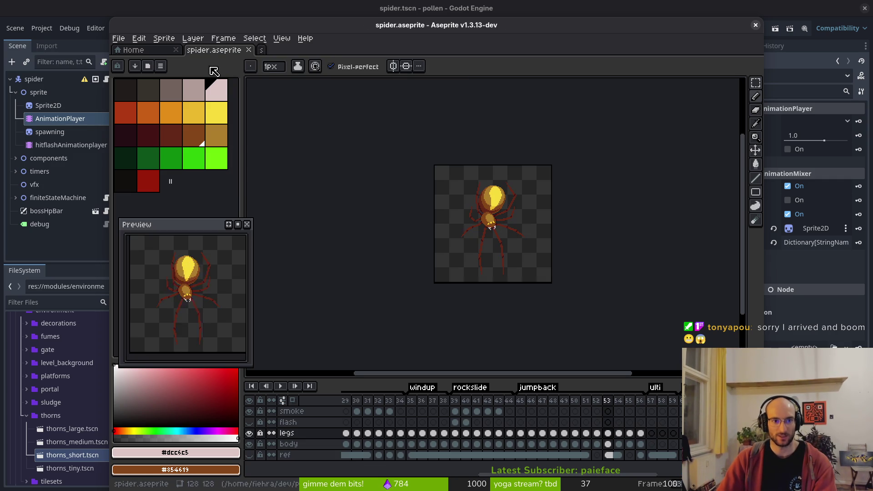
pyautogui.hotkey('ctrl', 'a')
pyautogui.hotkey('ctrl', 'e')
pyautogui.click(331, 153)
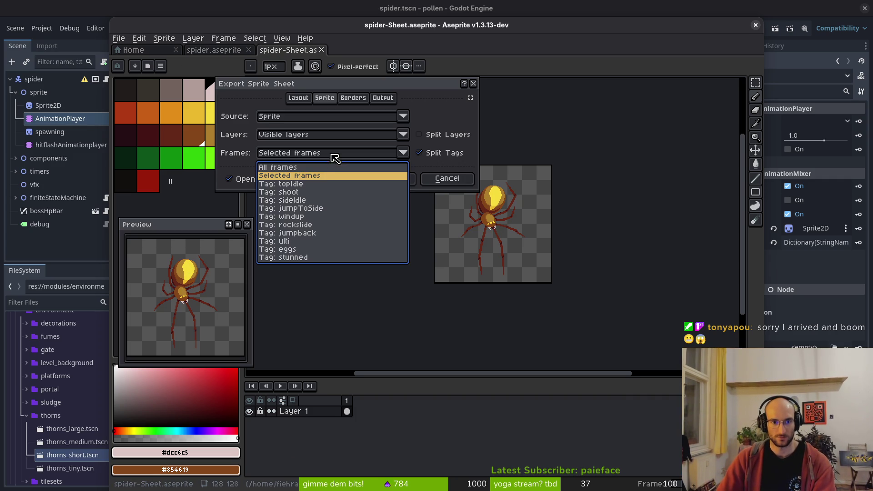
pyautogui.click(300, 168)
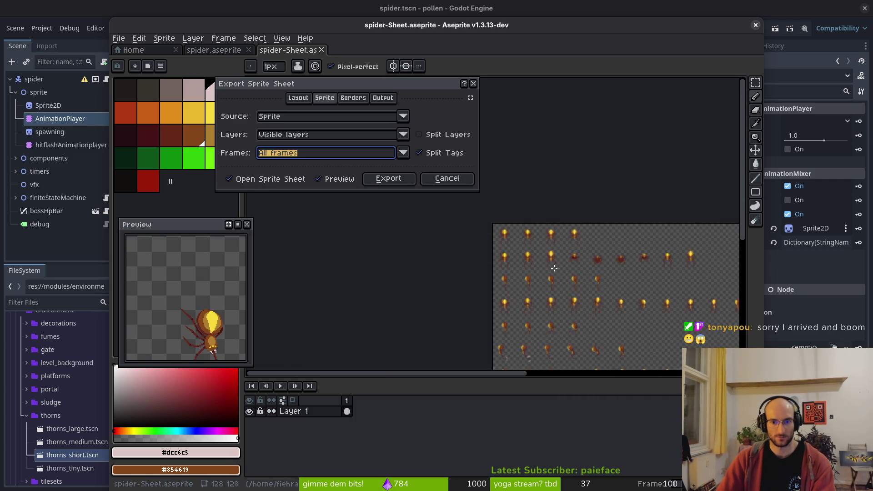
pyautogui.click(389, 179)
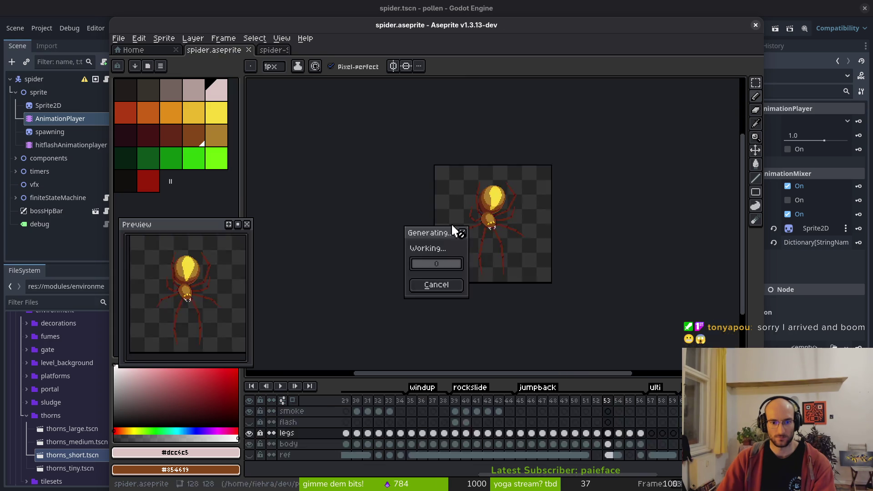
pyautogui.scroll(-2, 505, 276)
pyautogui.scroll(-2, 505, 275)
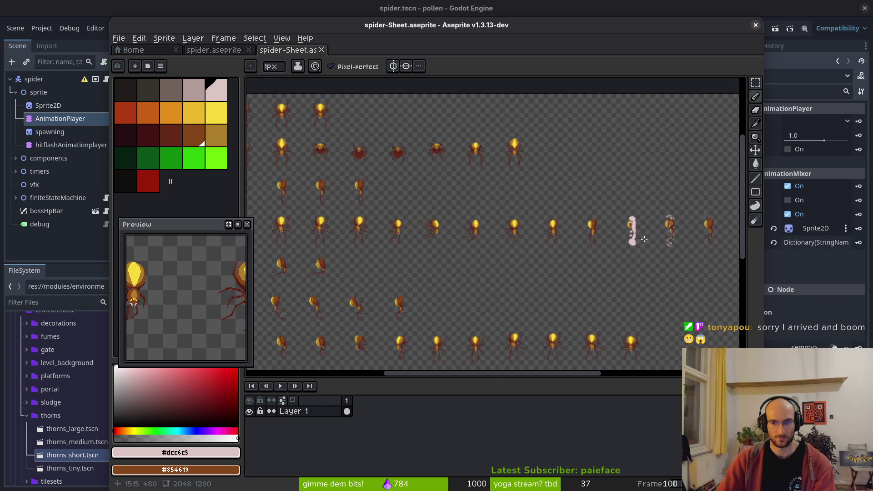
pyautogui.click(321, 50)
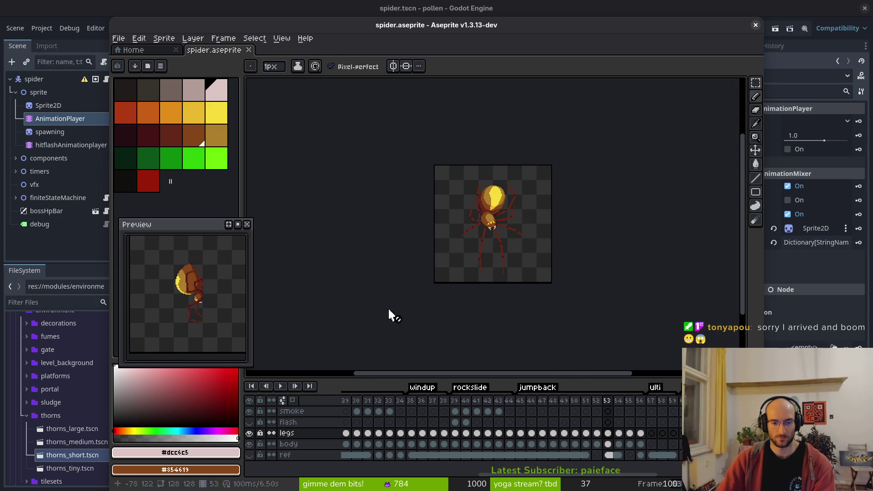
# Step: Make the flash and smoke layers visible, checking frames 39–40, and save spider
pyautogui.click(249, 411)
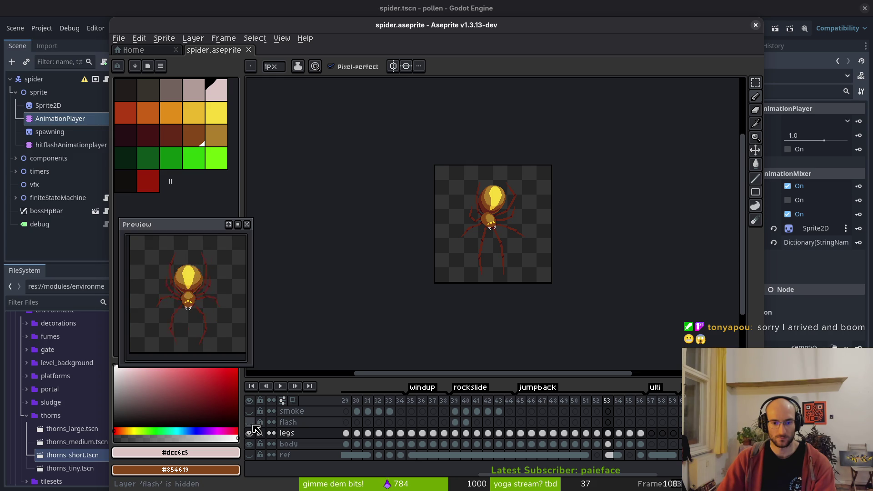
pyautogui.click(249, 422)
pyautogui.click(455, 422)
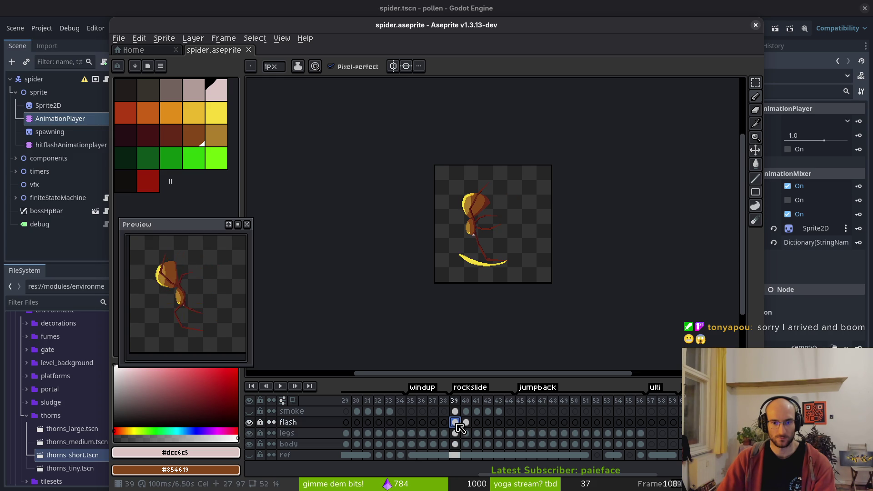
pyautogui.click(466, 423)
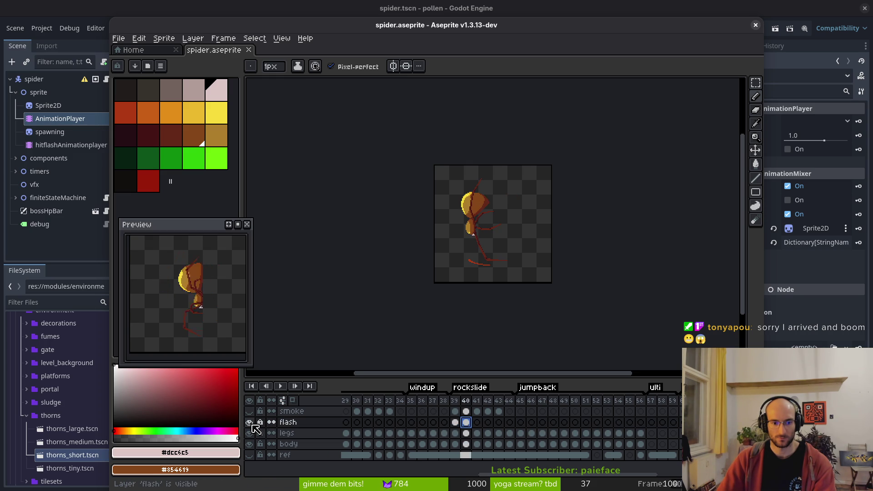
pyautogui.click(249, 410)
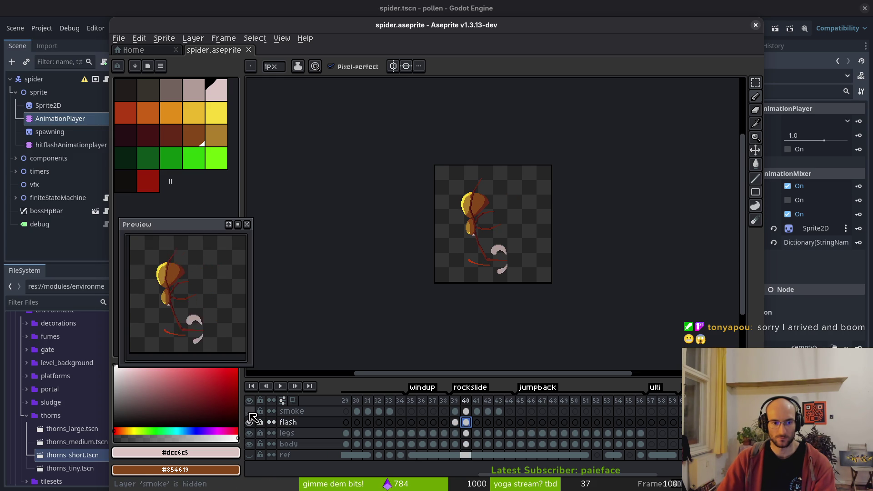
pyautogui.hotkey('ctrl', 's')
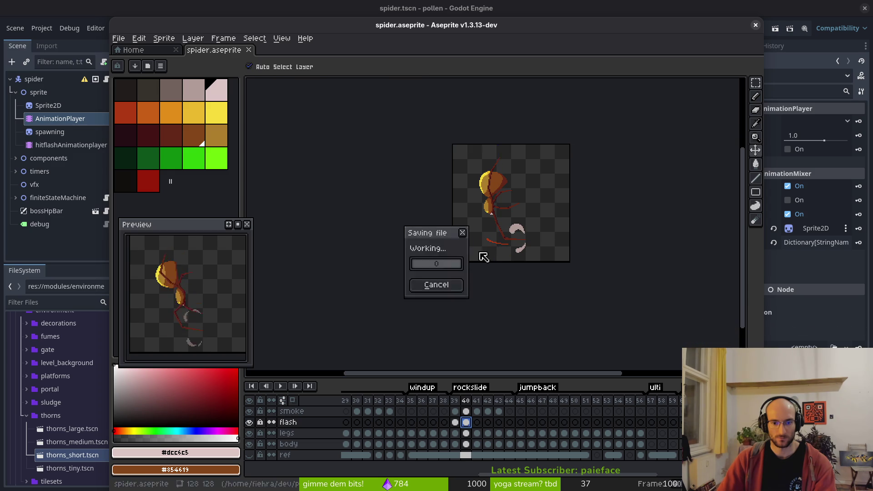
pyautogui.hotkey('ctrl', 'e')
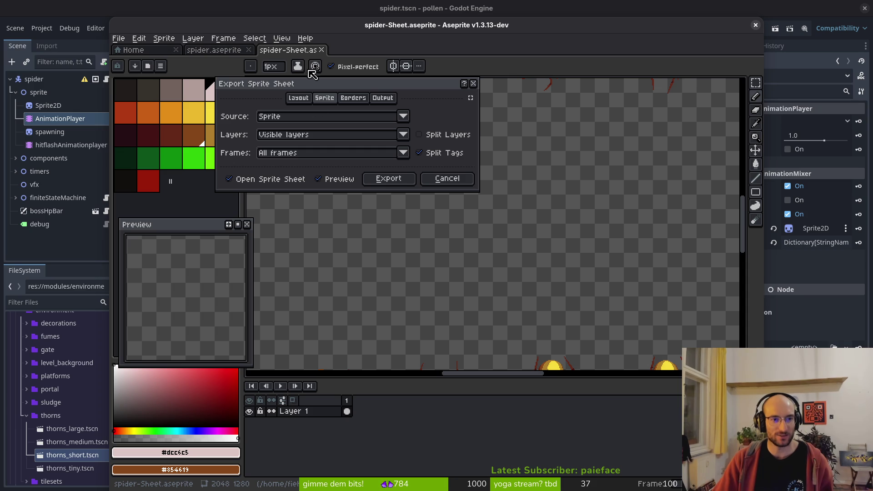
# Step: Generate the all-frames sheet and browse to the art/enemies folder for export
pyautogui.click(389, 179)
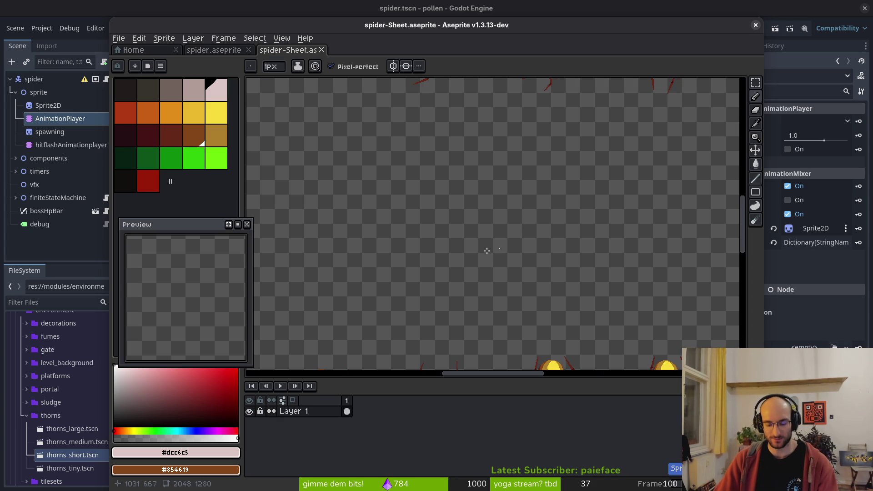
pyautogui.hotkey('ctrl', 'e')
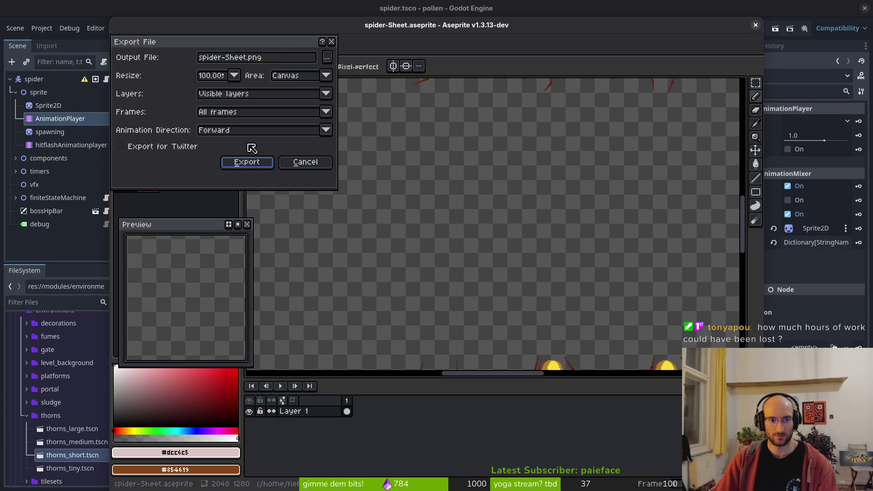
pyautogui.click(327, 58)
pyautogui.click(152, 66)
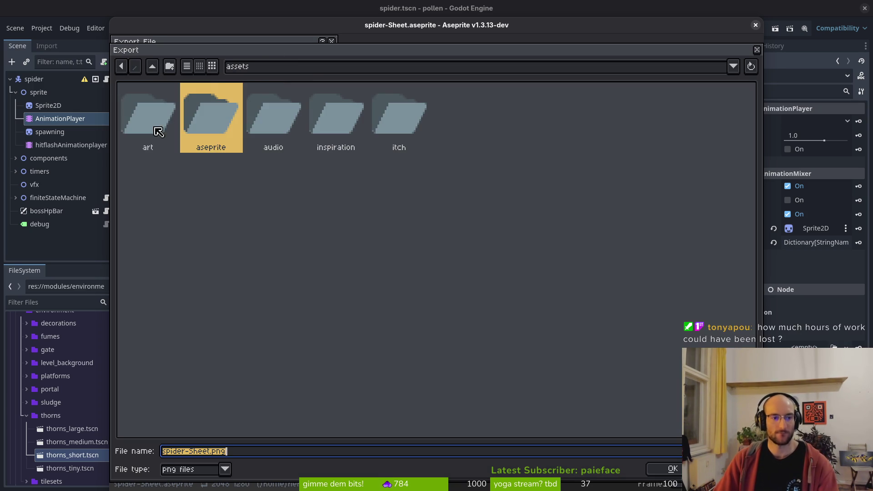
pyautogui.click(157, 132)
pyautogui.click(157, 131)
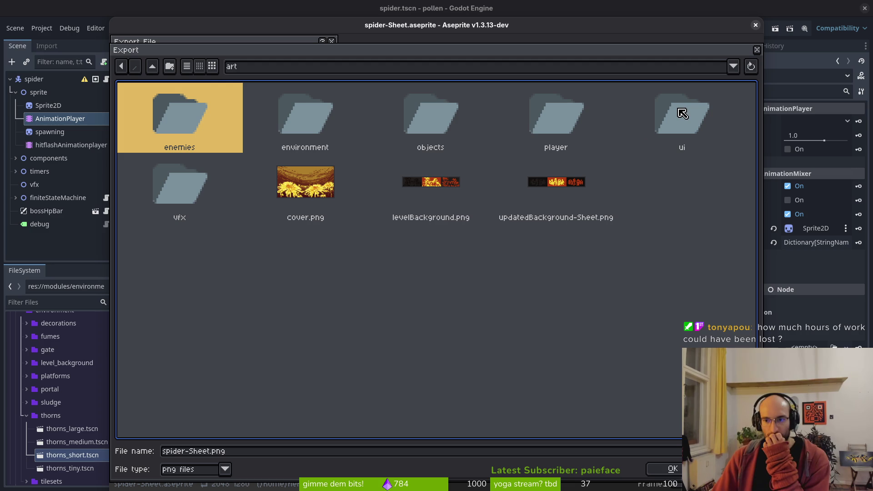
pyautogui.doubleClick(181, 107)
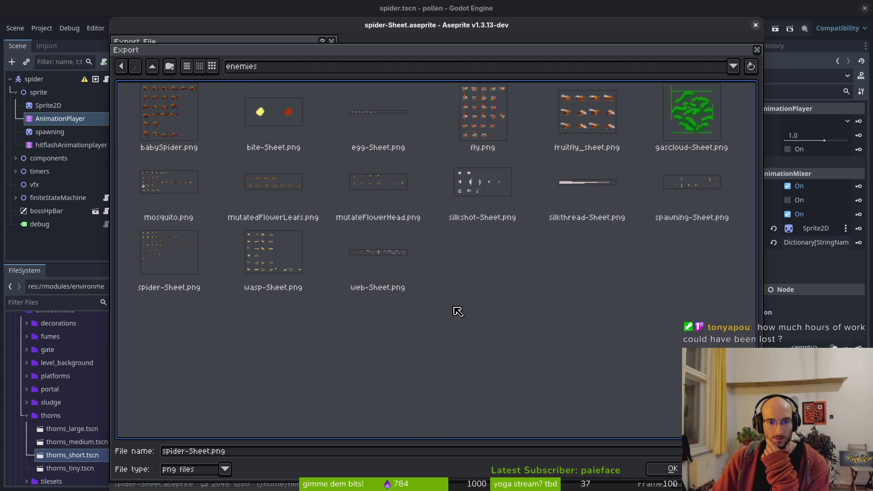
# Step: Overwrite spider-Sheet.png with the exported sheet and close the sheet tab
pyautogui.click(184, 89)
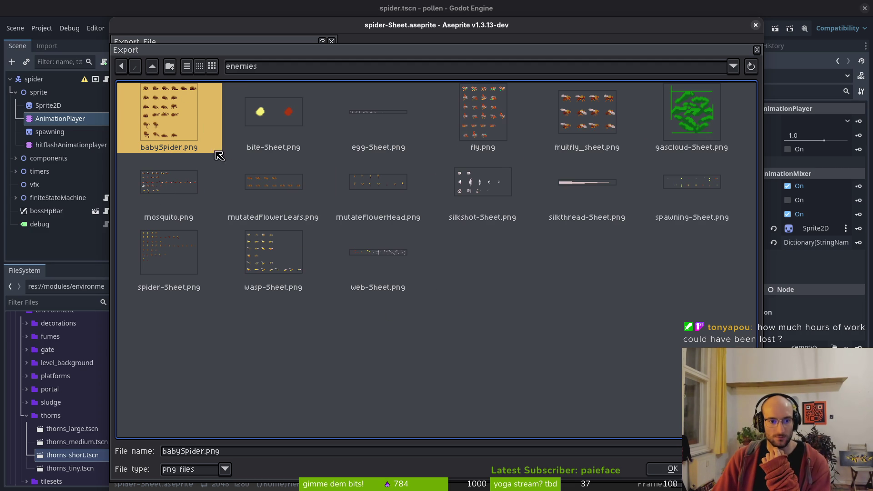
pyautogui.click(189, 296)
pyautogui.click(663, 469)
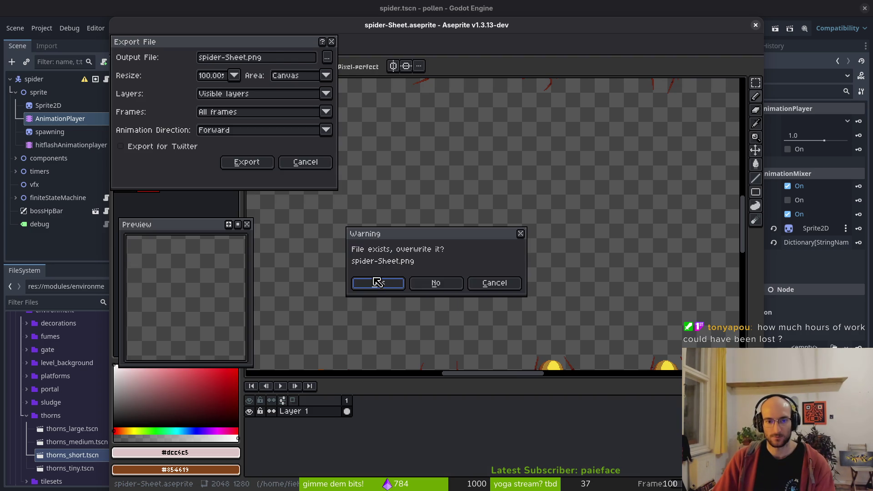
pyautogui.click(380, 278)
pyautogui.click(246, 163)
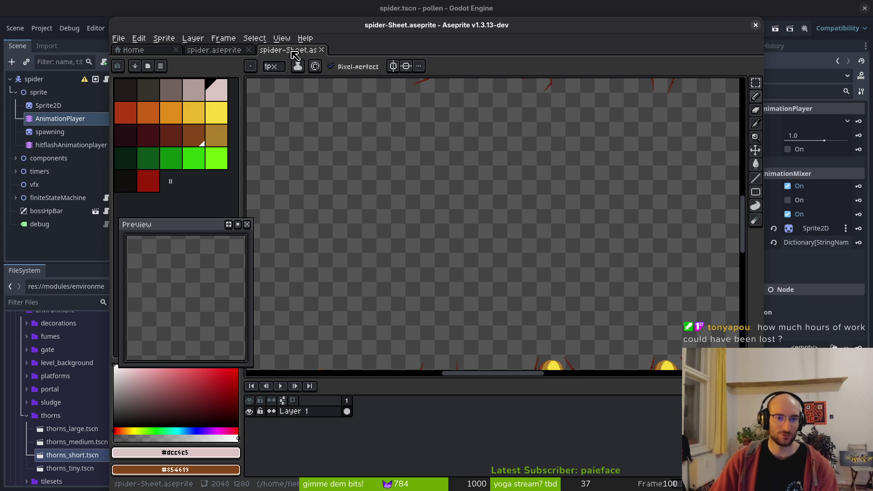
pyautogui.click(321, 50)
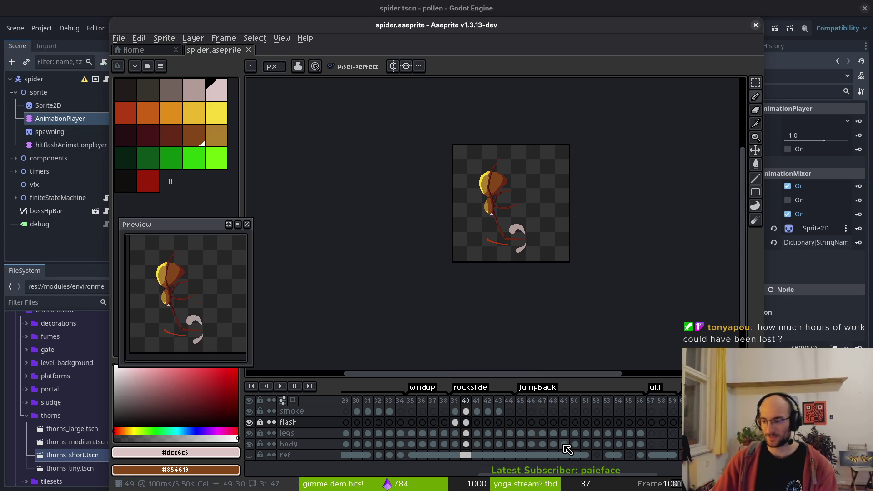
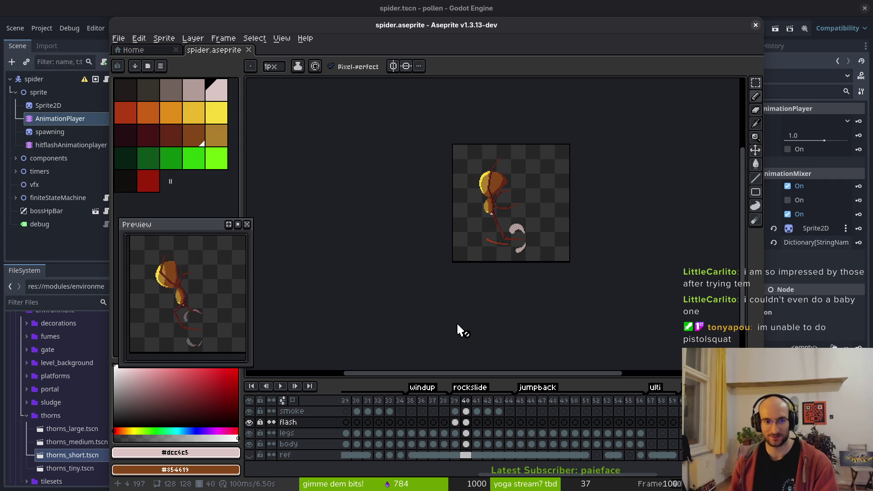
# Step: Close the Aseprite window to bring back the Godot spider scene with jumpBack loaded
pyautogui.click(753, 26)
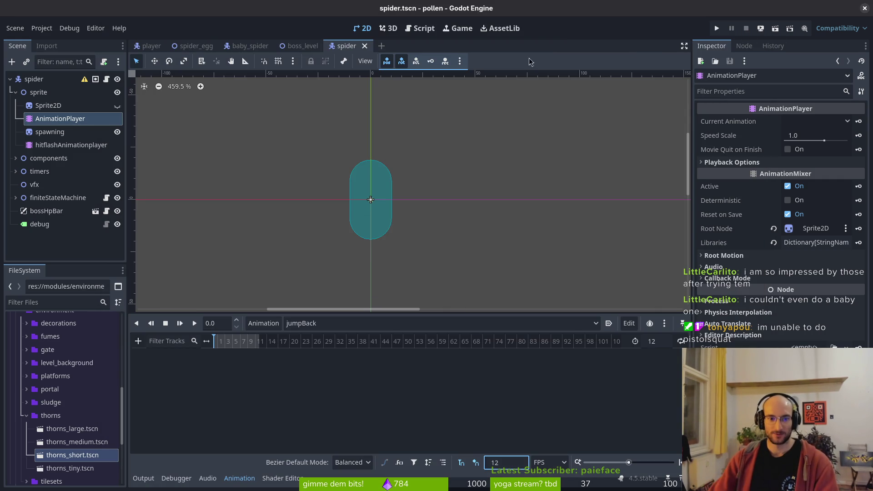
# Step: Set the Sprite2D's Vframes to 10
pyautogui.click(58, 107)
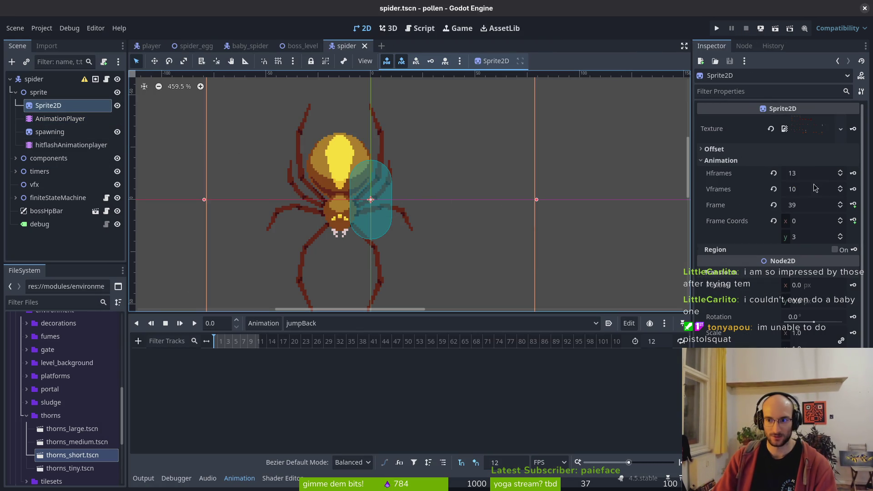
pyautogui.click(813, 190)
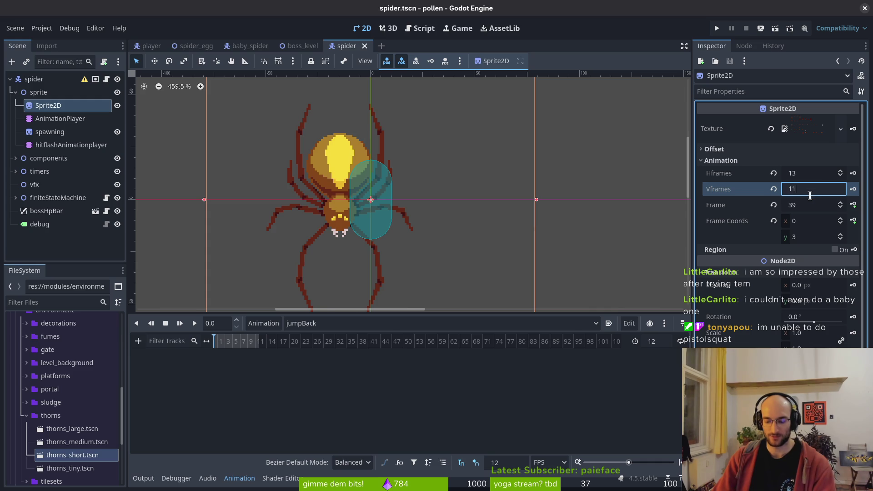
pyautogui.press('Return')
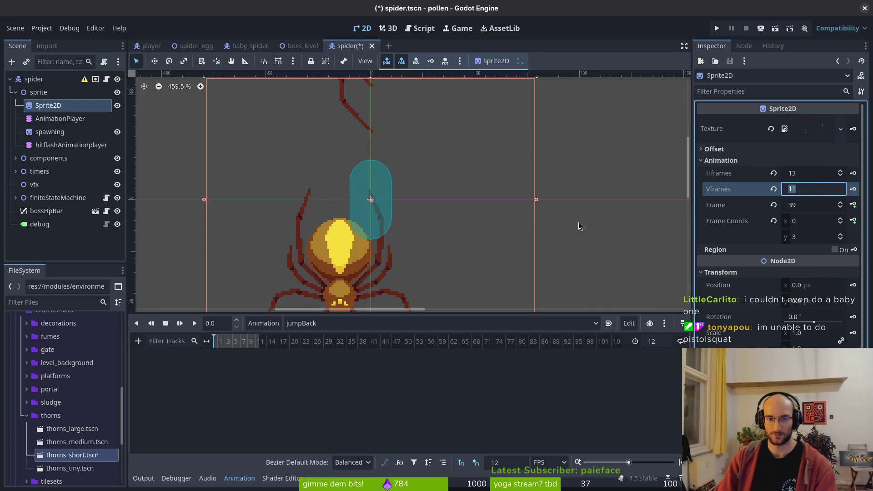
pyautogui.scroll(-2, 450, 172)
pyautogui.write('10')
pyautogui.press('Return')
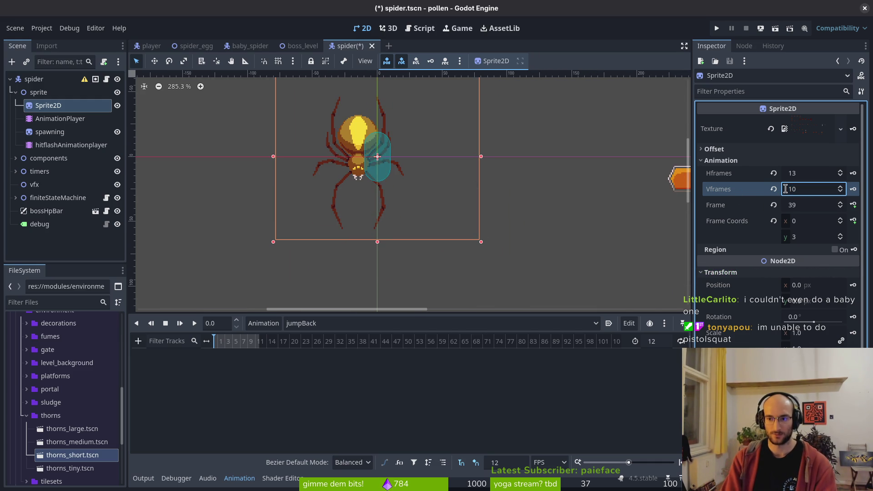
# Step: Set the Sprite2D's Hframes to 15 and save the spider scene
pyautogui.click(804, 173)
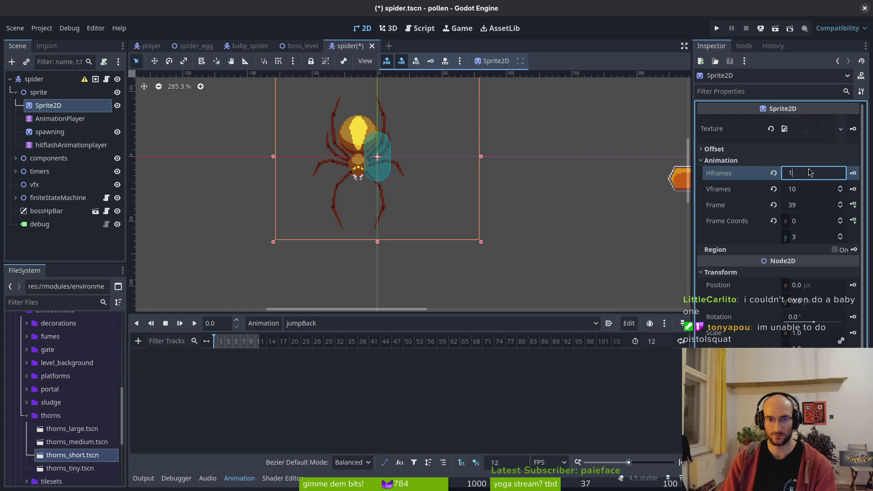
pyautogui.write('2')
pyautogui.press('Return')
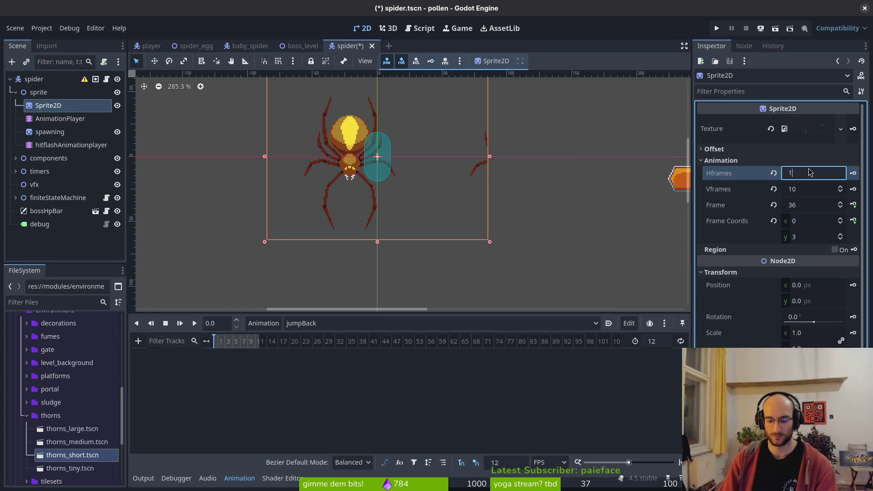
pyautogui.write('4')
pyautogui.press('Return')
pyautogui.hotkey('ctrl', 's')
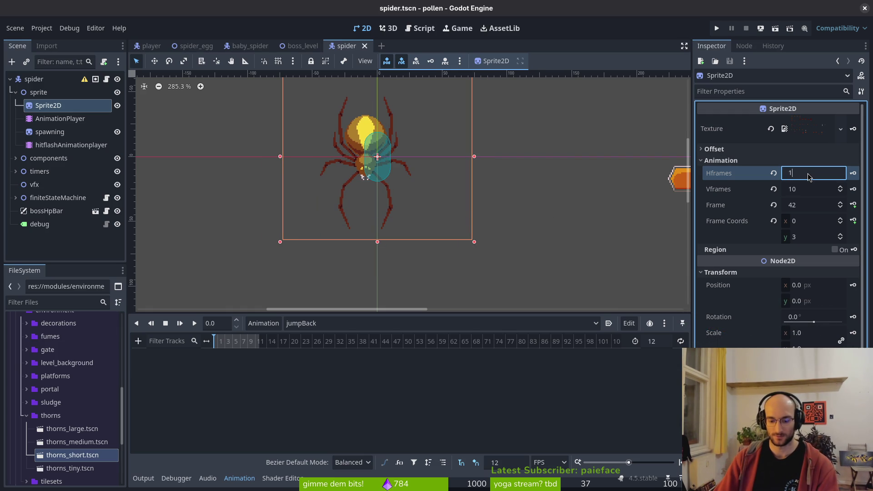
pyautogui.press('Return')
pyautogui.hotkey('ctrl', 's')
pyautogui.hotkey('alt', 'Tab')
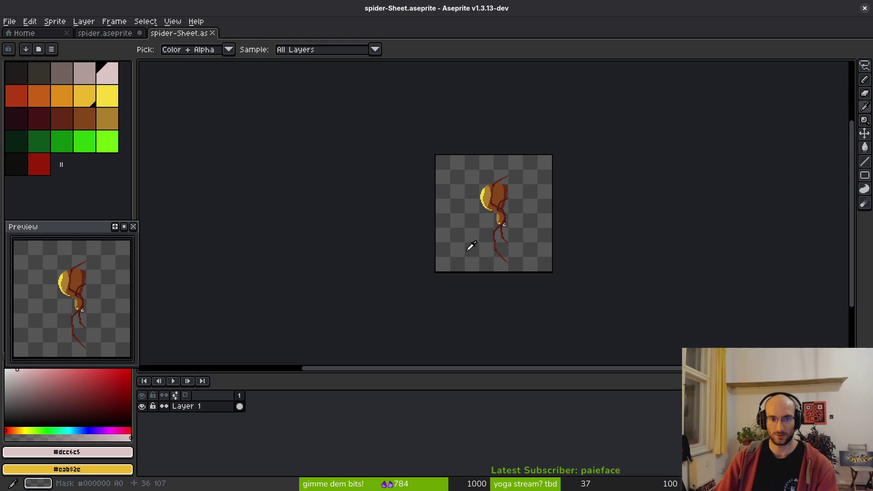
# Step: Open spider.aseprite and step through the jumpToSide frames on the smoke layer
pyautogui.click(104, 32)
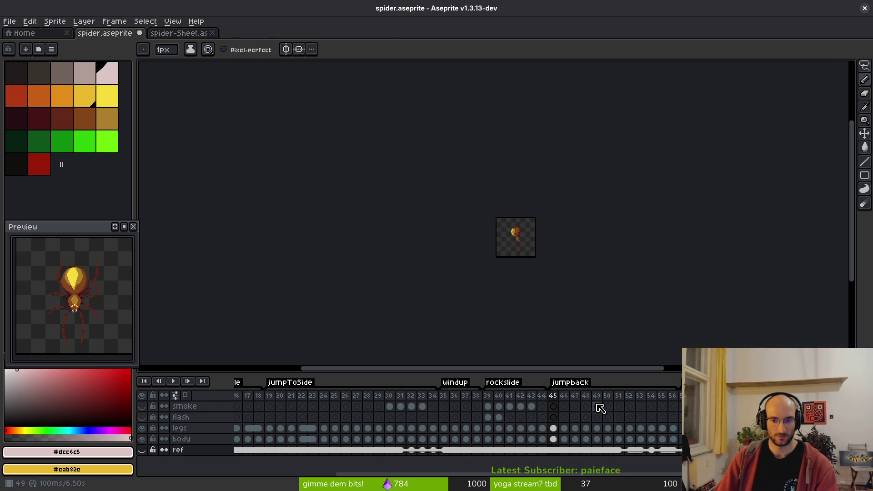
pyautogui.moveTo(433, 406)
pyautogui.mouseDown()
pyautogui.moveTo(273, 398)
pyautogui.moveTo(424, 404)
pyautogui.mouseUp()
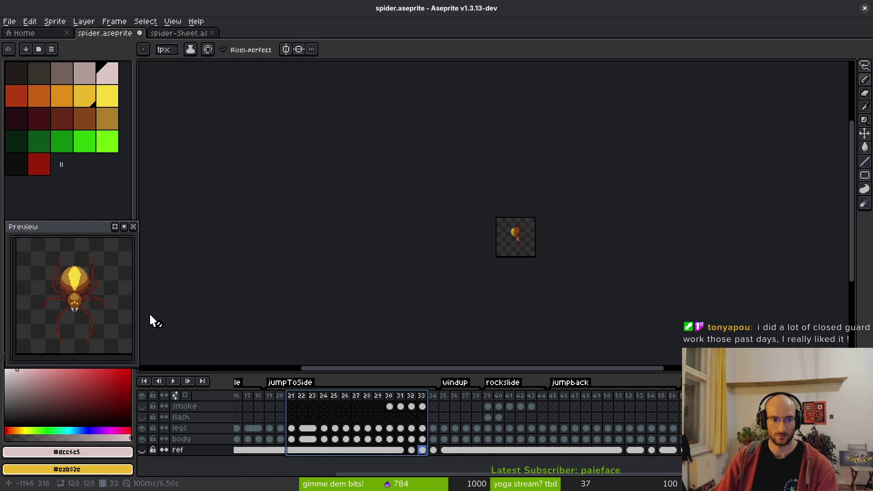
pyautogui.click(400, 406)
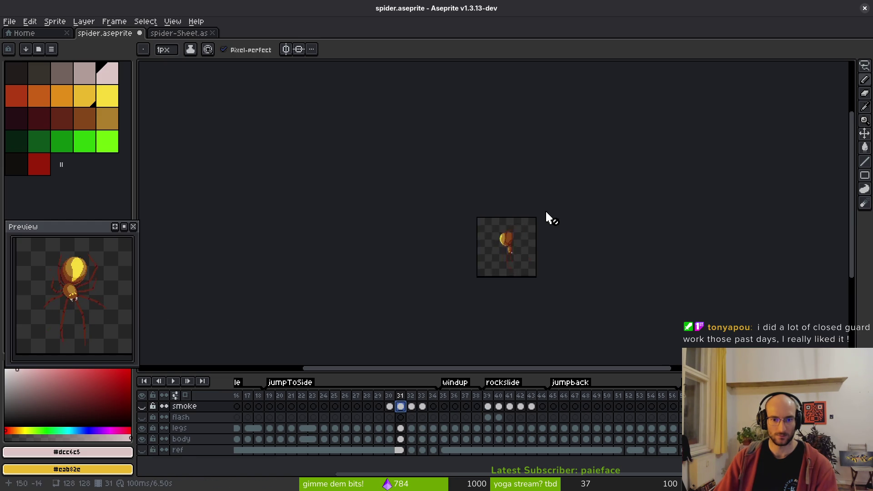
pyautogui.scroll(7, 541, 216)
pyautogui.moveTo(450, 268); pyautogui.dragTo(477, 125)
pyautogui.click(410, 395)
pyautogui.click(421, 395)
pyautogui.click(432, 395)
pyautogui.scroll(-2, 500, 233)
pyautogui.click(424, 405)
pyautogui.click(411, 405)
pyautogui.click(400, 405)
pyautogui.click(389, 405)
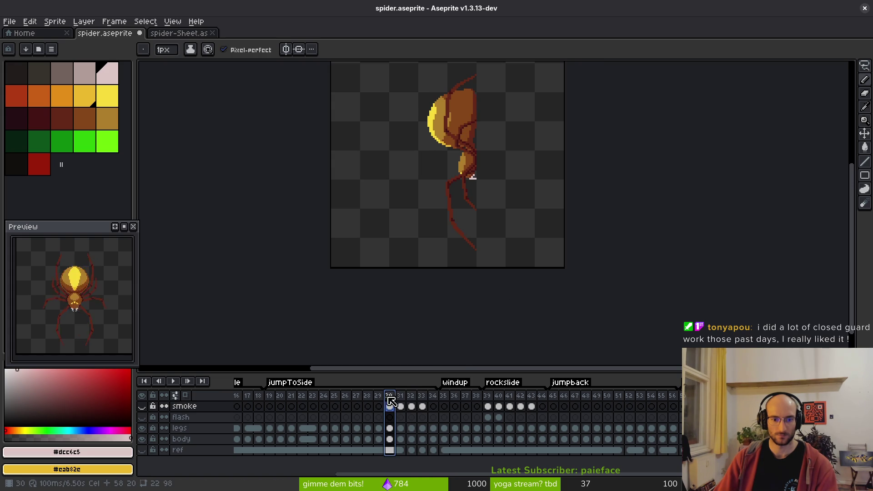
# Step: Make the smoke layer visible and play jumpToSide from frame 19, selecting frames 19–23
pyautogui.click(143, 406)
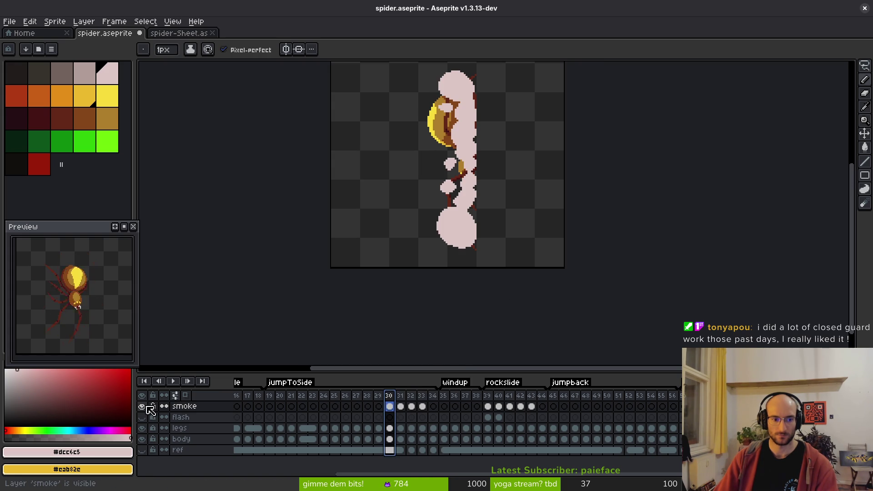
pyautogui.click(270, 401)
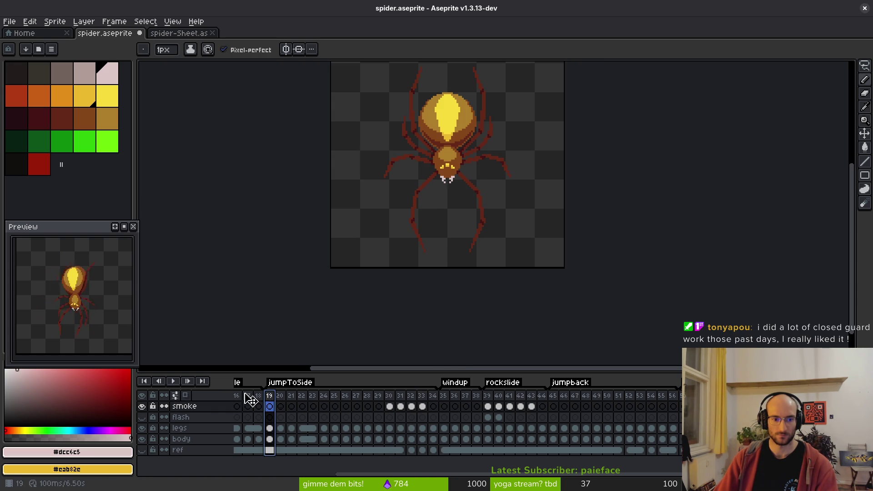
pyautogui.click(175, 383)
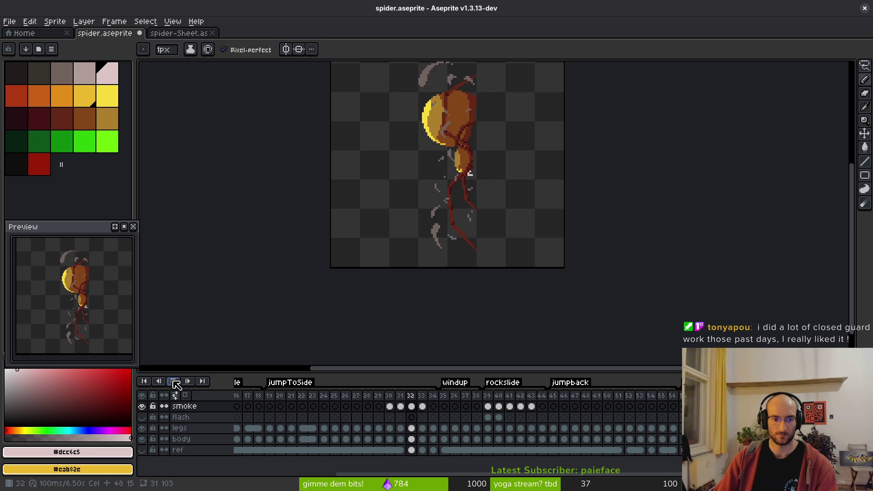
pyautogui.moveTo(270, 401); pyautogui.dragTo(434, 404)
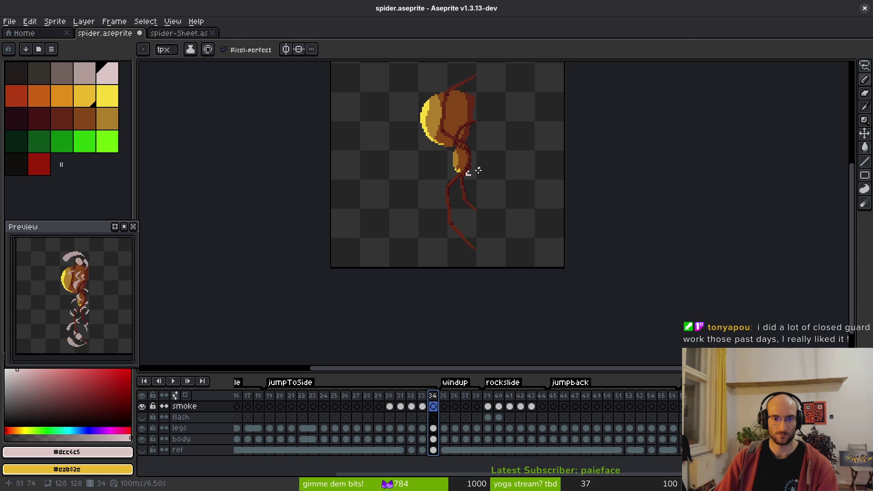
pyautogui.hotkey('alt', 'Tab')
pyautogui.click(823, 176)
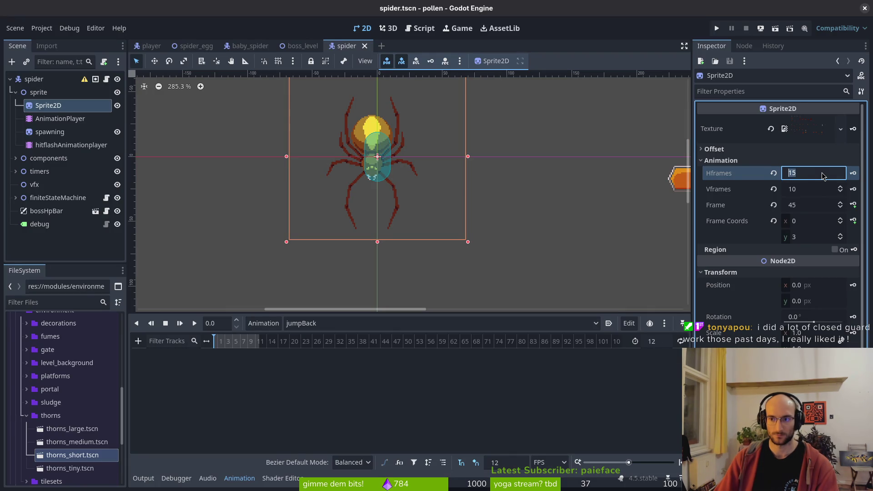
pyautogui.write('16')
# Step: Apply 16 horizontal frames and load the land animation
pyautogui.press('Return')
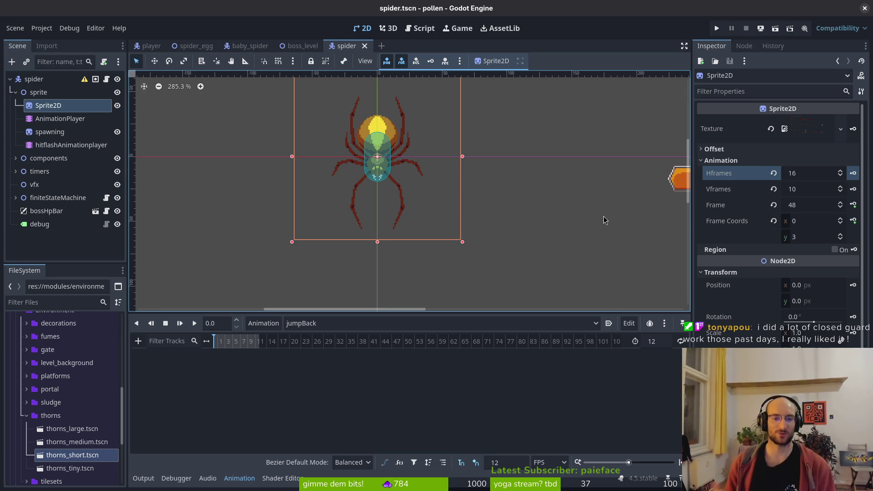
pyautogui.click(320, 324)
pyautogui.click(342, 362)
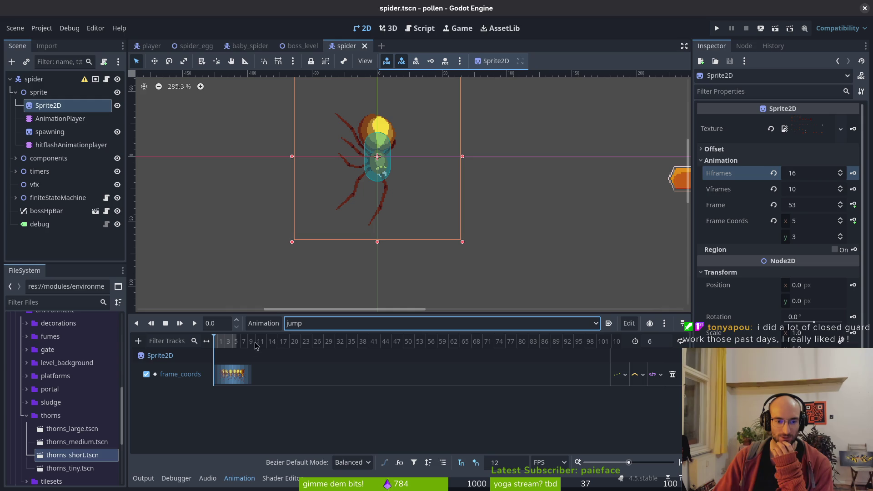
pyautogui.scroll(2, 268, 350)
pyautogui.scroll(1, 267, 350)
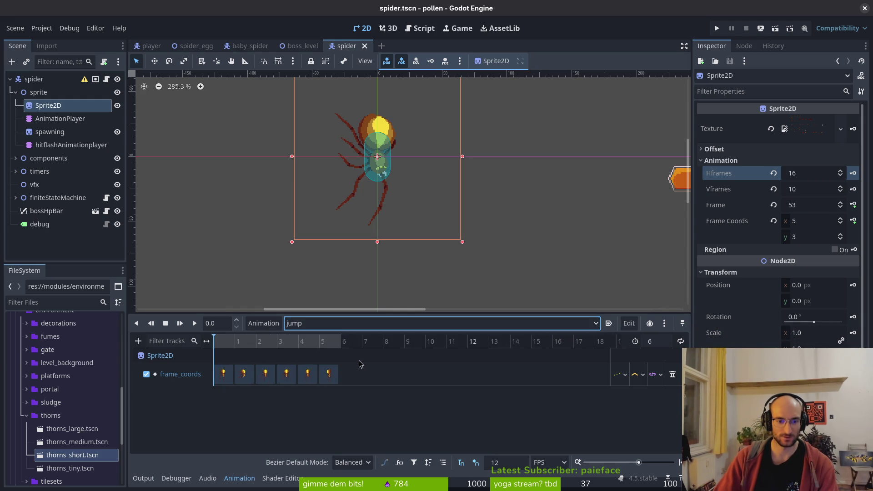
pyautogui.click(325, 323)
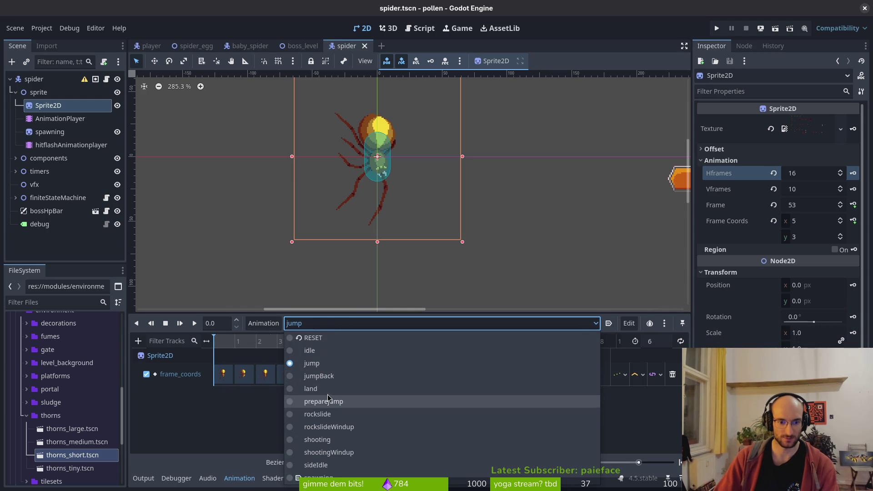
pyautogui.click(314, 389)
# Step: Set the land animation's length to 4
pyautogui.scroll(2, 399, 211)
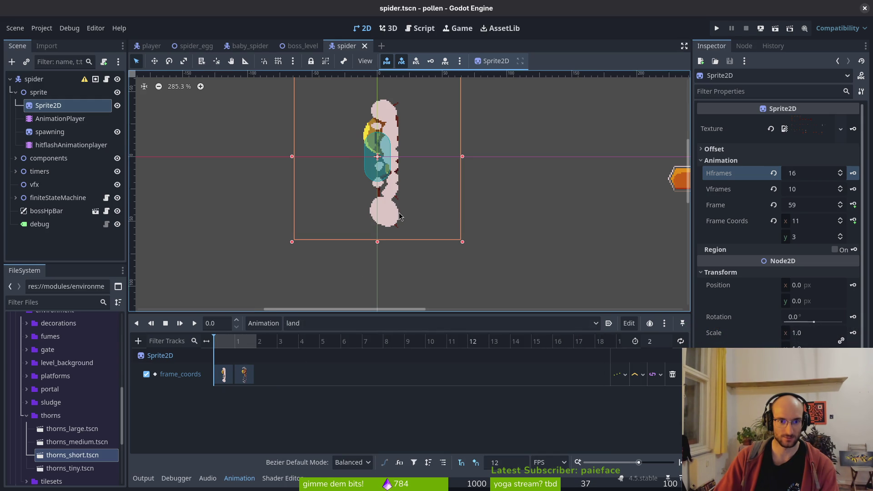
pyautogui.click(243, 374)
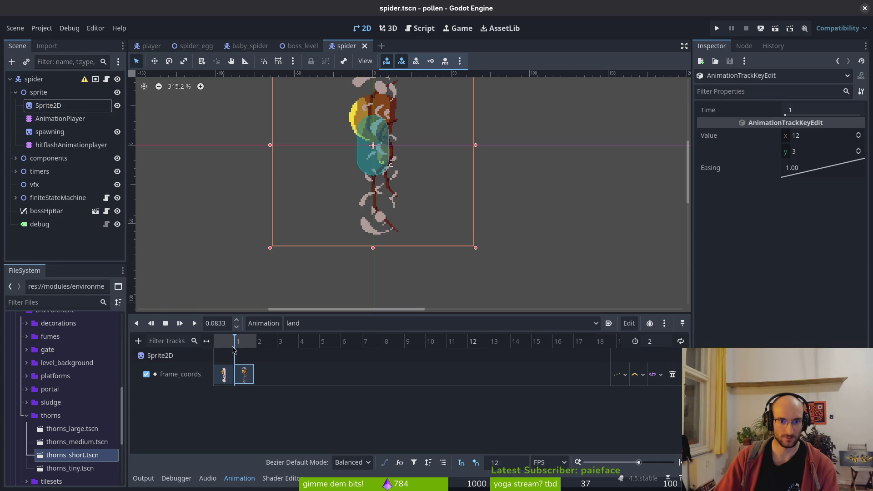
pyautogui.scroll(2, 273, 343)
pyautogui.scroll(1, 272, 343)
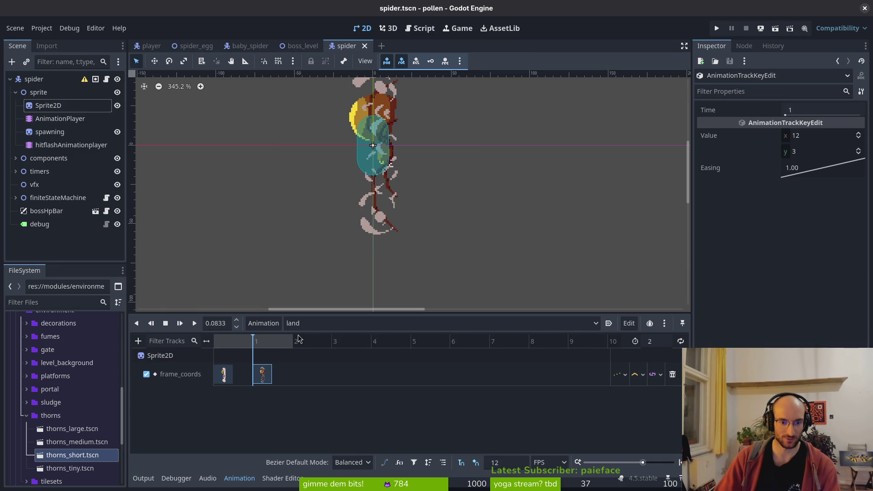
pyautogui.scroll(-2, 387, 199)
pyautogui.click(329, 323)
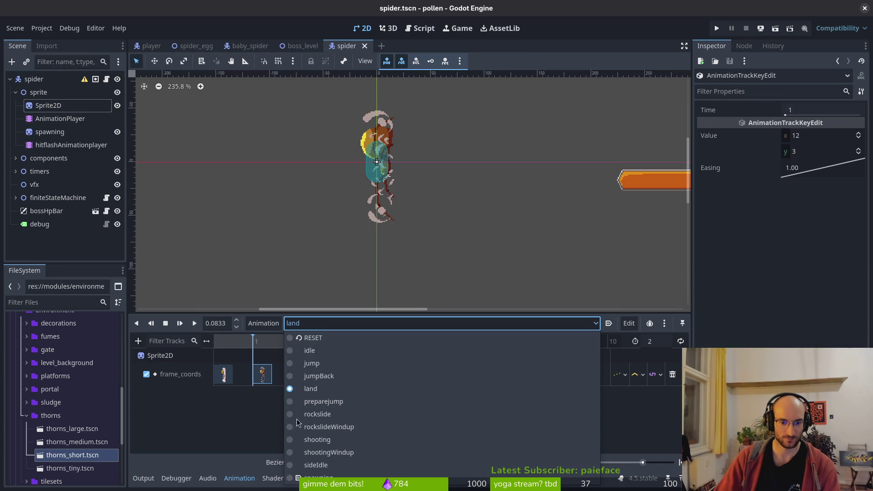
pyautogui.click(237, 423)
pyautogui.click(667, 343)
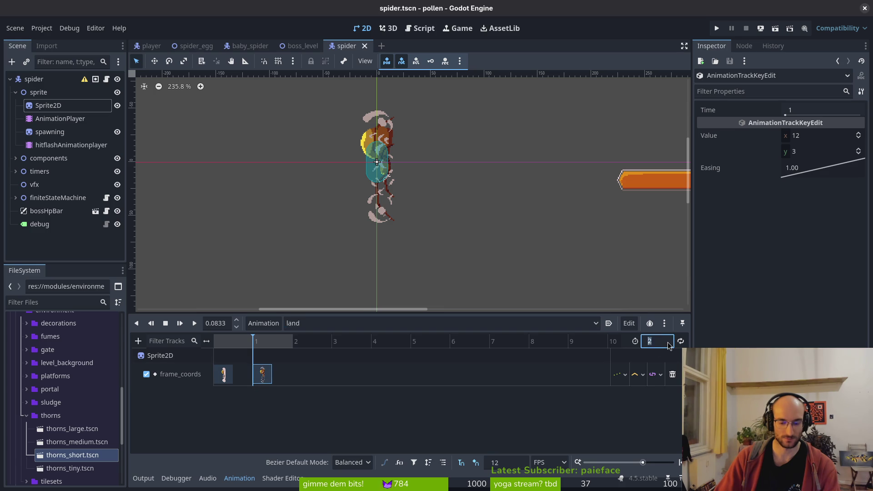
pyautogui.write('4')
pyautogui.press('Return')
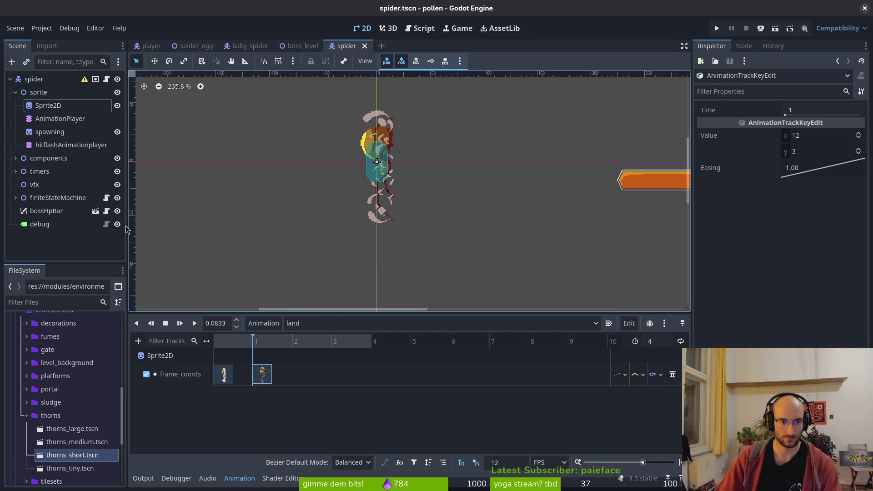
# Step: Create a Sprite2D frame_coords track in land and key successive poses starting at frame 61
pyautogui.click(296, 348)
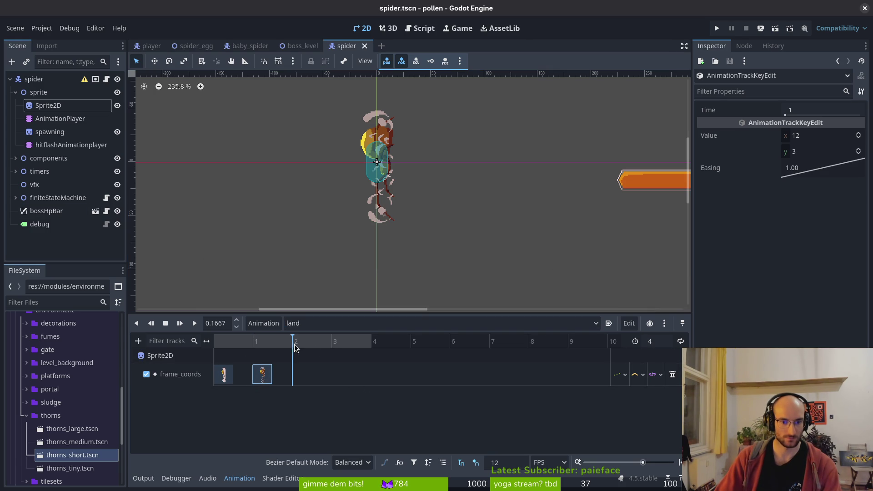
pyautogui.click(50, 131)
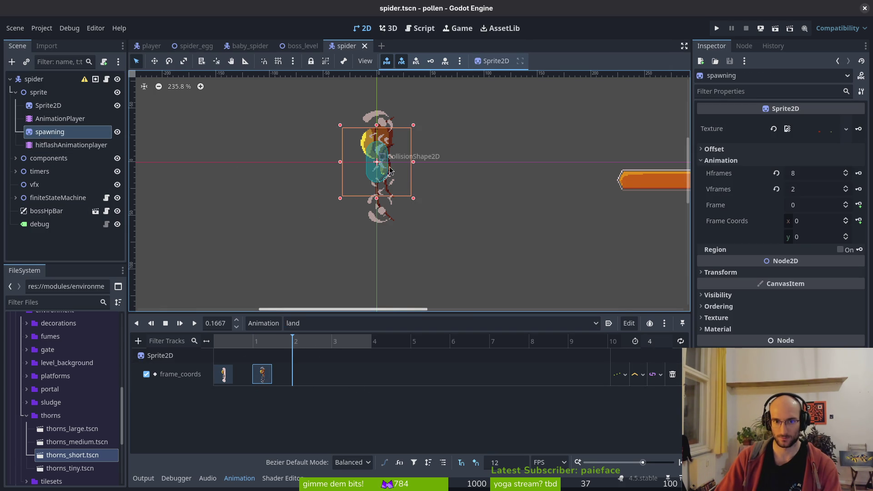
pyautogui.click(50, 105)
pyautogui.click(841, 203)
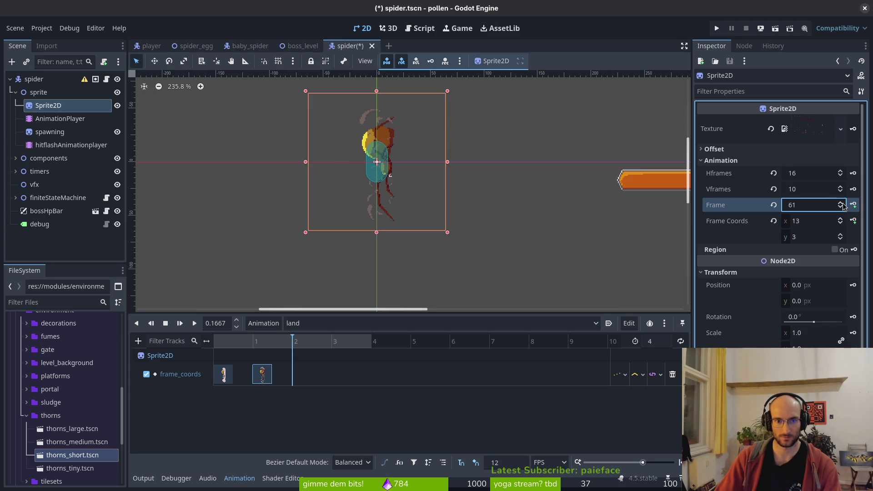
pyautogui.click(853, 205)
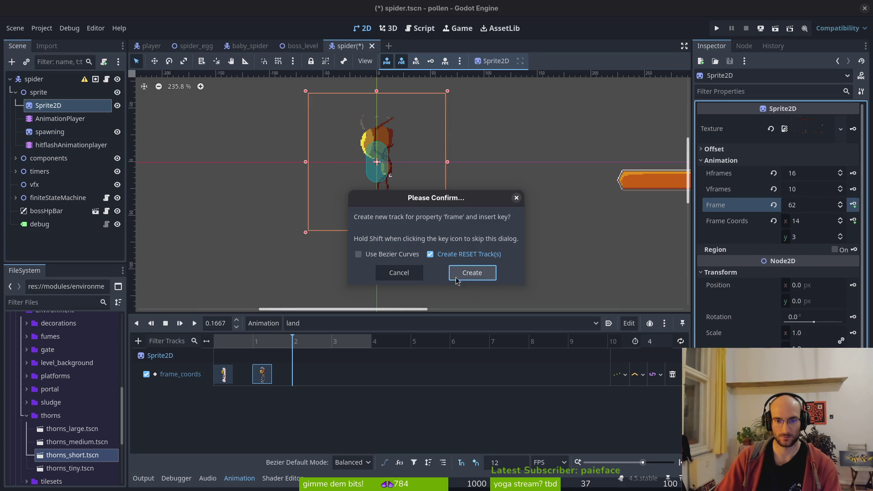
pyautogui.click(470, 272)
pyautogui.click(328, 374)
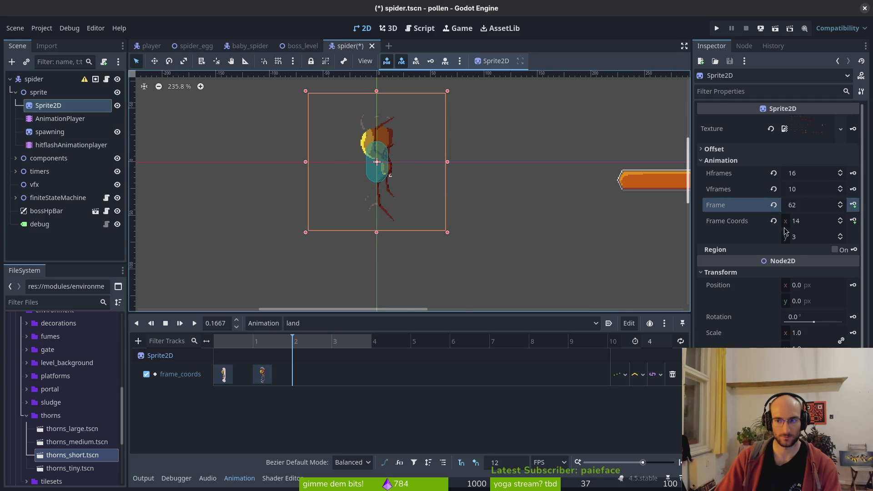
pyautogui.click(854, 221)
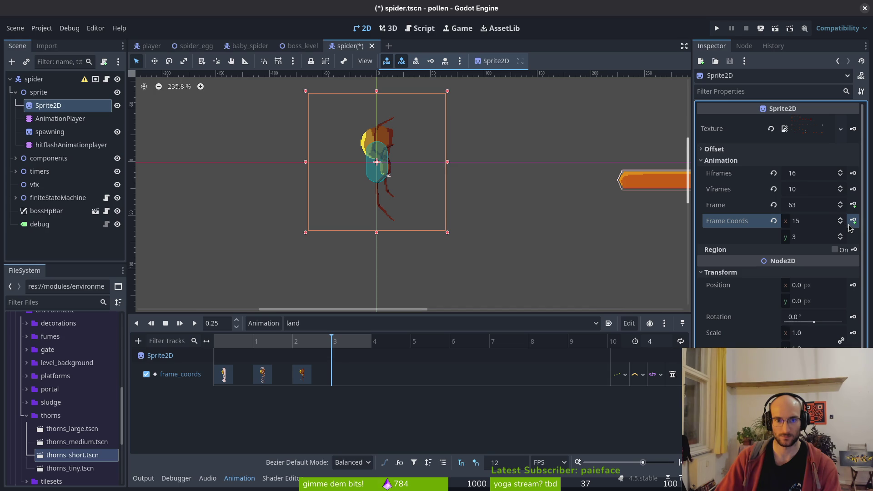
pyautogui.click(853, 222)
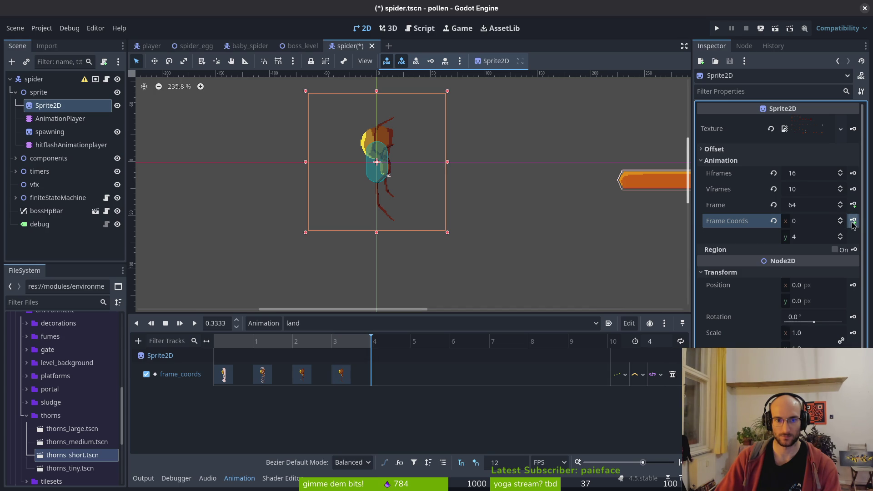
# Step: Extend land to length 5, key the final pose at frame 4, save, and play it back
pyautogui.click(667, 343)
pyautogui.write('5')
pyautogui.press('Return')
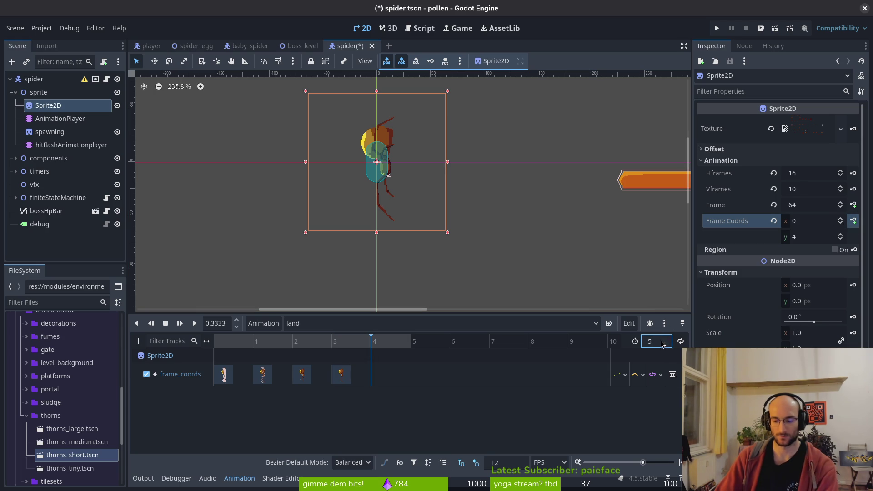
pyautogui.click(852, 222)
pyautogui.hotkey('ctrl', 's')
pyautogui.click(166, 323)
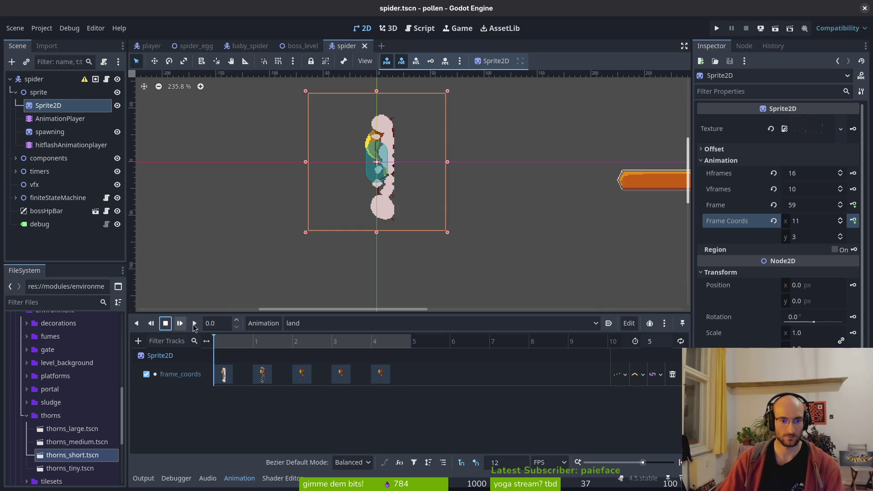
pyautogui.click(195, 325)
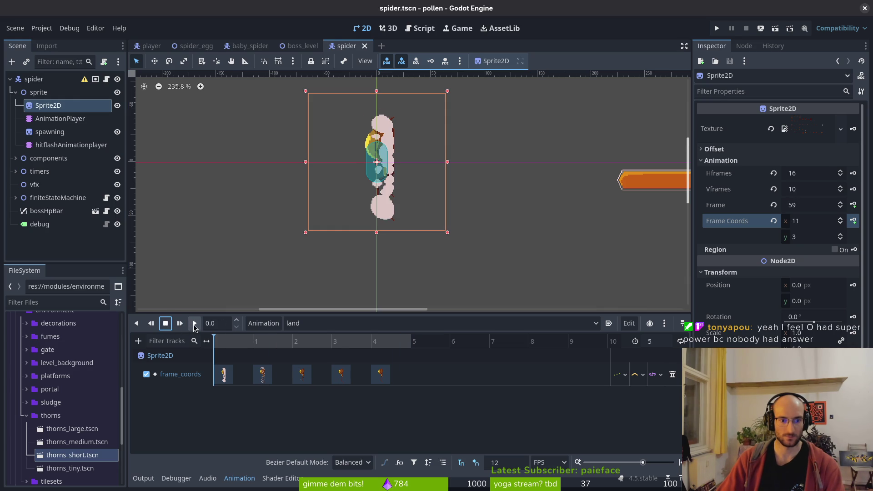
pyautogui.hotkey('alt', 'Tab')
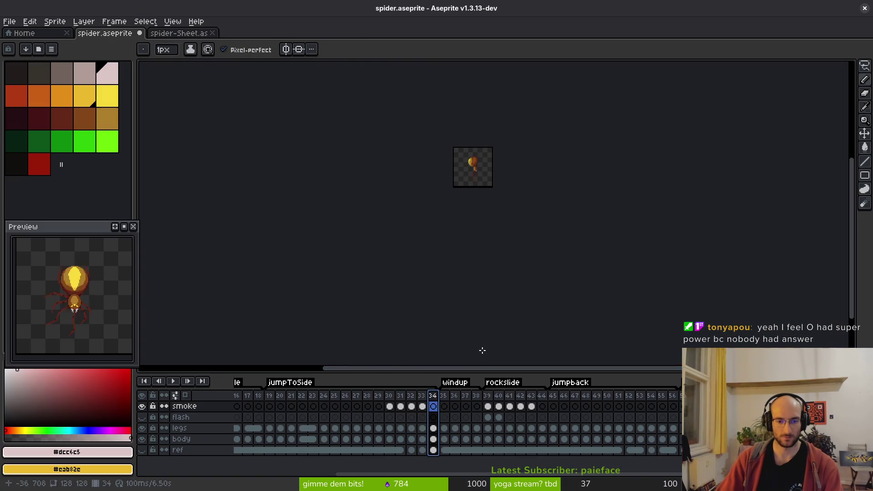
pyautogui.click(390, 406)
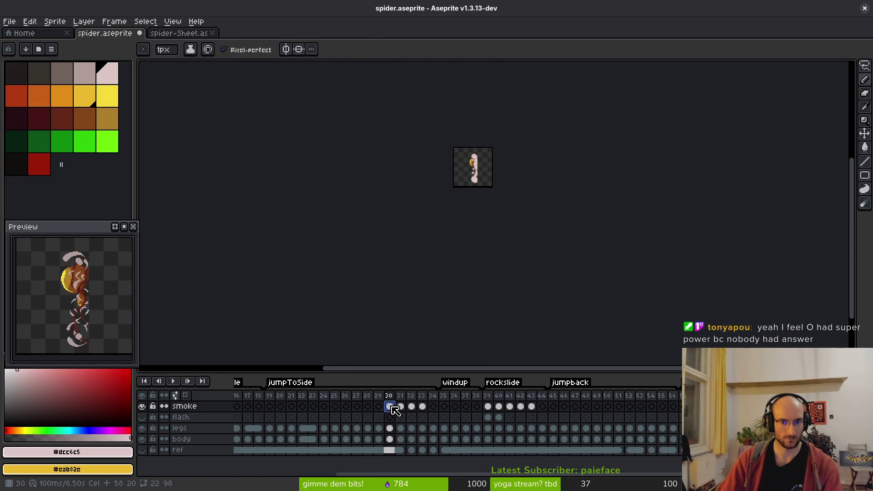
pyautogui.scroll(5, 509, 186)
pyautogui.press('Right')
pyautogui.scroll(-5, 454, 261)
pyautogui.press('Right')
pyautogui.press('Right')
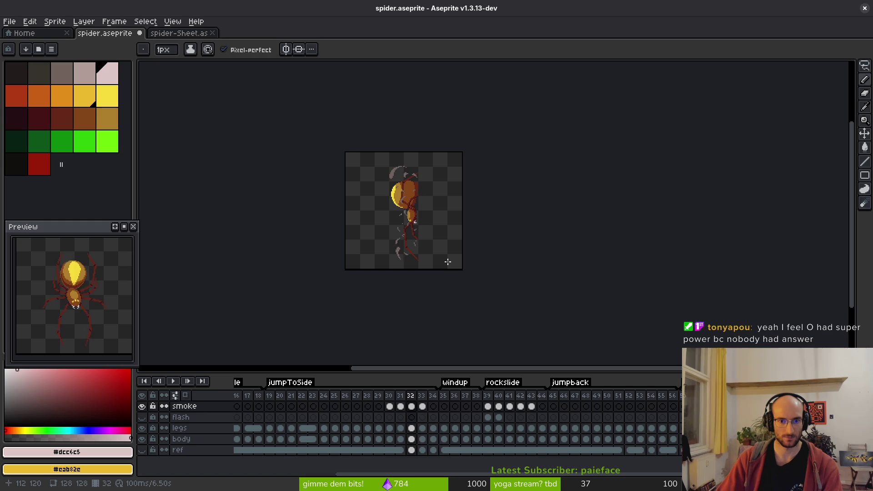
pyautogui.press('Left')
pyautogui.press('Left')
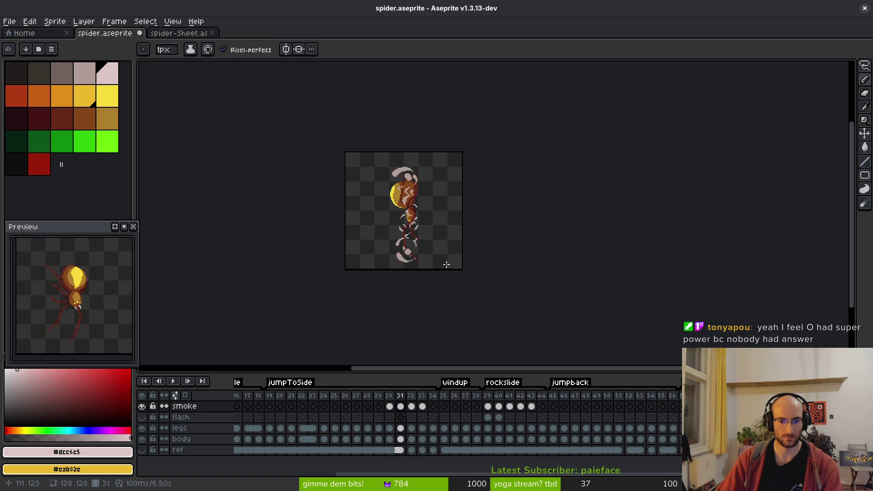
pyautogui.hotkey('alt', 'Tab')
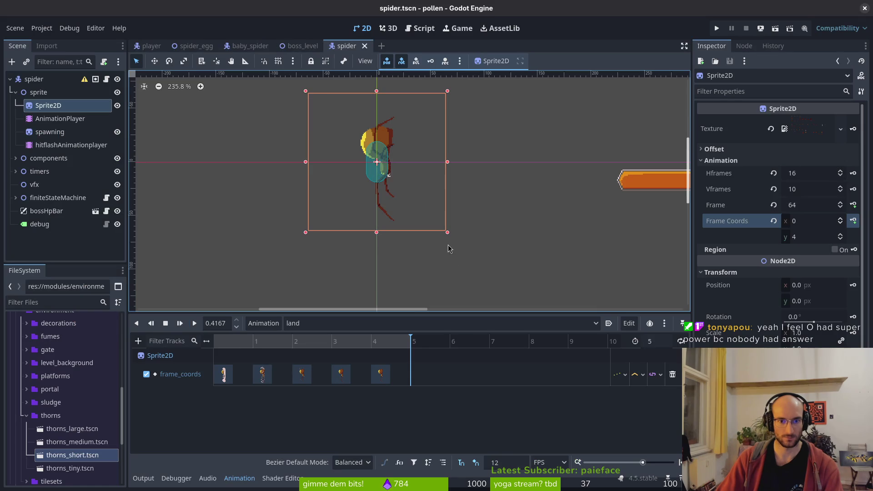
pyautogui.moveTo(274, 343)
pyautogui.mouseDown()
pyautogui.moveTo(332, 348)
pyautogui.moveTo(217, 344)
pyautogui.moveTo(331, 347)
pyautogui.mouseUp()
pyautogui.moveTo(374, 219); pyautogui.dragTo(385, 310)
pyautogui.moveTo(291, 346); pyautogui.dragTo(271, 349)
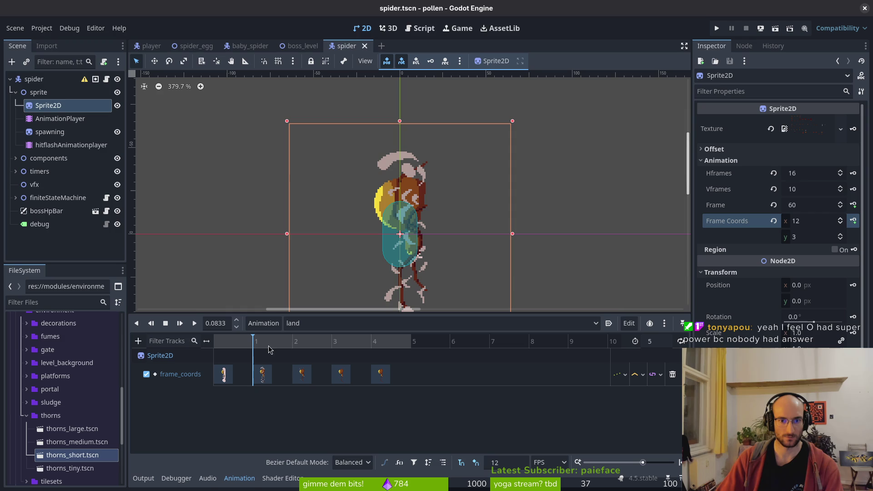
pyautogui.hotkey('alt', 'Tab')
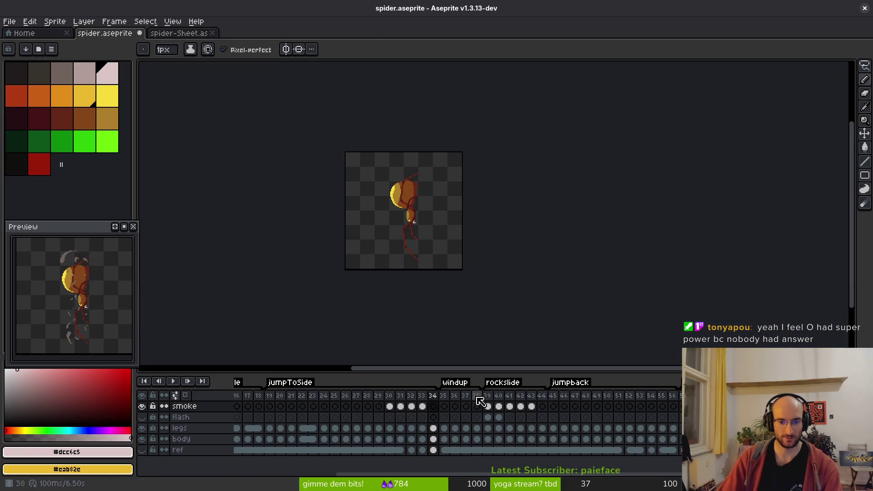
pyautogui.press('Right')
pyautogui.press('Right')
pyautogui.press('Right')
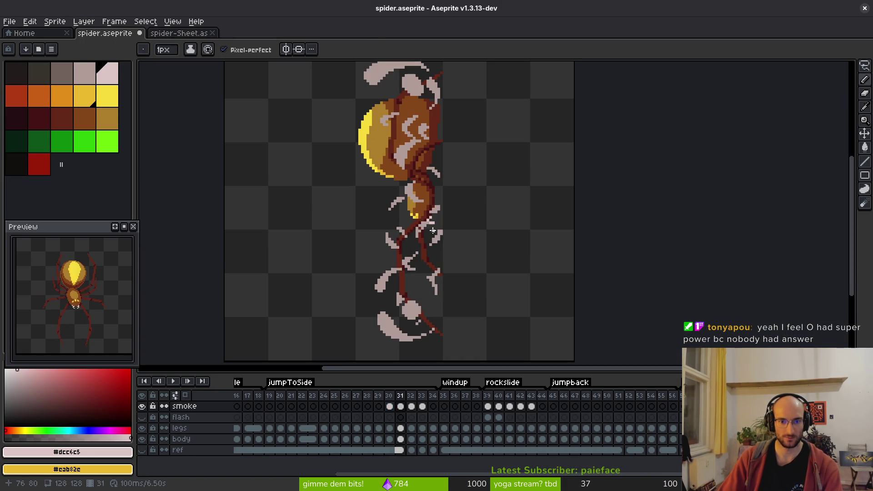
pyautogui.scroll(-4, 444, 229)
pyautogui.press('Left')
pyautogui.press('Left')
pyautogui.press('Left')
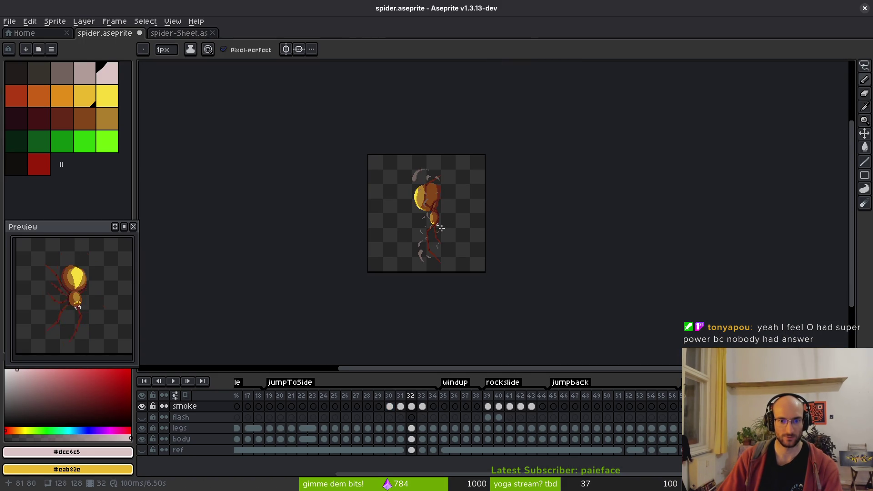
pyautogui.press('Right')
pyautogui.press('Right')
pyautogui.press('Right')
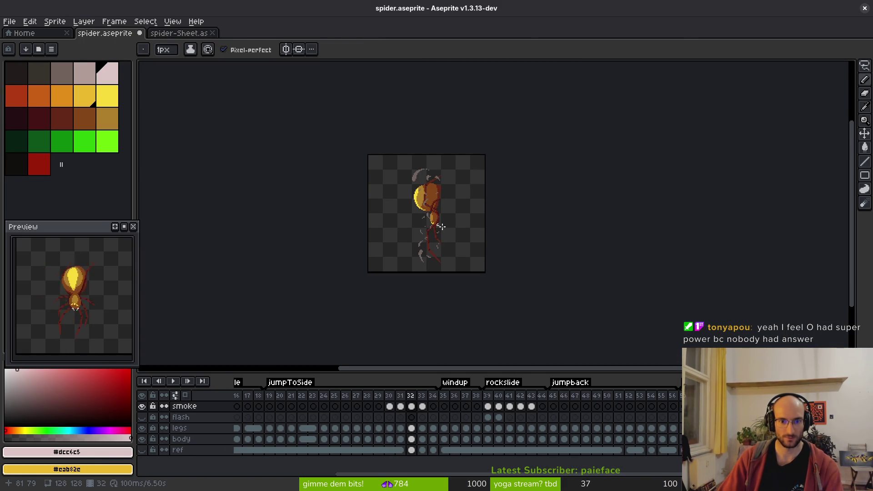
pyautogui.hotkey('alt', 'Tab')
pyautogui.moveTo(225, 342); pyautogui.dragTo(284, 346)
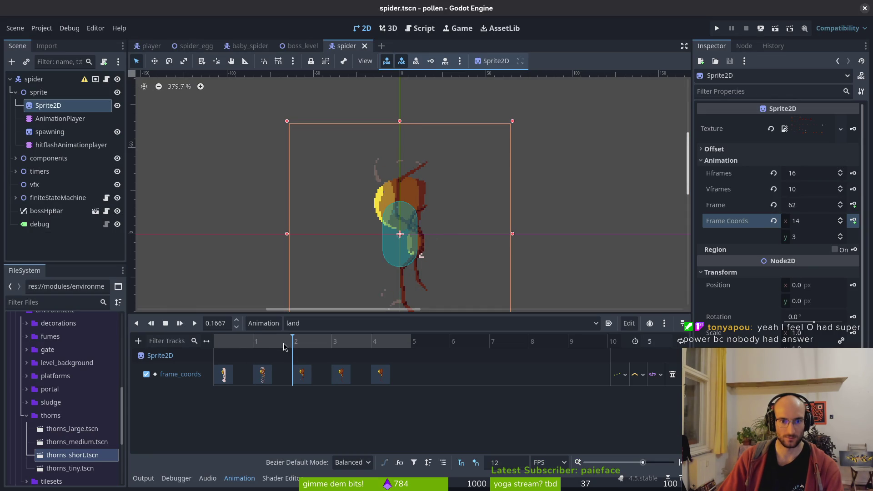
# Step: Move the time-3 frame_coords key onto the last slot and key coords 14, 3 at frame 2
pyautogui.click(380, 375)
pyautogui.click(340, 374)
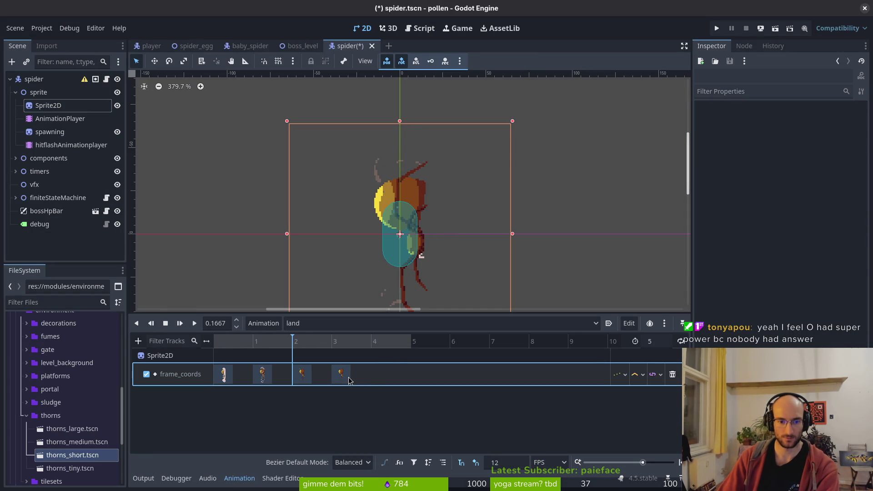
pyautogui.moveTo(341, 374)
pyautogui.mouseDown()
pyautogui.moveTo(380, 374)
pyautogui.moveTo(341, 376)
pyautogui.mouseUp()
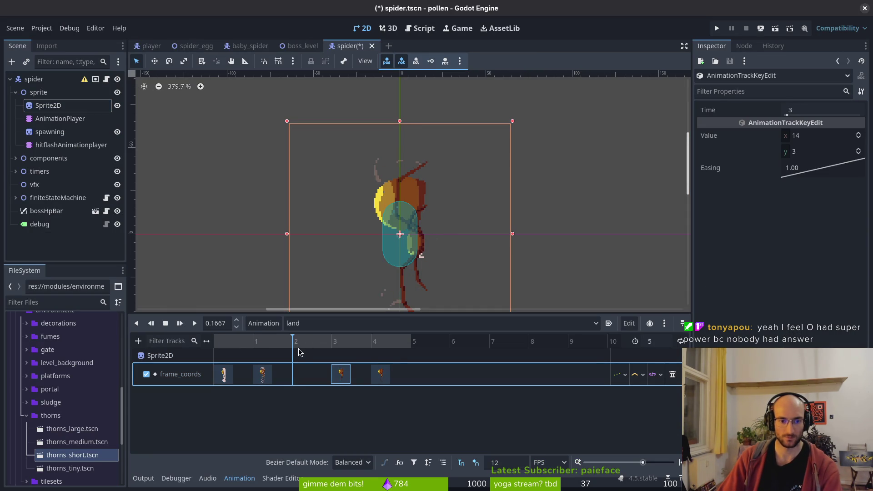
pyautogui.click(298, 274)
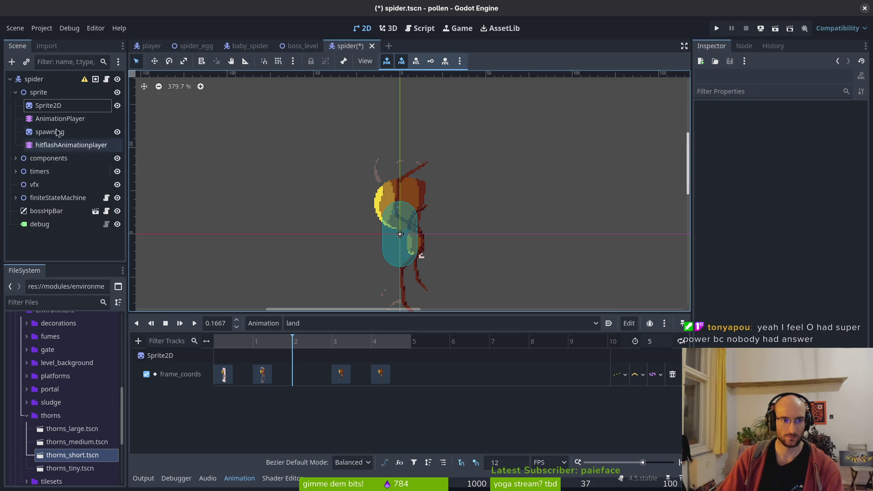
pyautogui.click(48, 105)
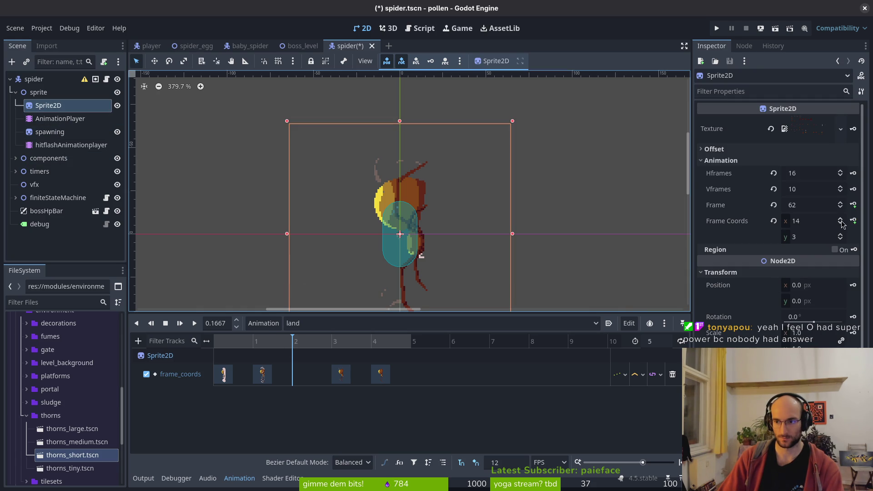
pyautogui.click(853, 220)
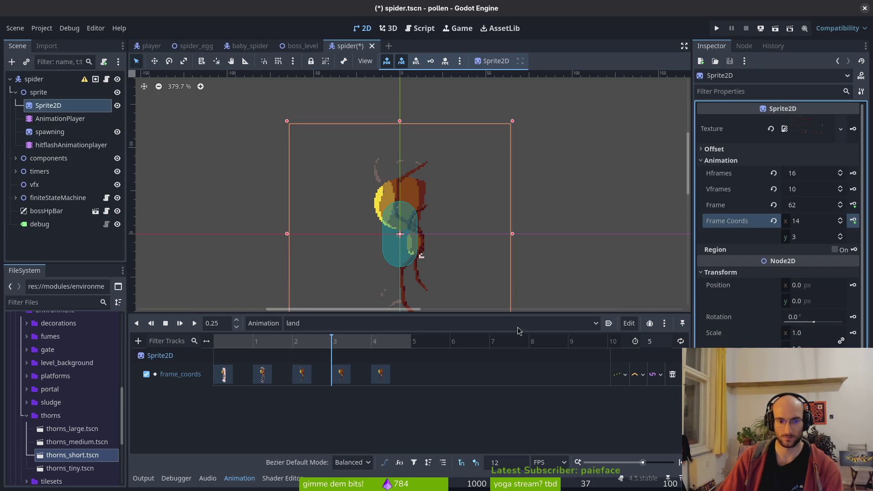
pyautogui.moveTo(216, 341); pyautogui.dragTo(411, 342)
pyautogui.hotkey('alt', 'Tab')
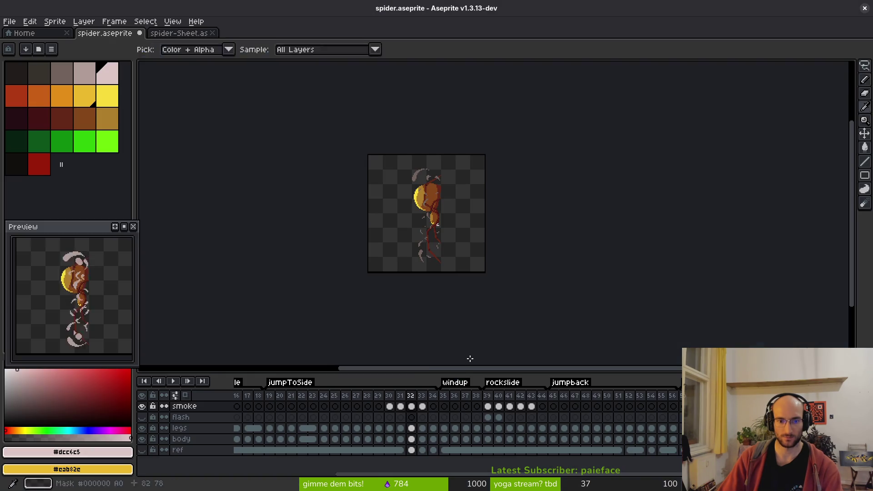
# Step: Select frame 34 among frames 30–34 and save spider.aseprite
pyautogui.moveTo(389, 406); pyautogui.dragTo(434, 416)
pyautogui.click(433, 412)
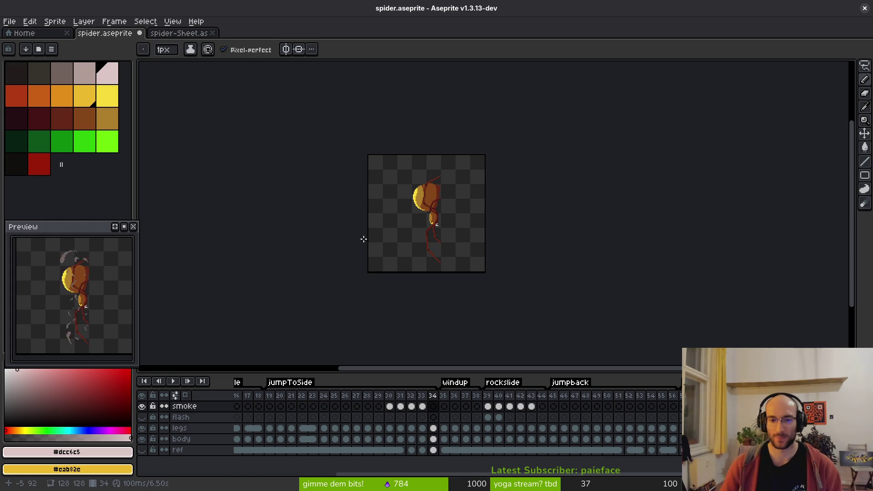
pyautogui.hotkey('ctrl', 's')
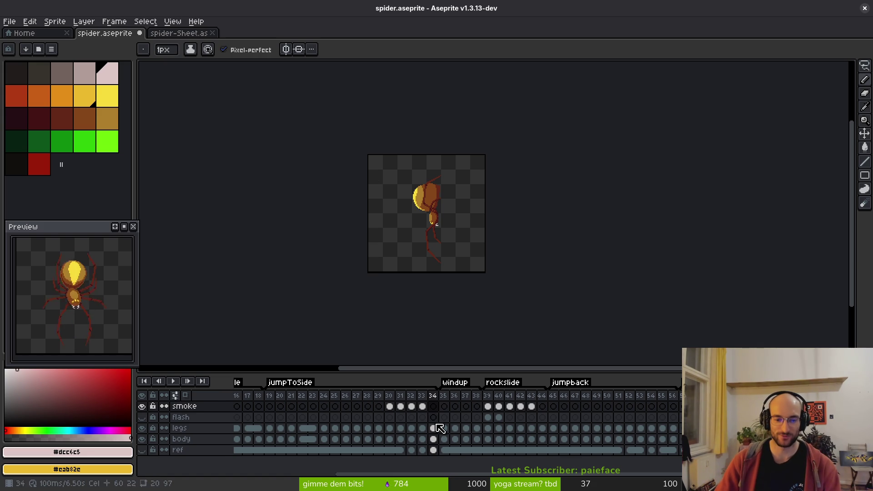
pyautogui.hotkey('alt', 'Tab')
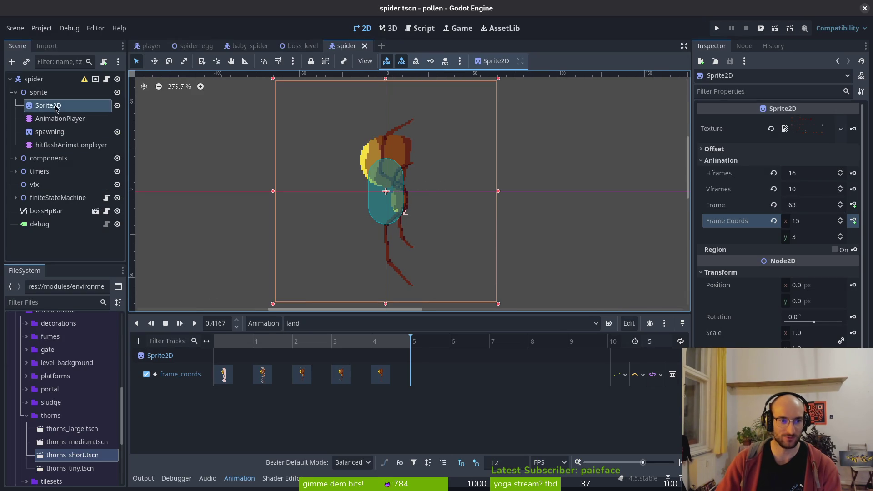
# Step: Load the jumpBack animation and move the Sprite2D to frame 96 on sheet row 6
pyautogui.click(332, 326)
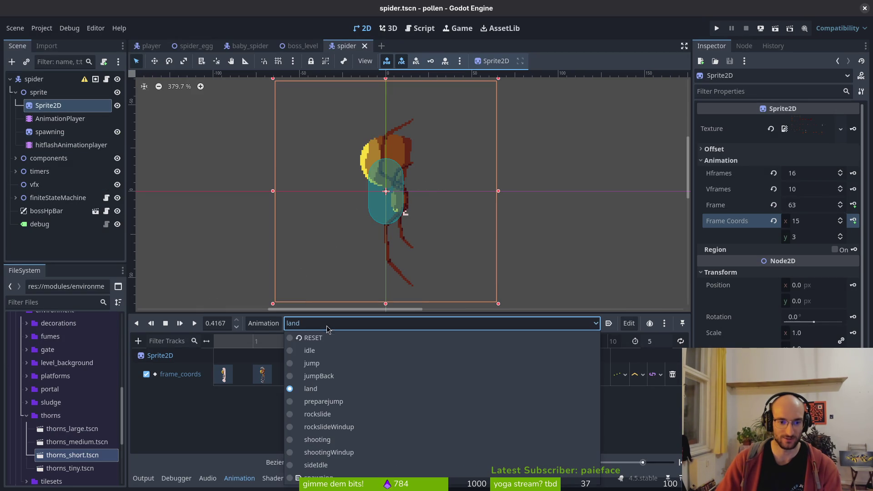
pyautogui.click(342, 376)
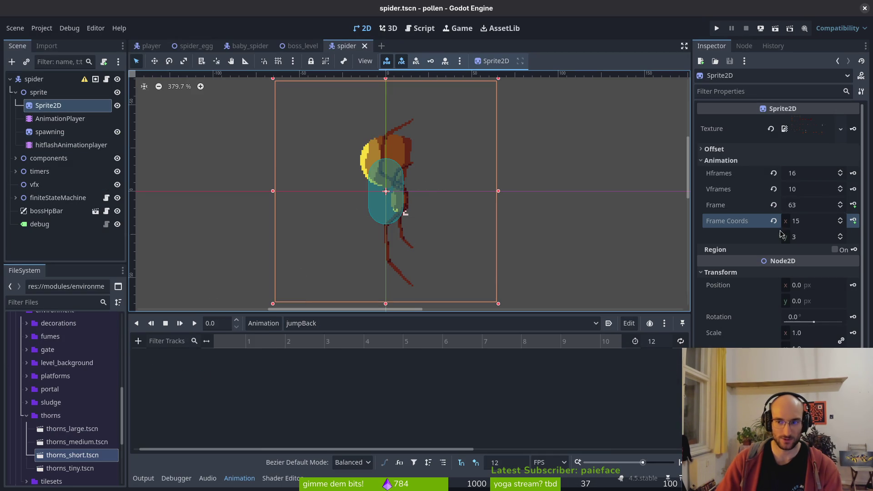
pyautogui.click(840, 235)
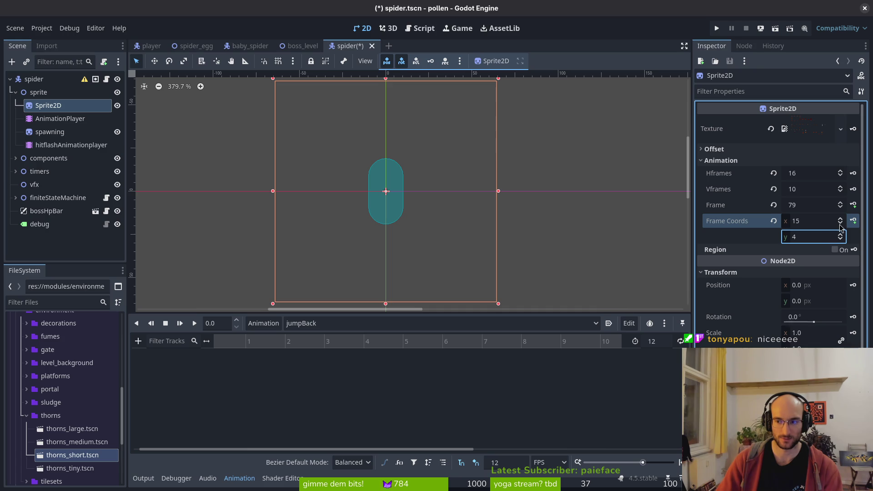
pyautogui.click(841, 223)
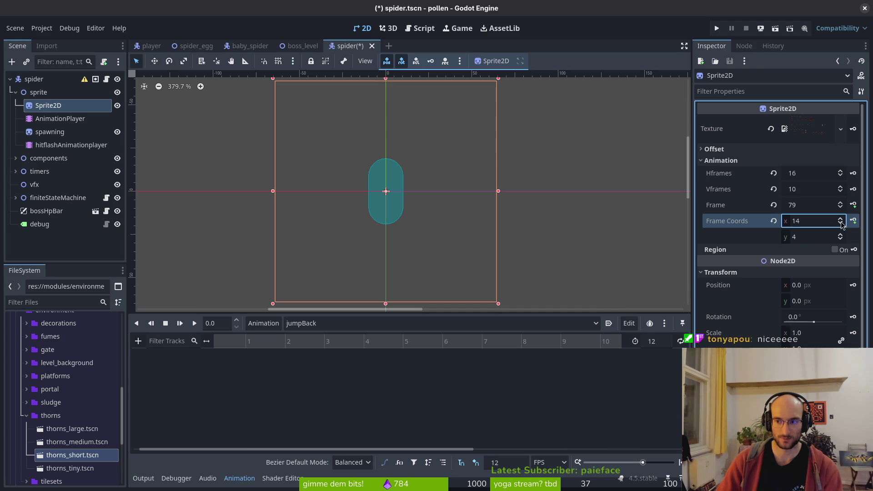
pyautogui.click(776, 205)
pyautogui.doubleClick(841, 236)
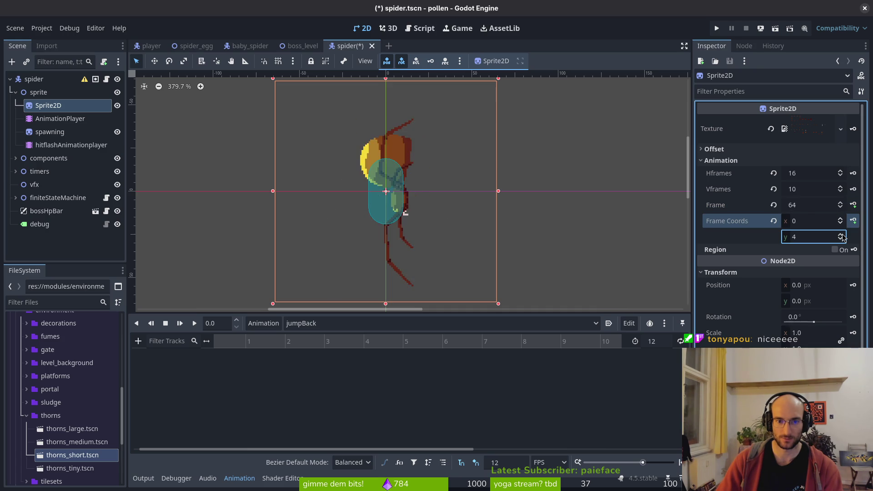
pyautogui.click(842, 236)
pyautogui.click(842, 236)
pyautogui.click(841, 202)
pyautogui.doubleClick(841, 203)
pyautogui.doubleClick(842, 211)
pyautogui.doubleClick(841, 210)
# Step: Key Sprite2D frames 96 through 108 into a new jumpBack frame track and save the scene
pyautogui.click(840, 202)
pyautogui.click(853, 204)
pyautogui.click(473, 272)
pyautogui.click(854, 210)
pyautogui.click(854, 210)
pyautogui.click(854, 210)
pyautogui.click(854, 210)
pyautogui.click(854, 210)
pyautogui.click(854, 210)
pyautogui.click(854, 210)
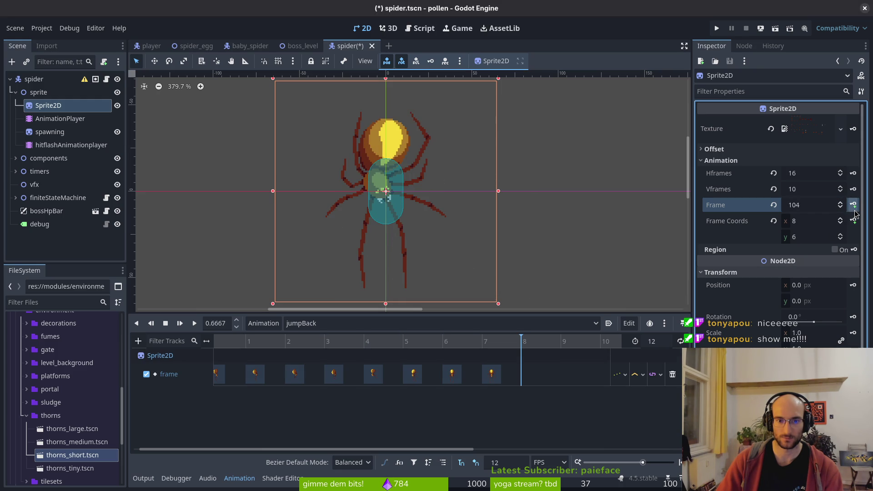
pyautogui.click(854, 210)
pyautogui.click(854, 210)
pyautogui.click(854, 210)
pyautogui.hscroll(3, 554, 413)
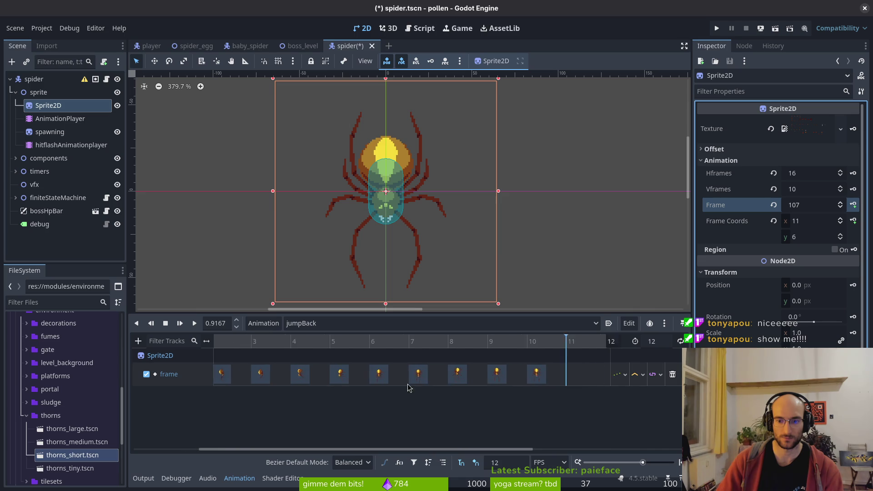
pyautogui.click(853, 207)
pyautogui.hotkey('ctrl', 's')
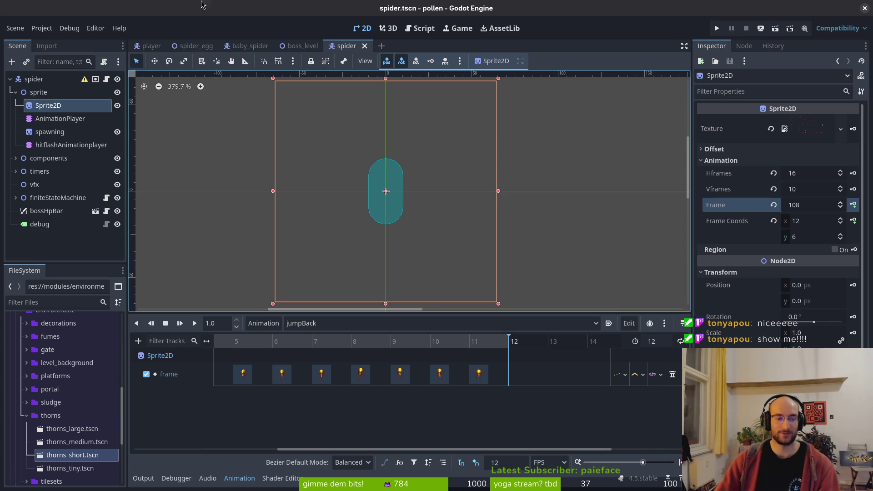
# Step: Open jumping_back.gd, change play("idle") to play "jumpback", and save
pyautogui.click(15, 92)
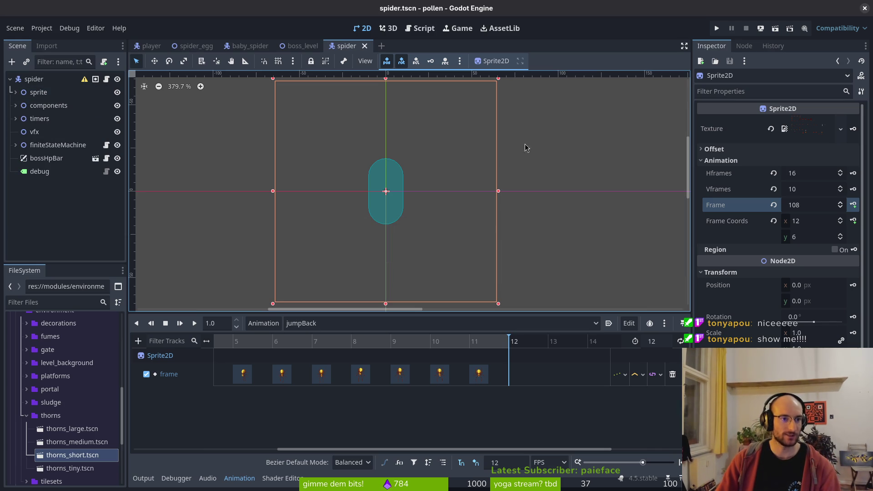
pyautogui.hotkey('alt', 'Tab')
pyautogui.hotkey('ctrl', 'p')
pyautogui.write('jumpibac')
pyautogui.press('Return')
pyautogui.press('j')
pyautogui.press('j')
pyautogui.press('j')
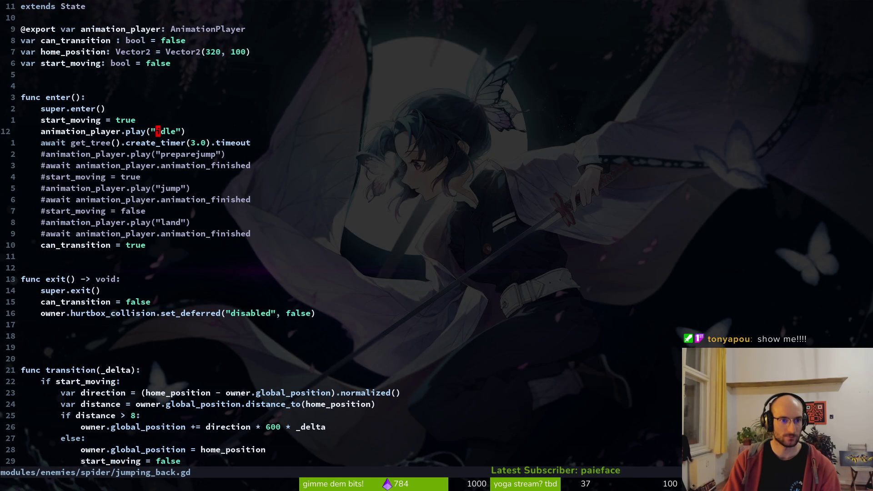
pyautogui.write('ci"')
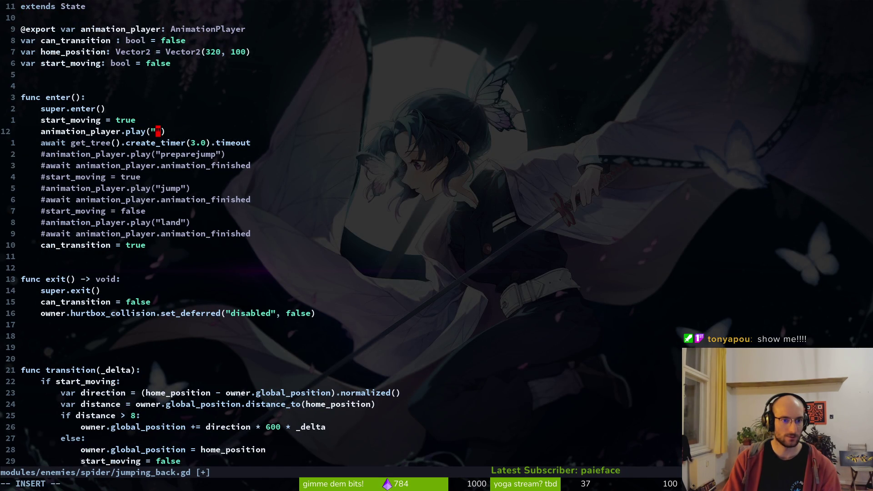
pyautogui.write('jumpback')
pyautogui.press('Escape')
pyautogui.write(':w')
pyautogui.press('Return')
# Step: Correct the name to "jumpBack", save, and delete the create_timer(3.0) await line
pyautogui.hotkey('alt', 'Tab')
pyautogui.hotkey('alt', 'Tab')
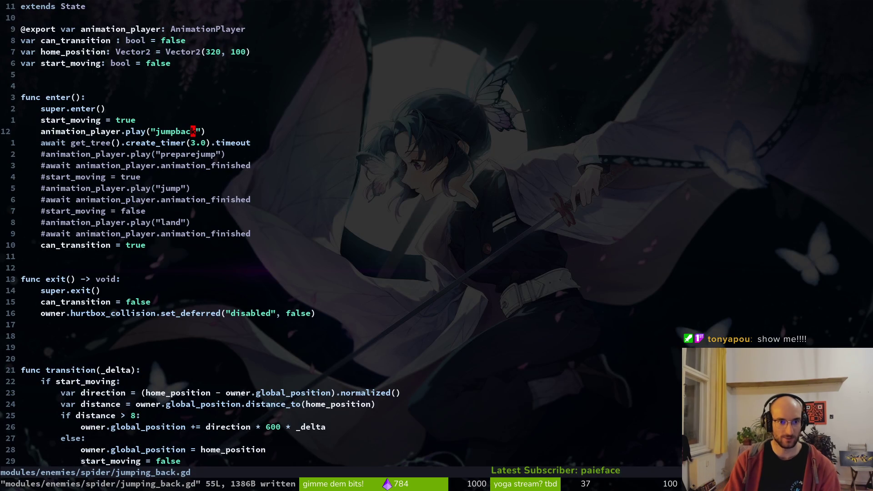
pyautogui.press('s')
pyautogui.press('Escape')
pyautogui.write('ci"jumb')
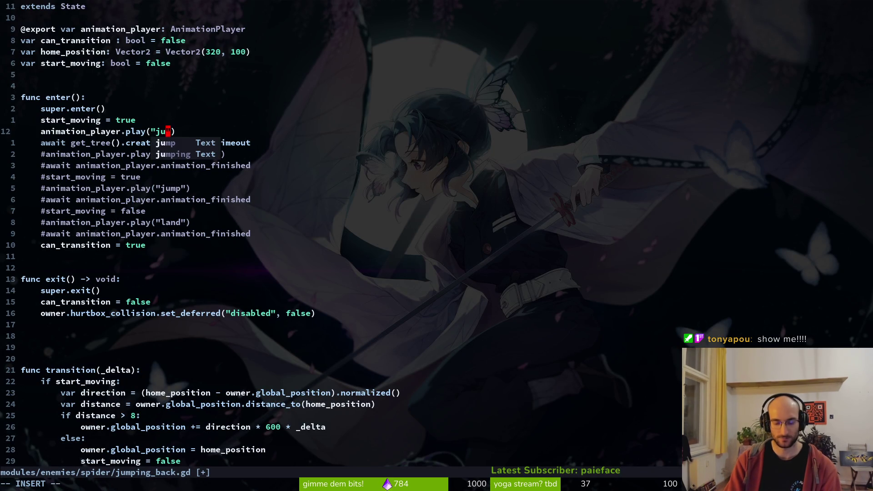
pyautogui.press('BackSpace')
pyautogui.write('pBack')
pyautogui.press('Escape')
pyautogui.write(':w')
pyautogui.press('Return')
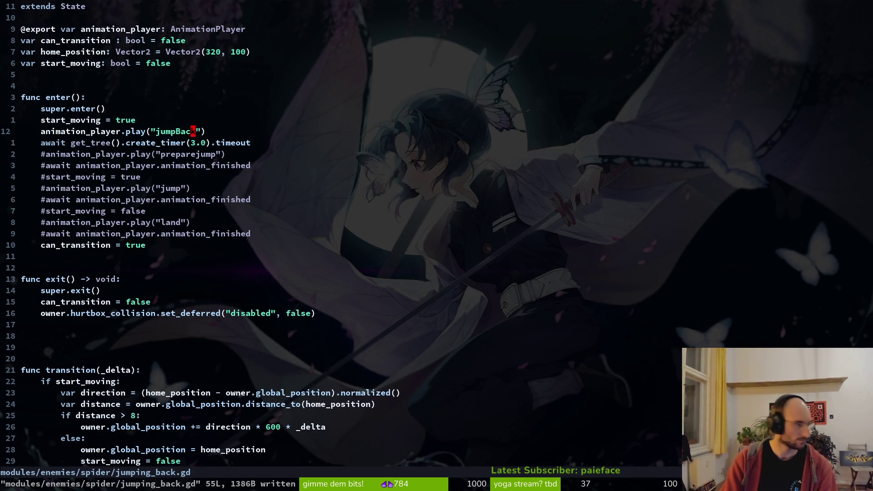
pyautogui.press('j')
pyautogui.press('d')
pyautogui.press('d')
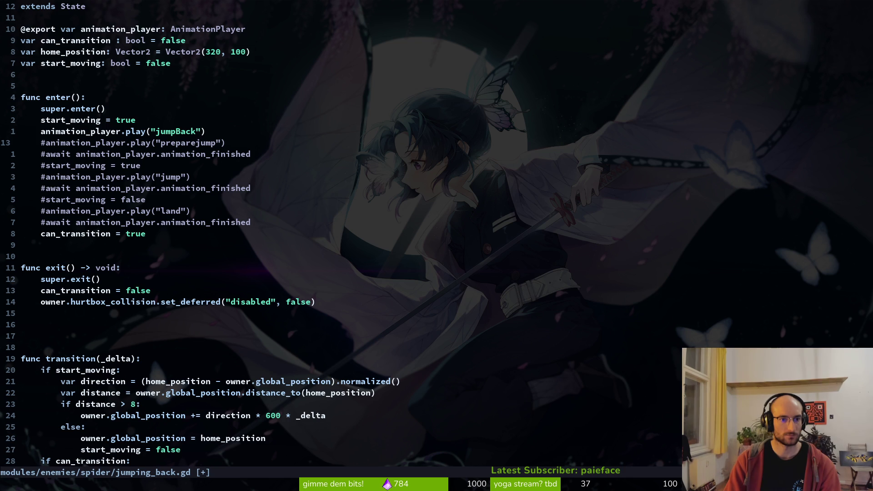
pyautogui.hotkey('alt', 'Tab')
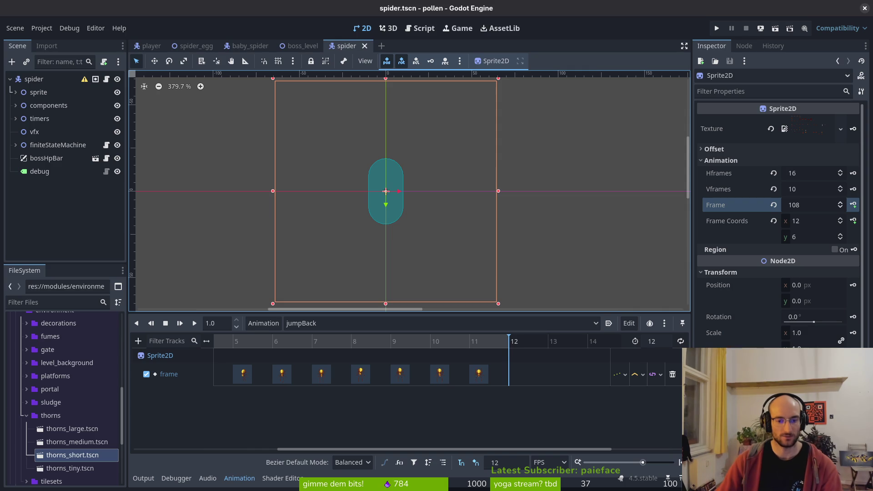
# Step: Create a new spider animation named prepareJumpBack
pyautogui.click(328, 323)
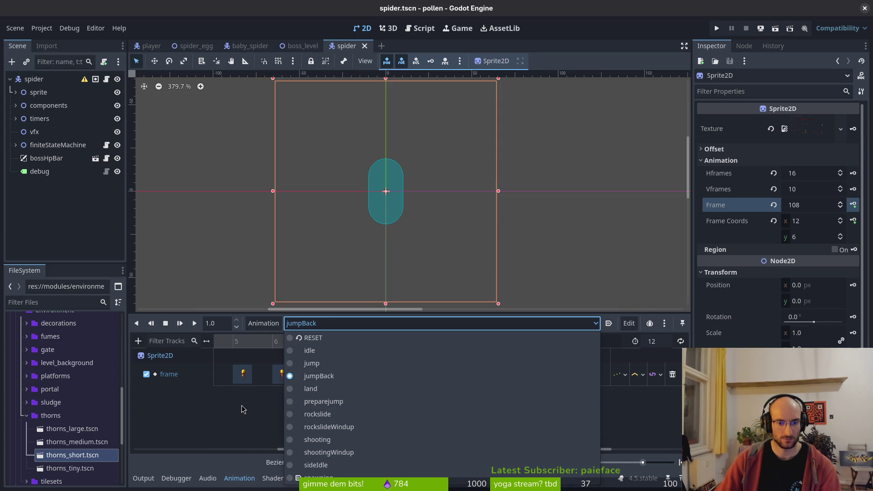
pyautogui.click(263, 323)
pyautogui.click(263, 323)
pyautogui.click(300, 340)
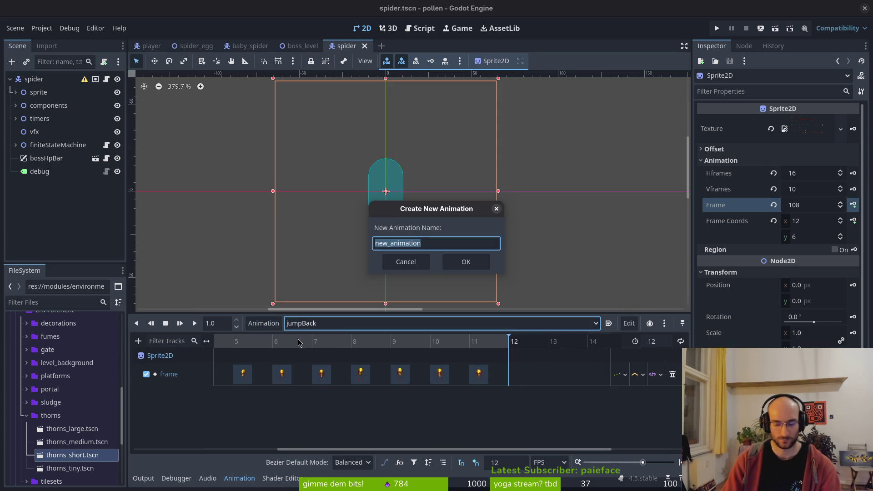
pyautogui.write('prepareJumpBack')
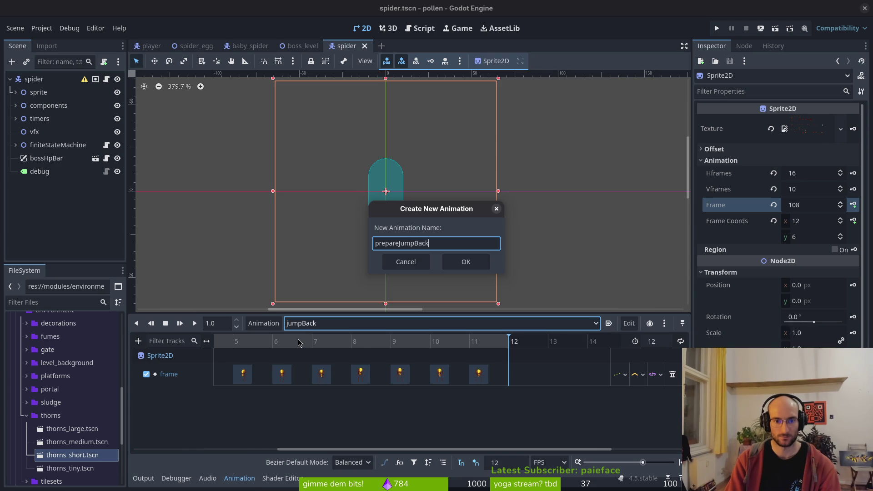
pyautogui.press('Return')
pyautogui.hotkey('alt', 'Tab')
# Step: Check the frames in Aseprite, keep prepareJumpBack selected, and advance the sprite frame
pyautogui.hotkey('alt', 'Tab')
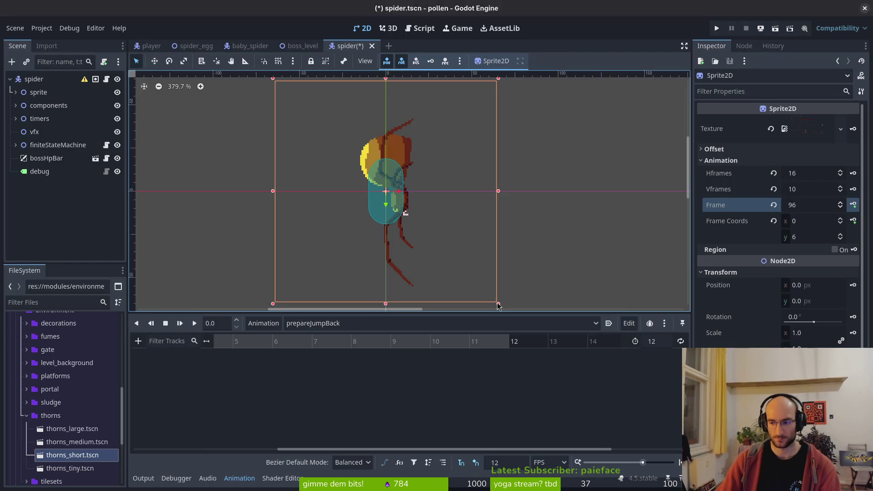
pyautogui.hotkey('alt', 'Tab')
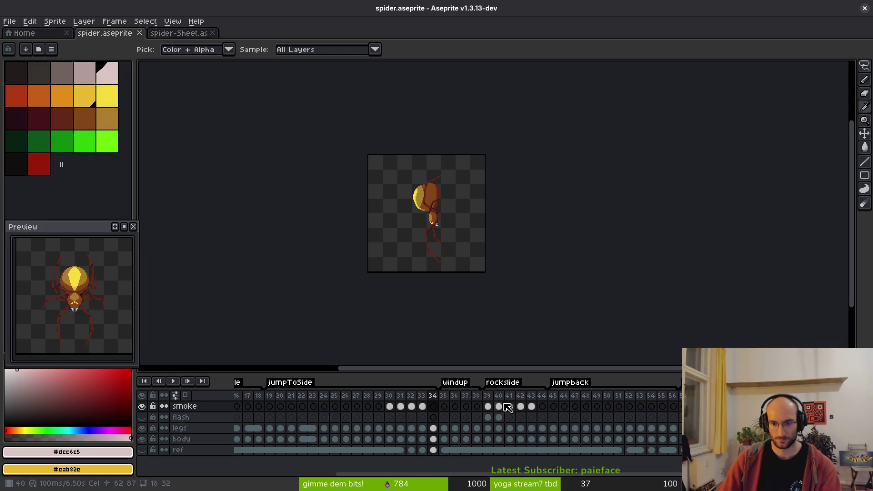
pyautogui.hotkey('alt', 'Tab')
pyautogui.click(337, 326)
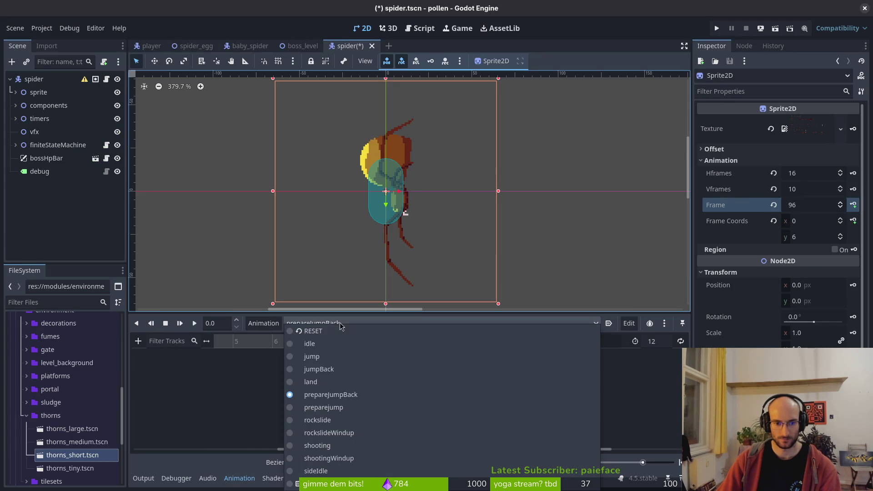
pyautogui.click(252, 366)
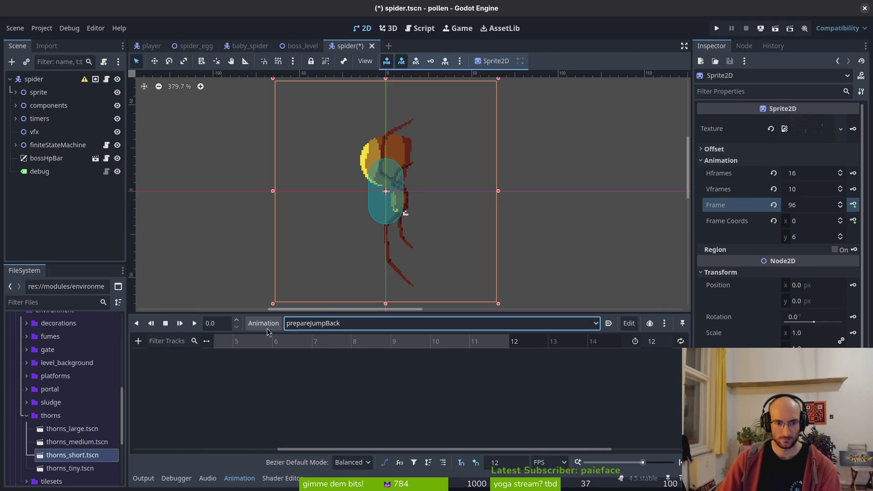
pyautogui.hscroll(-5, 409, 350)
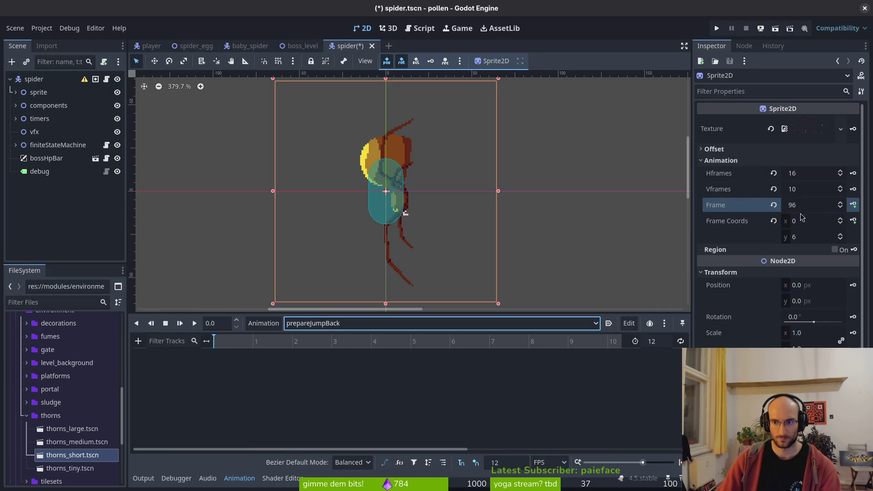
pyautogui.click(839, 202)
# Step: Key four sprite frames up to 100 into prepareJumpBack, set its length to 4, and save
pyautogui.click(840, 202)
pyautogui.click(840, 207)
pyautogui.click(852, 205)
pyautogui.click(493, 275)
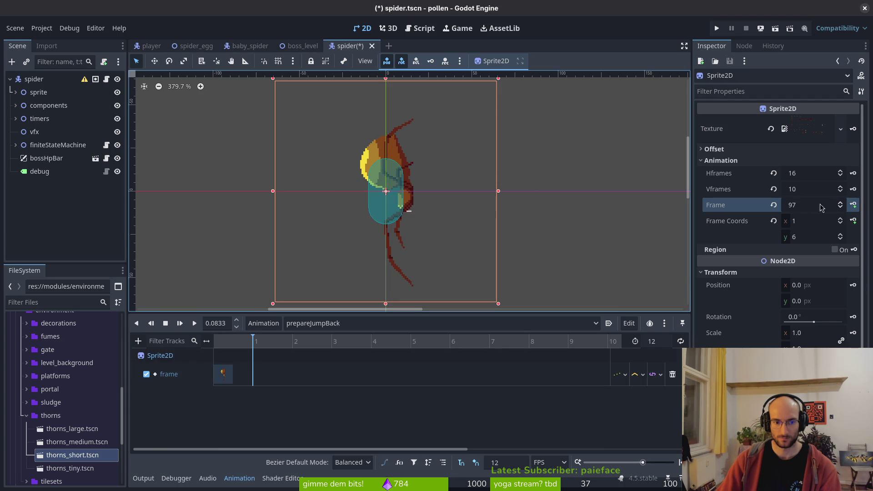
pyautogui.click(853, 205)
pyautogui.click(852, 205)
pyautogui.click(853, 204)
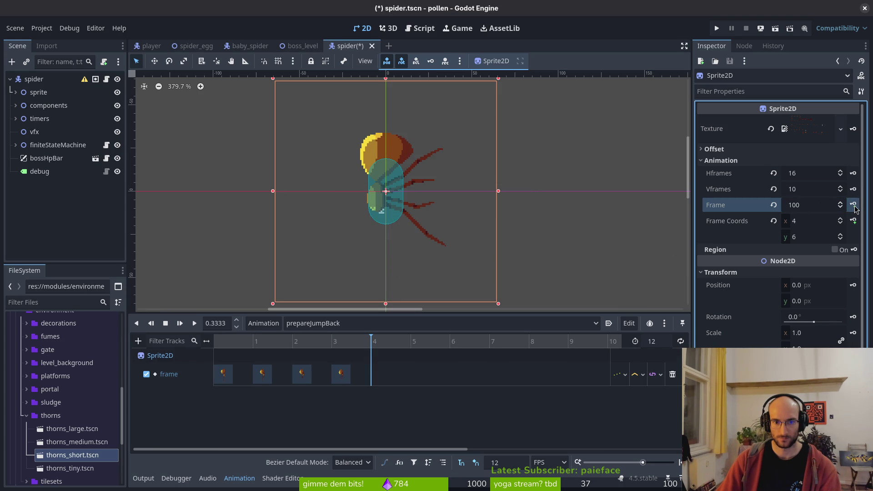
pyautogui.click(673, 344)
pyautogui.write('4')
pyautogui.press('Return')
pyautogui.hotkey('ctrl', 's')
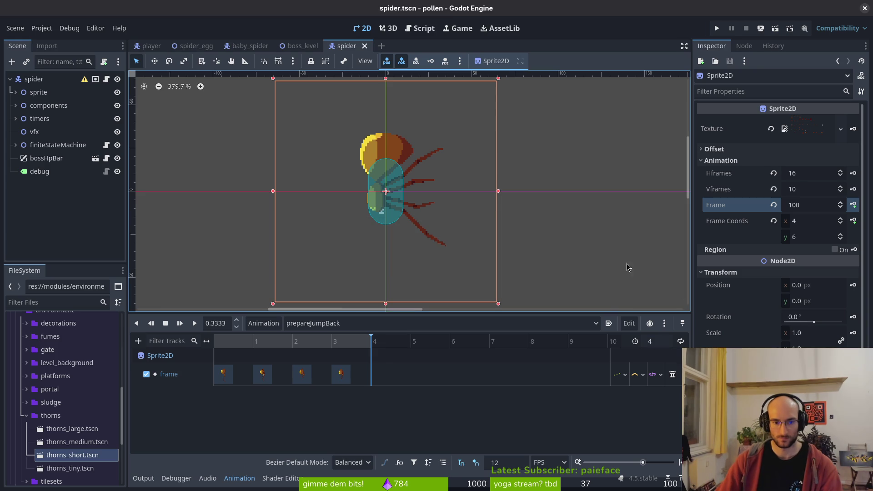
# Step: Switch to the jumpBack animation and set its length to 8
pyautogui.click(346, 323)
pyautogui.click(345, 368)
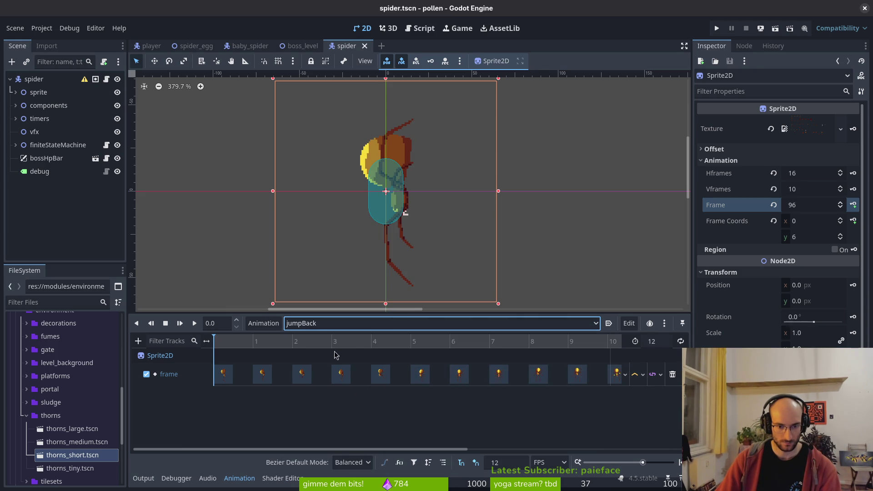
pyautogui.click(667, 346)
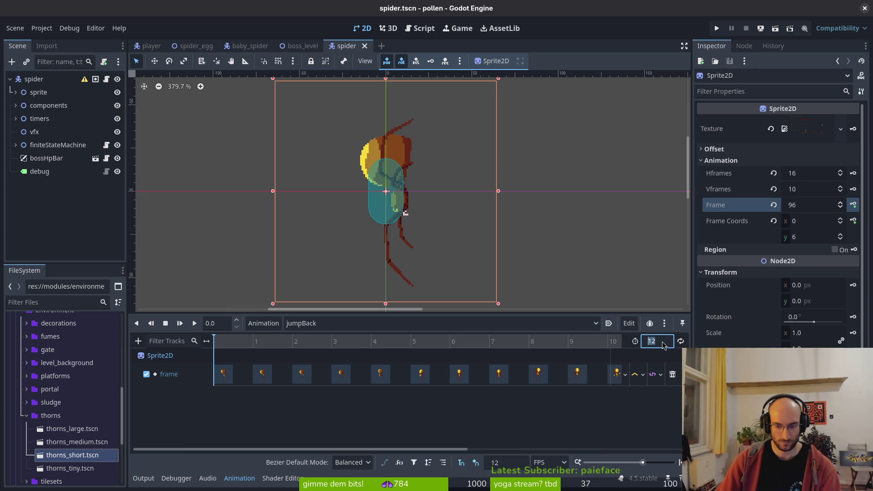
pyautogui.write('8')
pyautogui.press('Return')
# Step: Delete jumpBack's first four frame keys at positions 0–3
pyautogui.moveTo(240, 384); pyautogui.dragTo(216, 367)
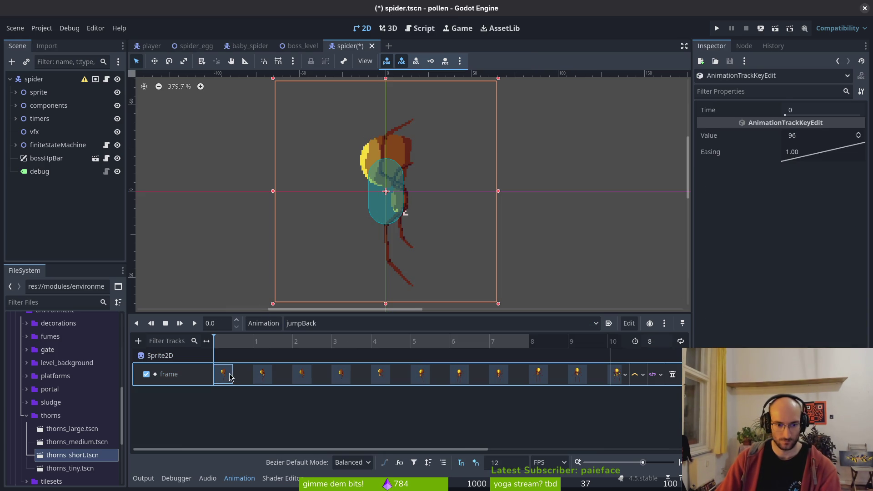
pyautogui.keyDown('shift'); pyautogui.click(260, 373); pyautogui.keyUp('shift')
pyautogui.press('Delete')
pyautogui.click(301, 374)
pyautogui.press('Delete')
pyautogui.click(317, 341)
pyautogui.click(341, 373)
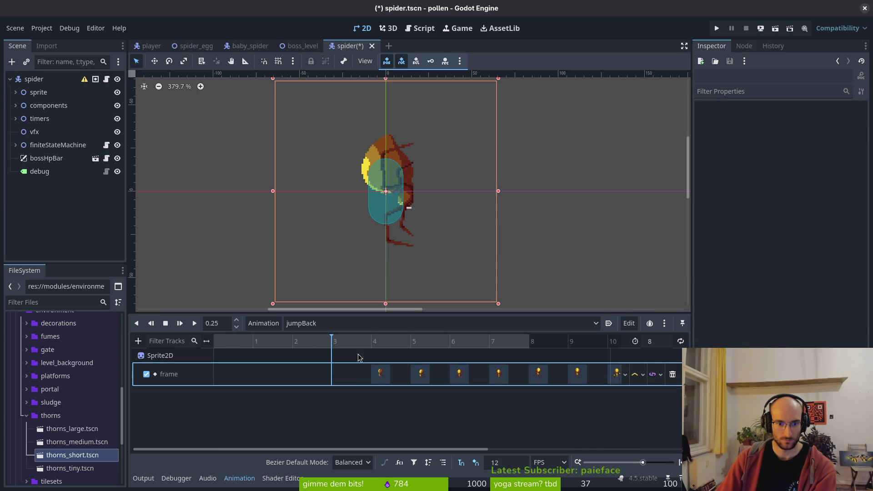
pyautogui.press('Delete')
pyautogui.click(374, 341)
# Step: Shift the remaining keys 4–11 to positions 0–7 and save the spider scene
pyautogui.moveTo(381, 373); pyautogui.dragTo(226, 373)
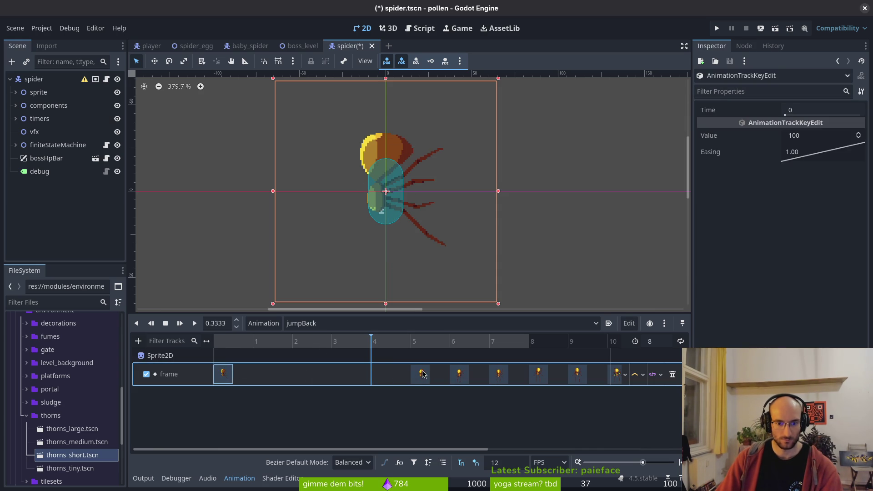
pyautogui.moveTo(422, 374); pyautogui.dragTo(249, 372)
pyautogui.moveTo(463, 375); pyautogui.dragTo(314, 372)
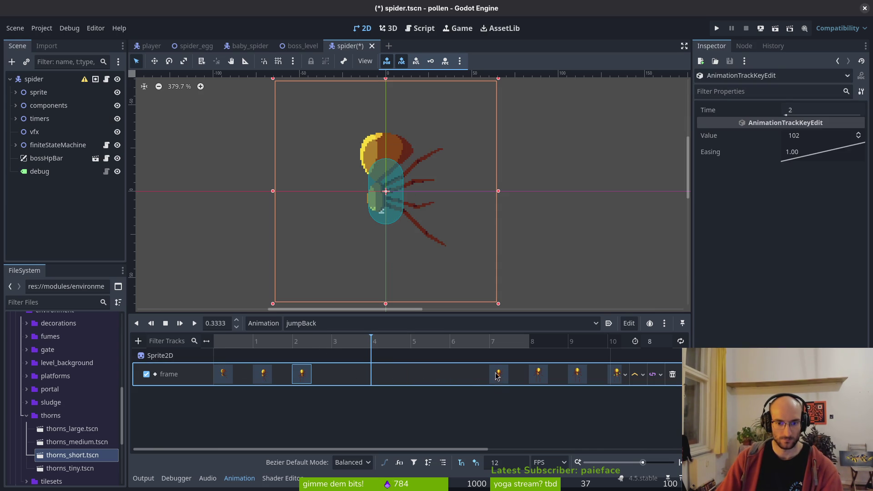
pyautogui.moveTo(497, 376); pyautogui.dragTo(341, 373)
pyautogui.moveTo(539, 374); pyautogui.dragTo(384, 377)
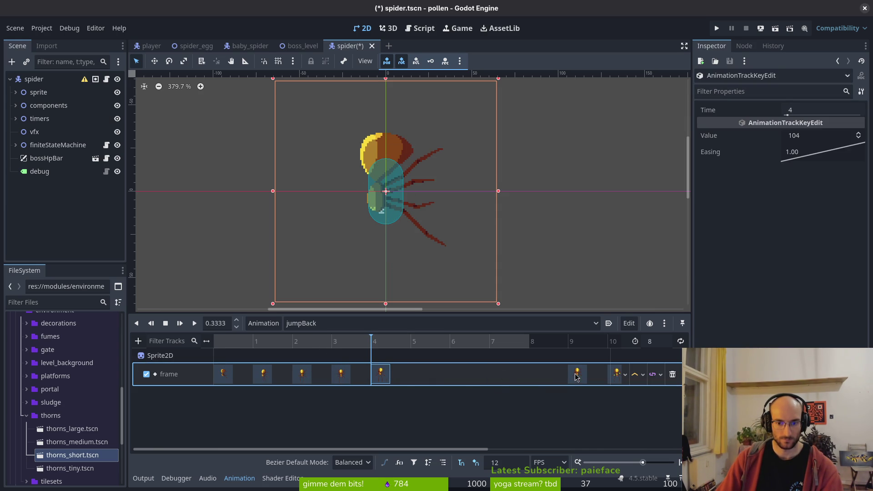
pyautogui.moveTo(577, 374); pyautogui.dragTo(419, 373)
pyautogui.hscroll(3, 500, 374)
pyautogui.moveTo(515, 373); pyautogui.dragTo(355, 373)
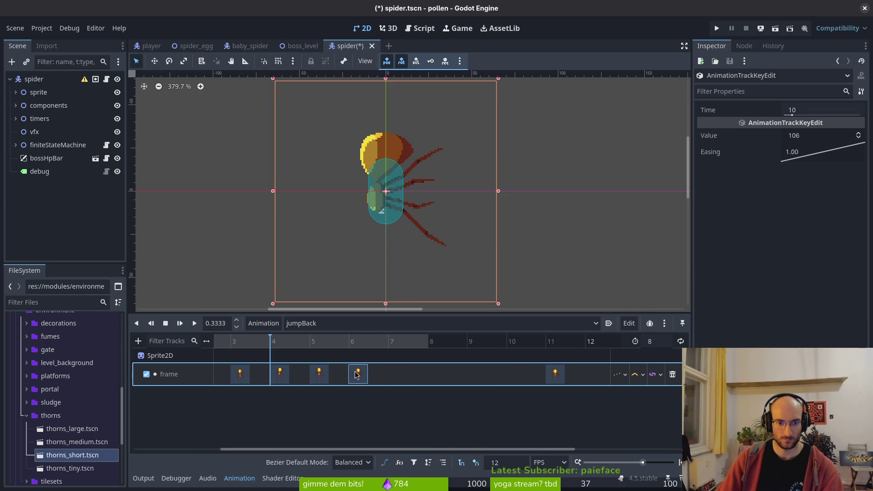
pyautogui.moveTo(559, 381); pyautogui.dragTo(400, 380)
pyautogui.hotkey('ctrl', 's')
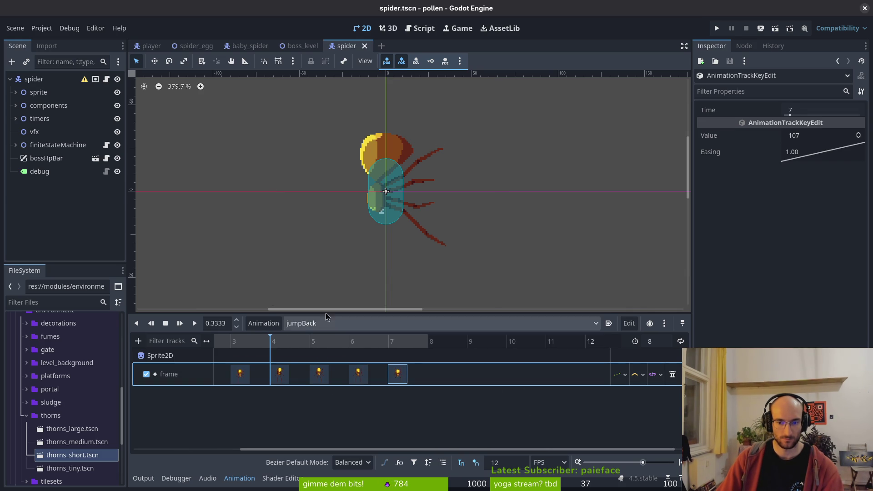
pyautogui.hotkey('alt', 'Tab')
pyautogui.hotkey('alt', 'Tab')
pyautogui.hotkey('alt', 'Tab')
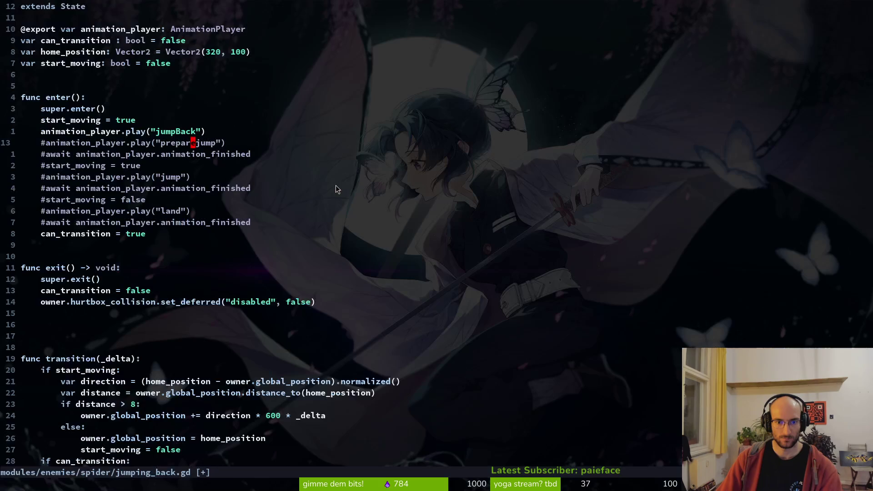
# Step: Finish renaming the play call to preparejumpBack and save jumping_back.gd
pyautogui.press('k')
pyautogui.press('j')
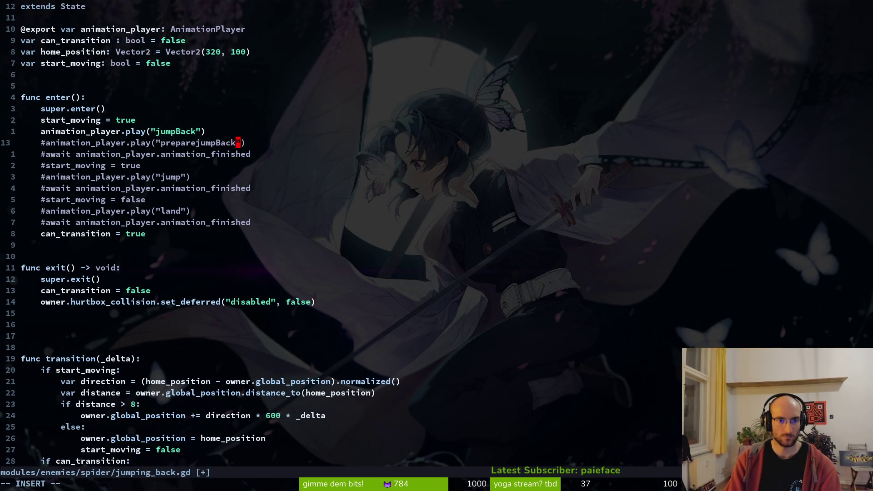
pyautogui.press('Escape')
pyautogui.write(':w')
pyautogui.press('Return')
# Step: Uncomment the preparejumpBack play line and move it above the jumpBack line
pyautogui.press('^')
pyautogui.press('x')
pyautogui.press('i')
pyautogui.press('Escape')
pyautogui.press('k')
pyautogui.press('d')
pyautogui.press('d')
pyautogui.write('pjxiVK')
pyautogui.press('Escape')
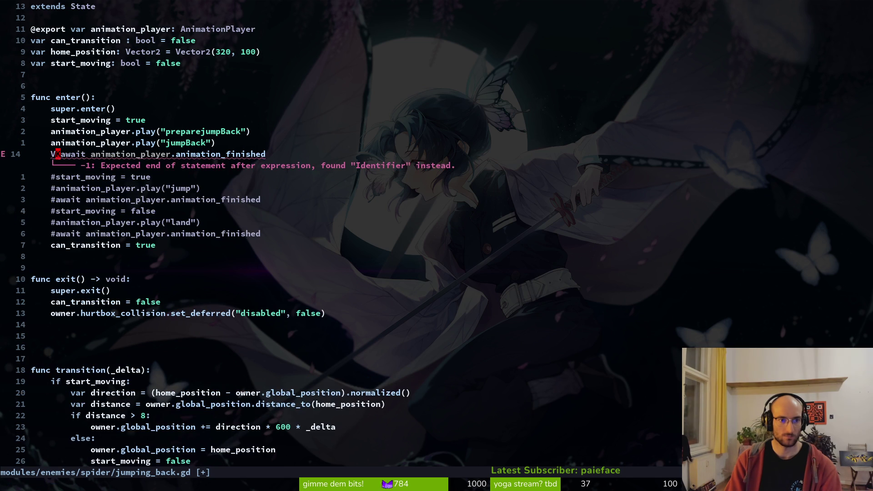
# Step: Remove stray letters and move the await line above jumpBack
pyautogui.press('i')
pyautogui.press('Delete')
pyautogui.press('Delete')
pyautogui.press('Escape')
pyautogui.press('V')
pyautogui.press('K')
# Step: Uncomment the start_moving = true and jump lines, placing start_moving = true above jumpBack
pyautogui.press('Escape')
pyautogui.press('j')
pyautogui.press('j')
pyautogui.press('j')
pyautogui.press('k')
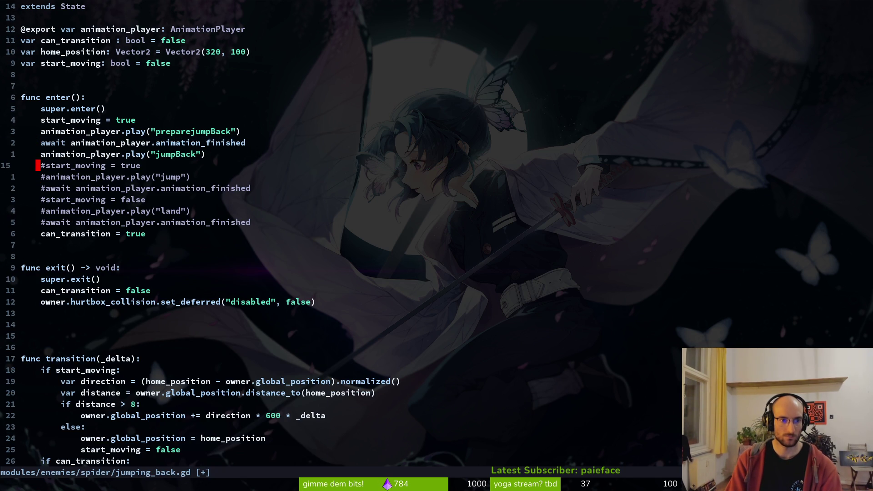
pyautogui.press('V')
pyautogui.press('Escape')
pyautogui.press('I')
pyautogui.press('Delete')
pyautogui.press('Escape')
pyautogui.press('j')
pyautogui.press('I')
pyautogui.press('Delete')
pyautogui.press('Escape')
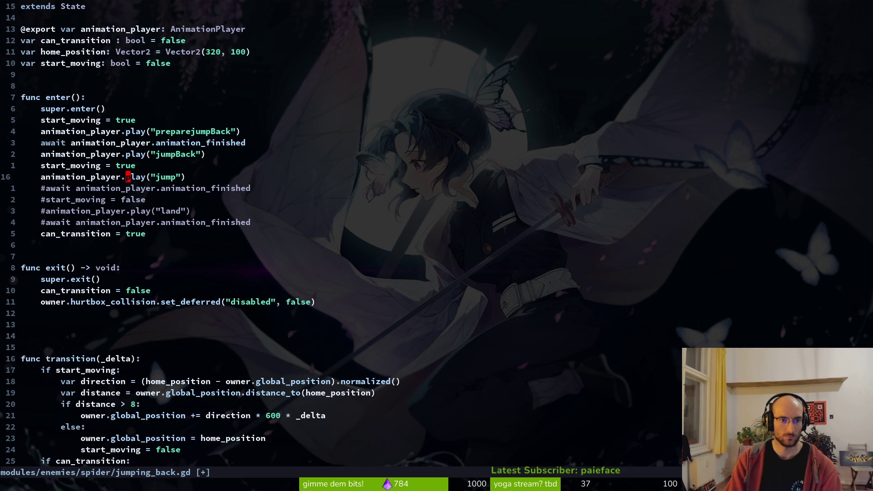
pyautogui.press('k')
pyautogui.press('V')
pyautogui.press('K')
# Step: Delete the jump play line and uncomment the await after jumpBack
pyautogui.press('Escape')
pyautogui.press('j')
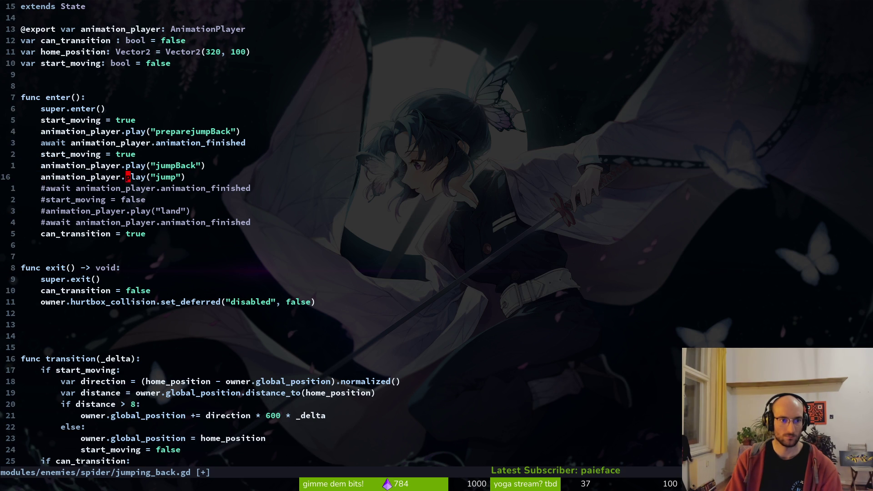
pyautogui.press('d')
pyautogui.press('d')
pyautogui.press('j')
pyautogui.press('k')
pyautogui.press('a')
pyautogui.press('BackSpace')
pyautogui.press('Escape')
pyautogui.press('j')
# Step: Uncomment start_moving = false and save jumping_back.gd
pyautogui.press('a')
pyautogui.press('Delete')
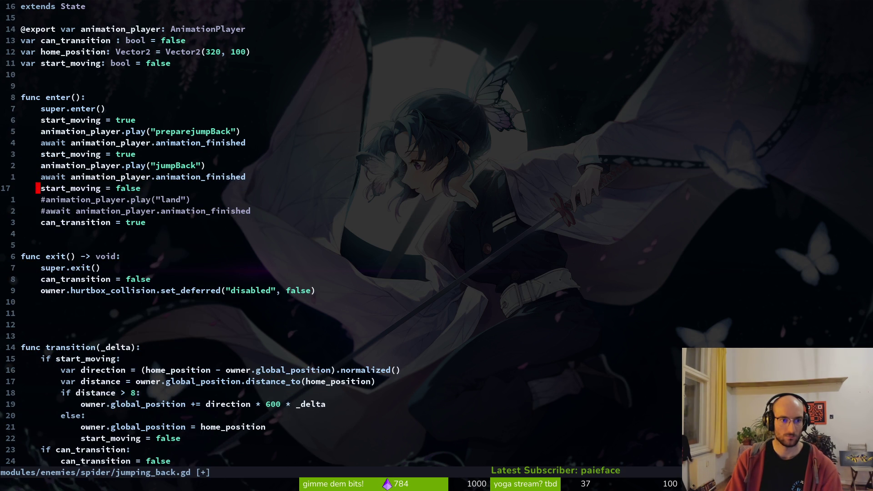
pyautogui.press('Escape')
pyautogui.write(':w')
pyautogui.press('Return')
# Step: Uncomment the land play line, then preview the jumpBack animation frames in Godot
pyautogui.press('j')
pyautogui.press('a')
pyautogui.press('Delete')
pyautogui.write('VD')
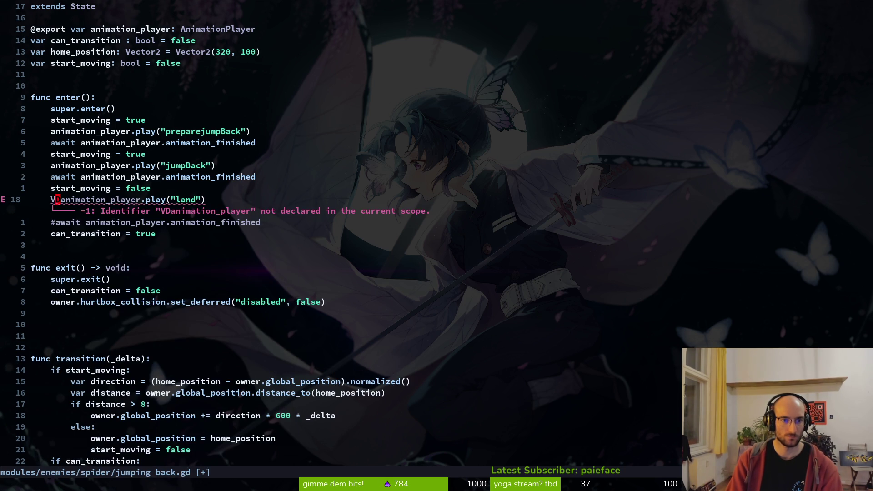
pyautogui.hotkey('alt', 'Tab')
pyautogui.hotkey('alt', 'Tab')
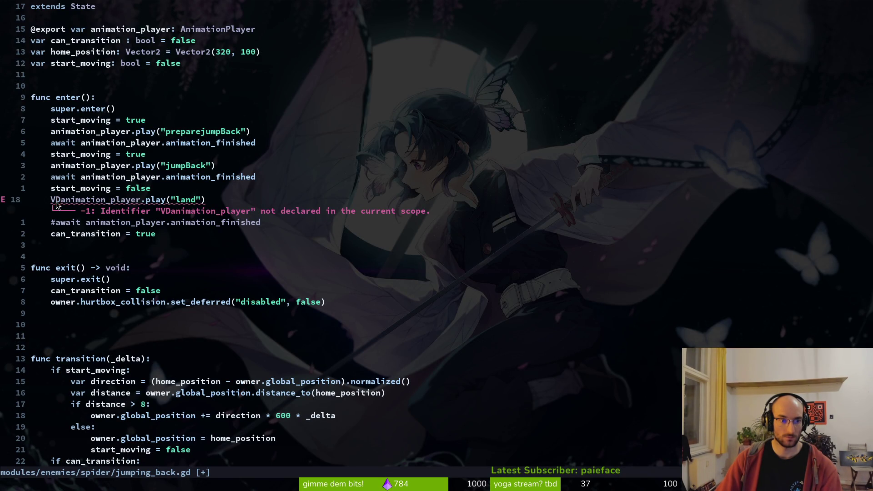
pyautogui.hotkey('alt', 'Tab')
pyautogui.moveTo(304, 339)
pyautogui.mouseDown()
pyautogui.moveTo(391, 341)
pyautogui.moveTo(199, 352)
pyautogui.moveTo(265, 352)
pyautogui.mouseUp()
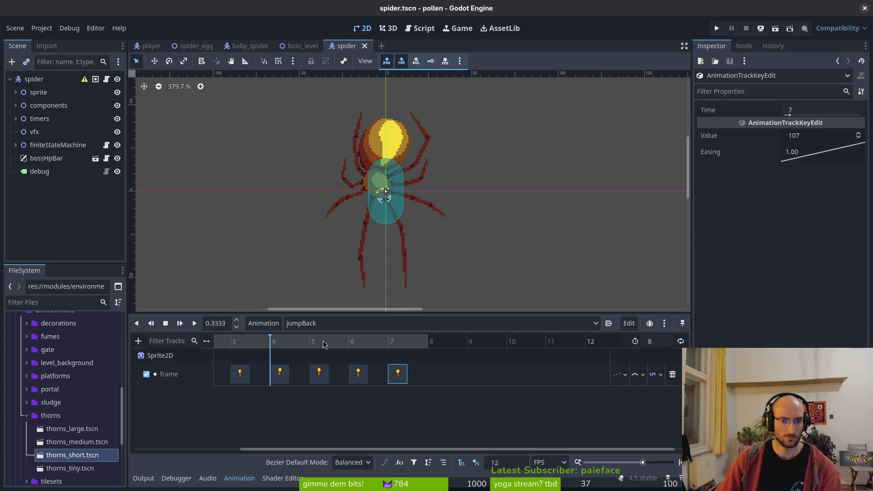
# Step: Create a new empty spider animation named jumpbackLand
pyautogui.click(326, 325)
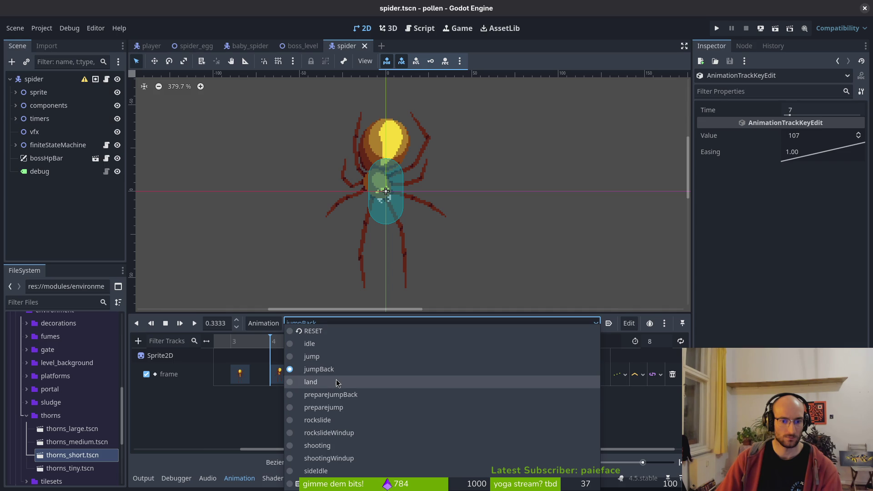
pyautogui.click(310, 382)
pyautogui.click(263, 323)
pyautogui.click(273, 338)
pyautogui.write('jump')
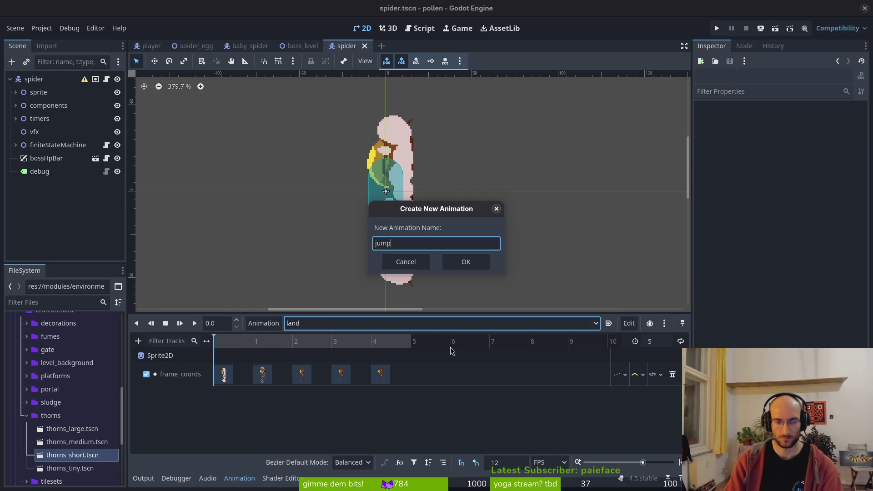
pyautogui.write('backLnad')
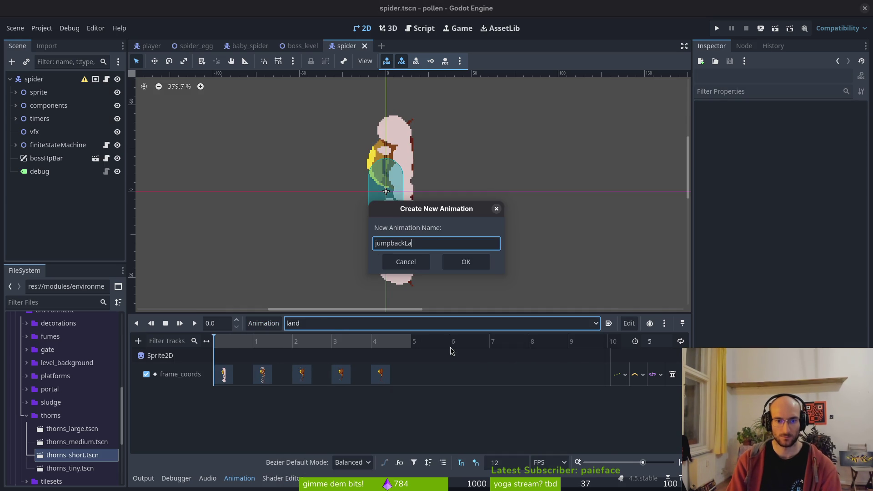
pyautogui.write('and')
pyautogui.press('Return')
pyautogui.click(257, 323)
# Step: Reselect jumpBack in the animation dropdown and select its frame key at 2
pyautogui.click(302, 323)
pyautogui.click(302, 323)
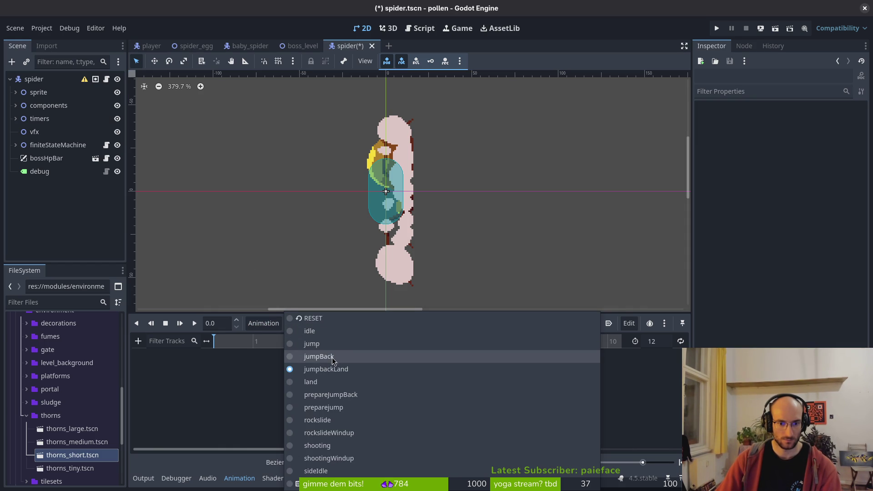
pyautogui.click(329, 370)
pyautogui.click(330, 323)
pyautogui.click(329, 357)
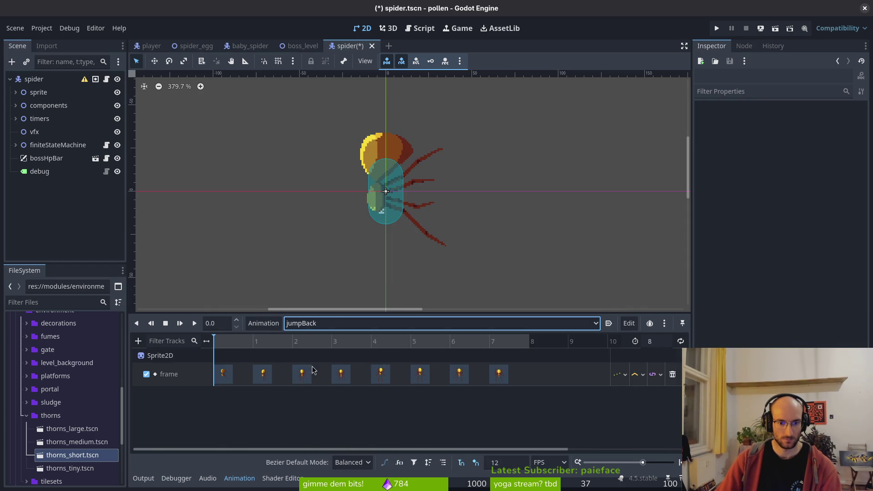
pyautogui.click(303, 375)
# Step: Set jumpBack's length to 4, delete a frame key, and save the scene
pyautogui.moveTo(274, 342); pyautogui.dragTo(360, 344)
pyautogui.write('5')
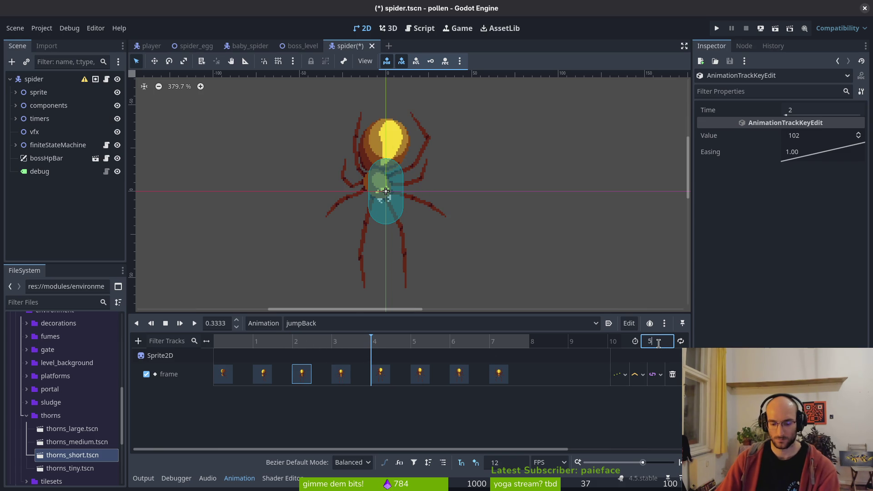
pyautogui.write('4')
pyautogui.press('Return')
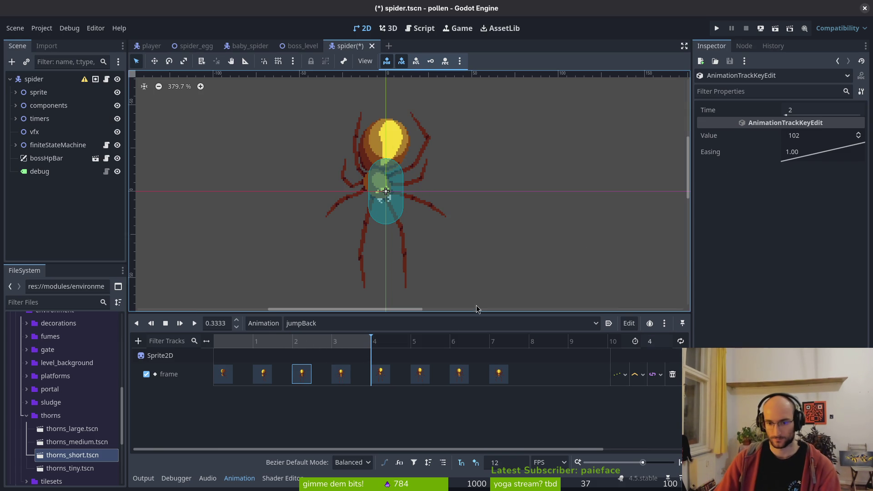
pyautogui.click(411, 375)
pyautogui.click(499, 374)
pyautogui.press('Delete')
pyautogui.hotkey('ctrl', 's')
# Step: Switch to jumpbackLand and confirm its length of 4
pyautogui.click(330, 324)
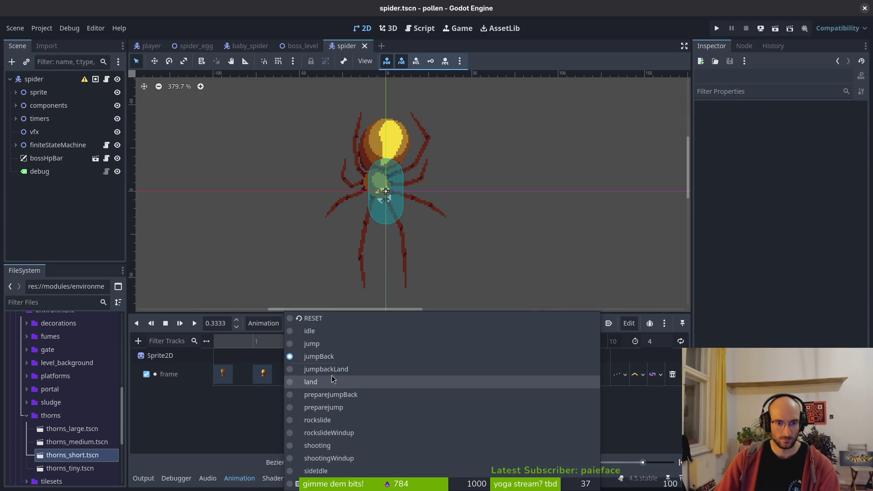
pyautogui.click(331, 369)
pyautogui.click(671, 346)
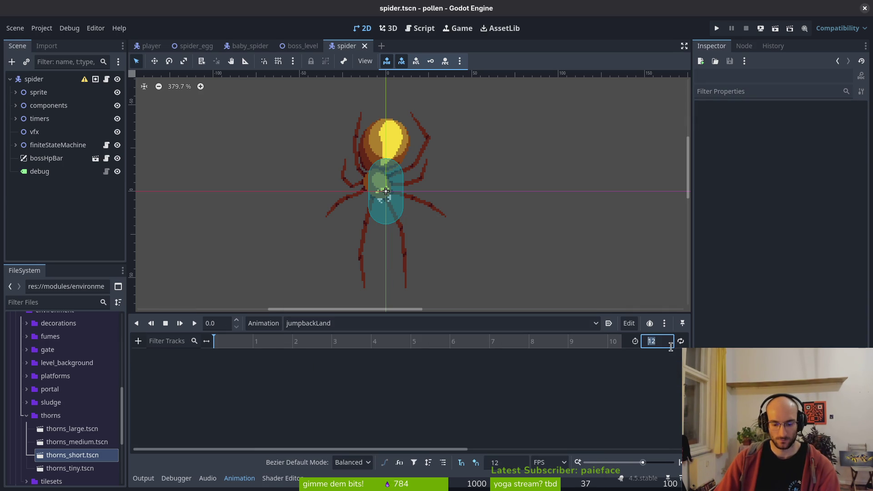
pyautogui.write('4')
pyautogui.press('Return')
# Step: Key Sprite2D frames 105 through 108 into jumpbackLand and save the spider scene
pyautogui.click(16, 92)
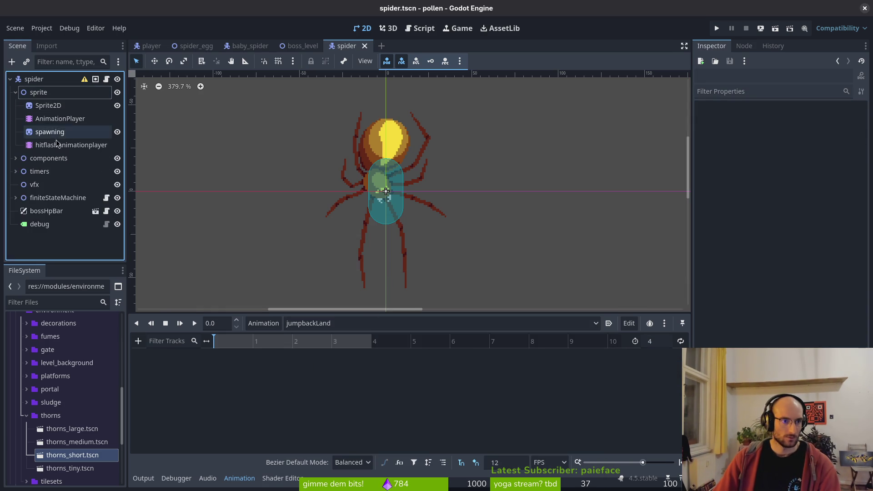
pyautogui.click(58, 108)
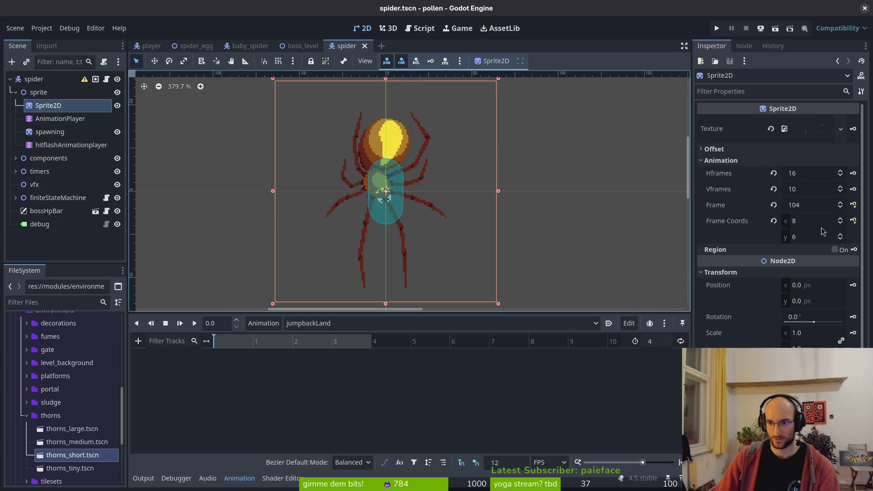
pyautogui.click(853, 206)
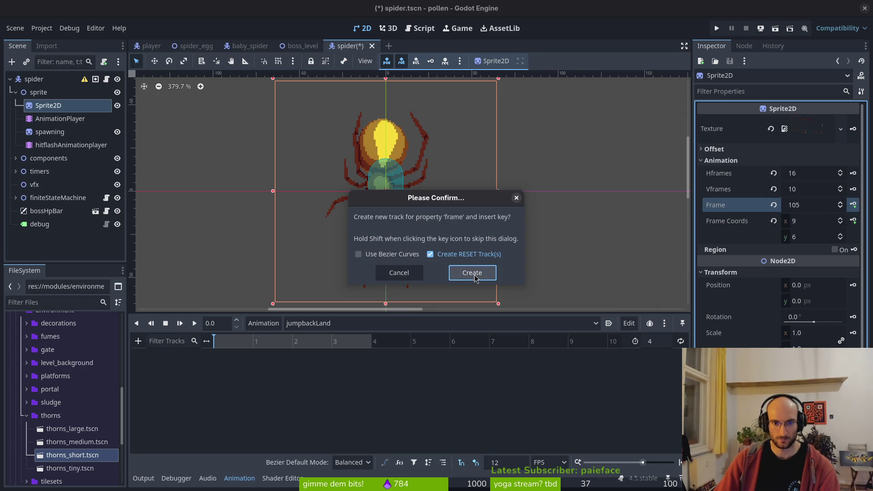
pyautogui.click(472, 270)
pyautogui.click(853, 205)
pyautogui.click(854, 205)
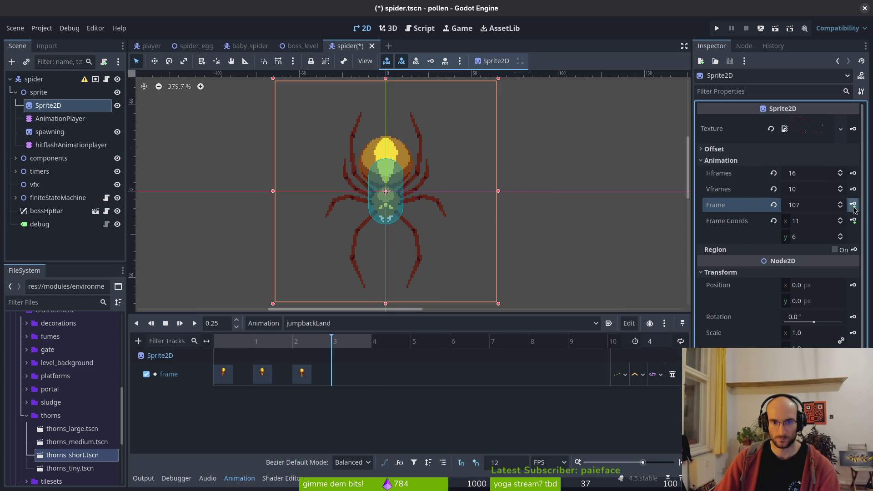
pyautogui.click(853, 209)
pyautogui.hotkey('ctrl', 's')
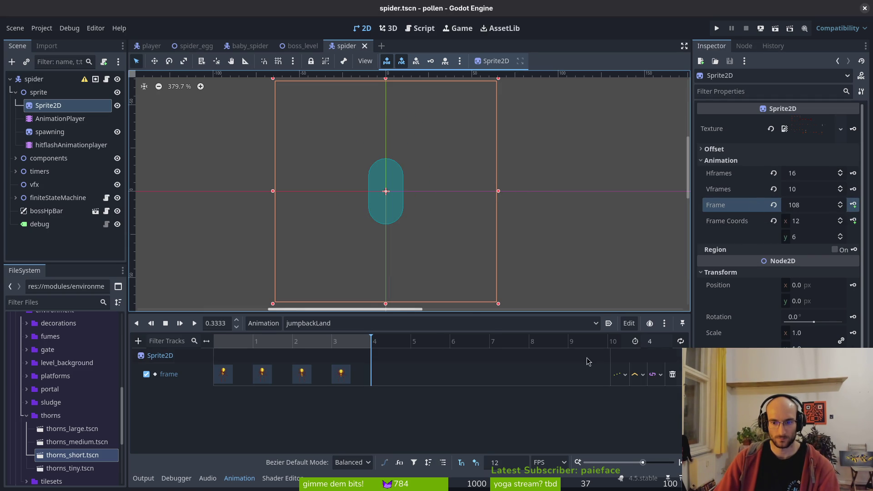
pyautogui.hotkey('alt', 'Tab')
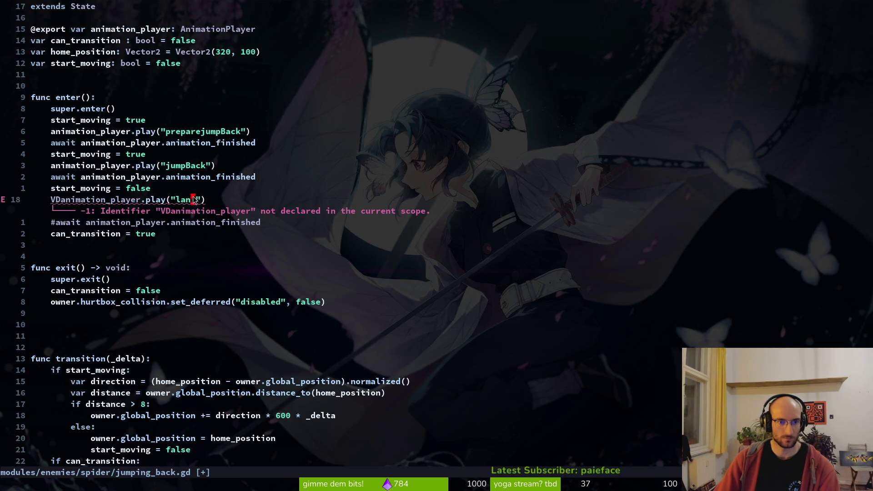
# Step: Change play("land") to play("jumpbackLand") in jumping_back.gd and save
pyautogui.write('ciwju')
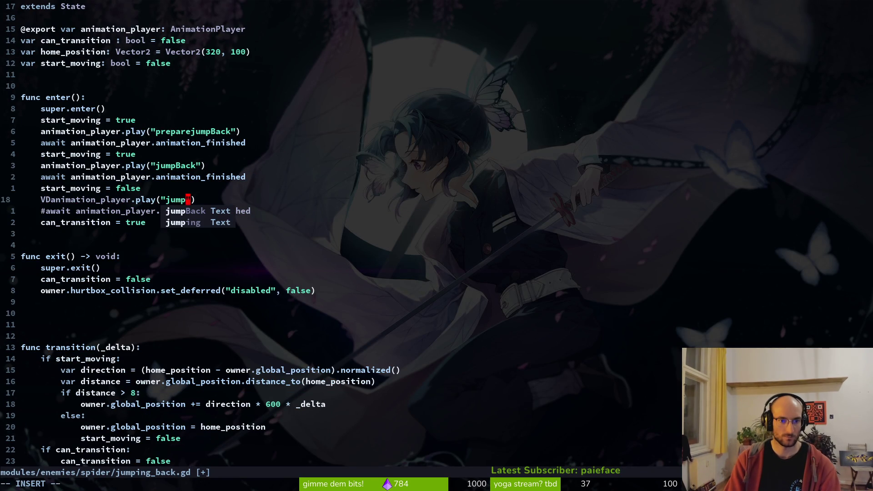
pyautogui.write('back')
pyautogui.write('Land')
pyautogui.press('Escape')
pyautogui.write(':w')
pyautogui.press('Return')
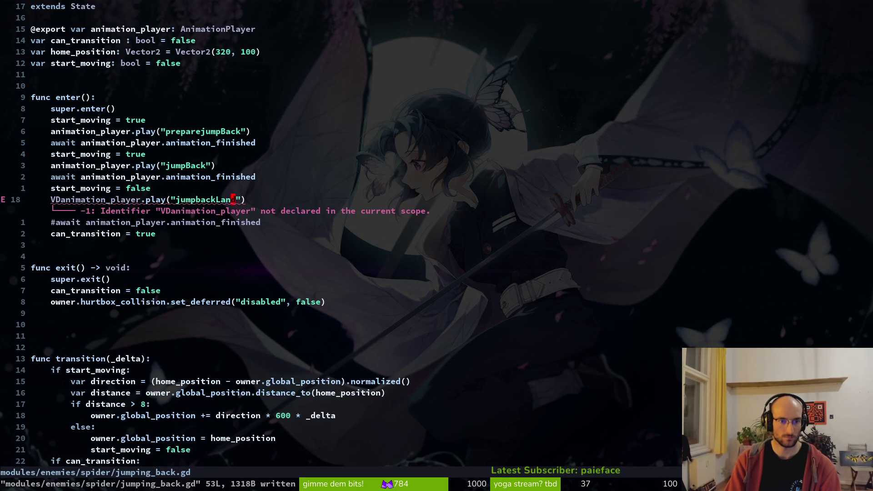
# Step: Delete the stray VD characters and uncomment the await line, saving the script
pyautogui.press('j')
pyautogui.press('j')
pyautogui.press('j')
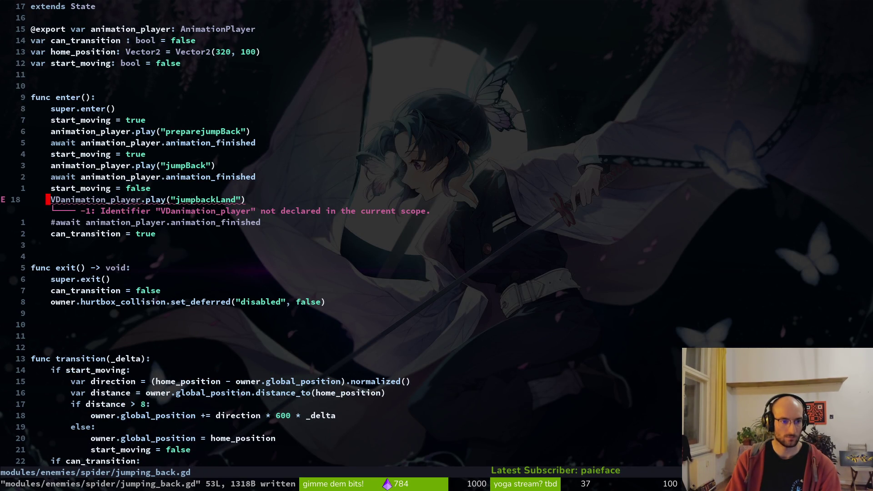
pyautogui.write('Xx:w')
pyautogui.press('Return')
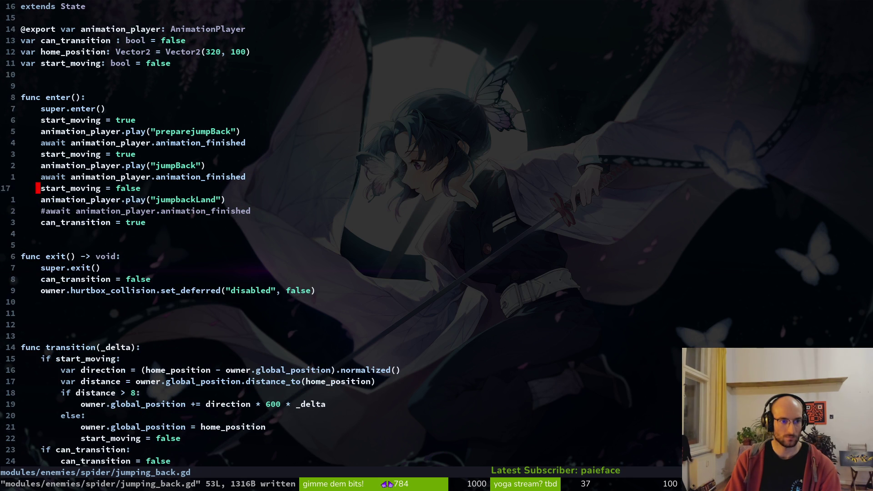
pyautogui.write('jx:w')
pyautogui.press('Return')
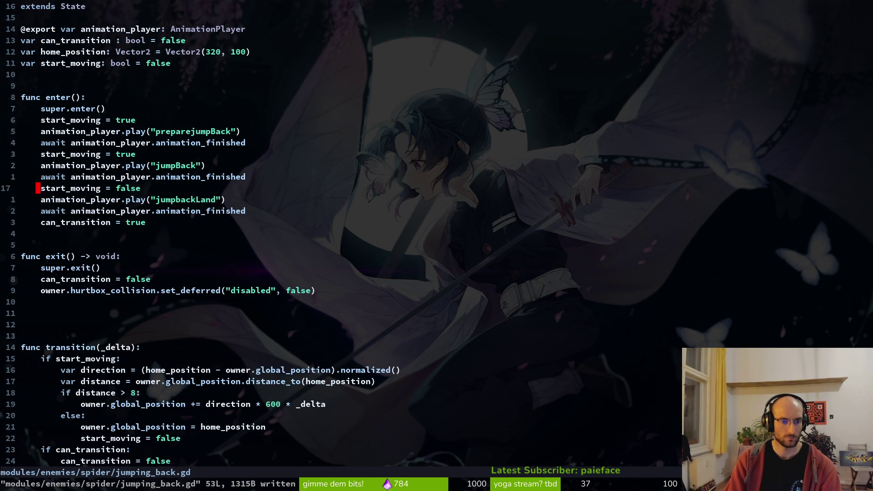
# Step: Return to the Godot editor and open the spider's animation dropdown
pyautogui.scroll(-2, 343, 324)
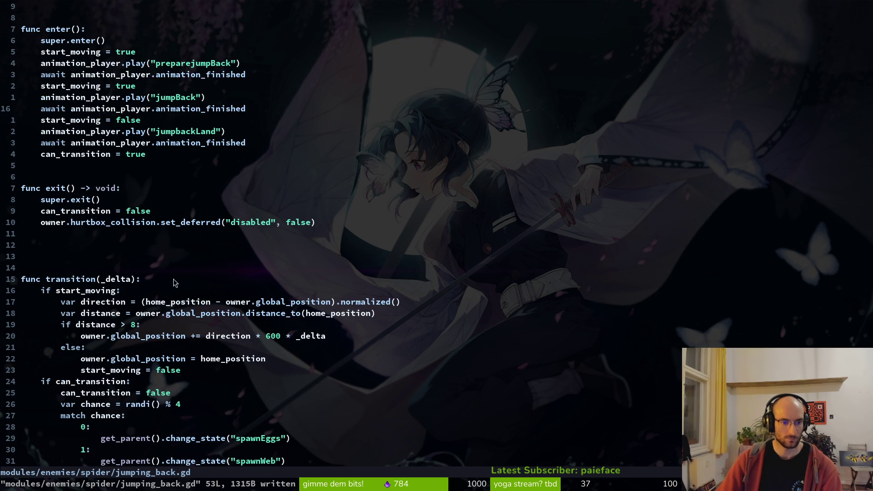
pyautogui.scroll(2, 167, 294)
pyautogui.hotkey('alt', 'Tab')
pyautogui.click(339, 323)
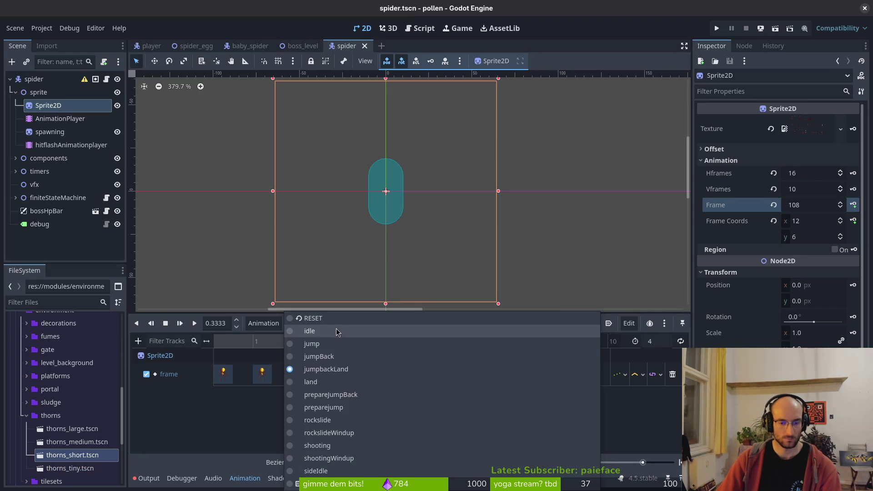
# Step: Preview the jump animation at frame 5 and jumpbackLand a couple of frames in
pyautogui.click(326, 343)
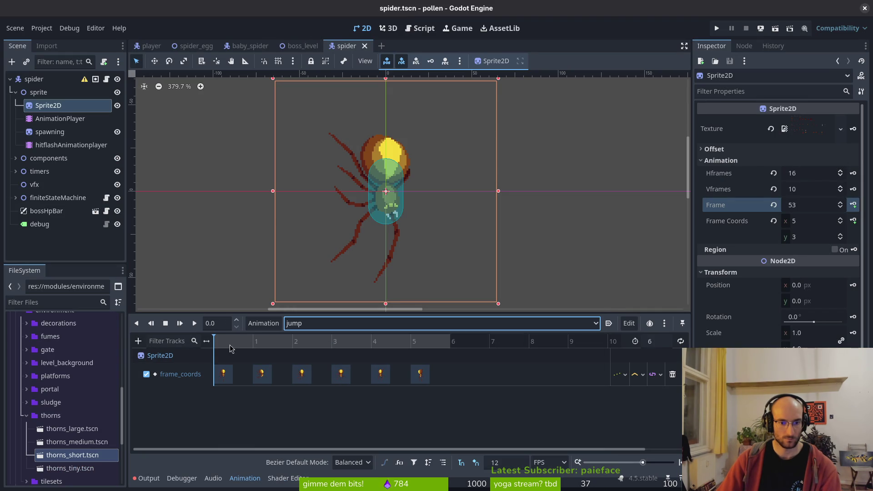
pyautogui.moveTo(321, 353); pyautogui.dragTo(414, 353)
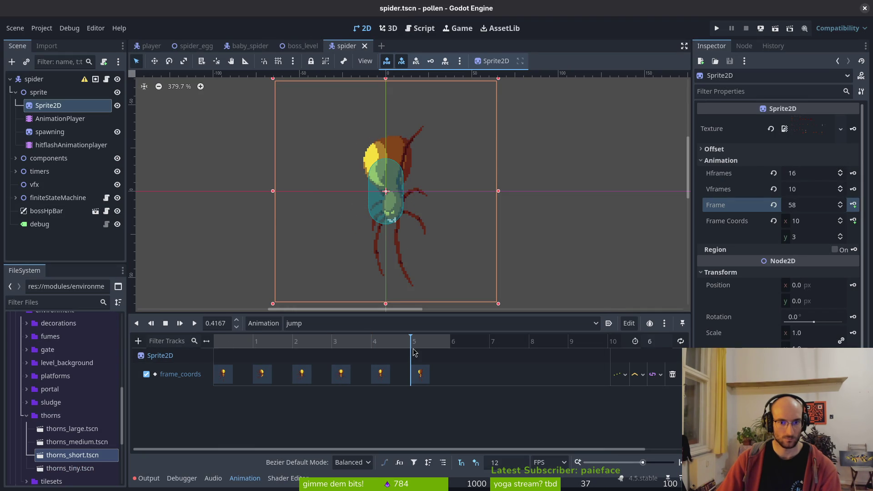
pyautogui.click(326, 323)
pyautogui.click(325, 323)
pyautogui.click(312, 323)
pyautogui.click(325, 369)
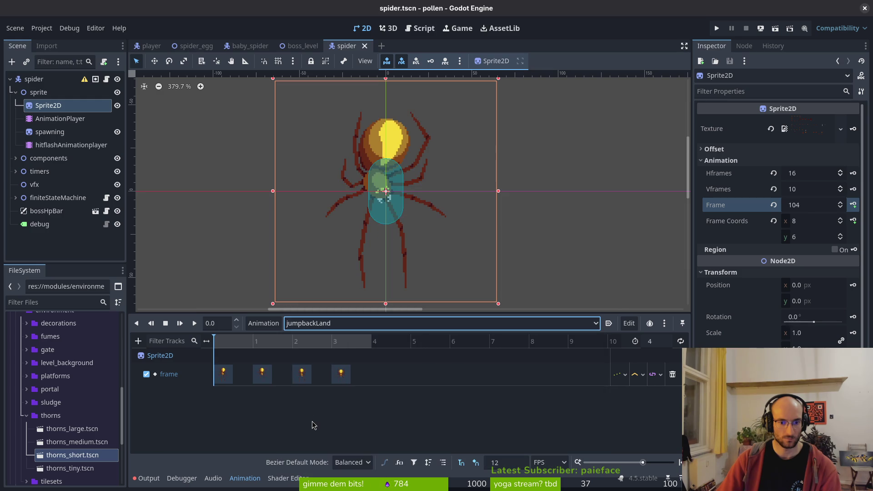
pyautogui.moveTo(246, 341); pyautogui.dragTo(296, 343)
# Step: Load the jumpBack animation and scrub through its frames
pyautogui.click(328, 323)
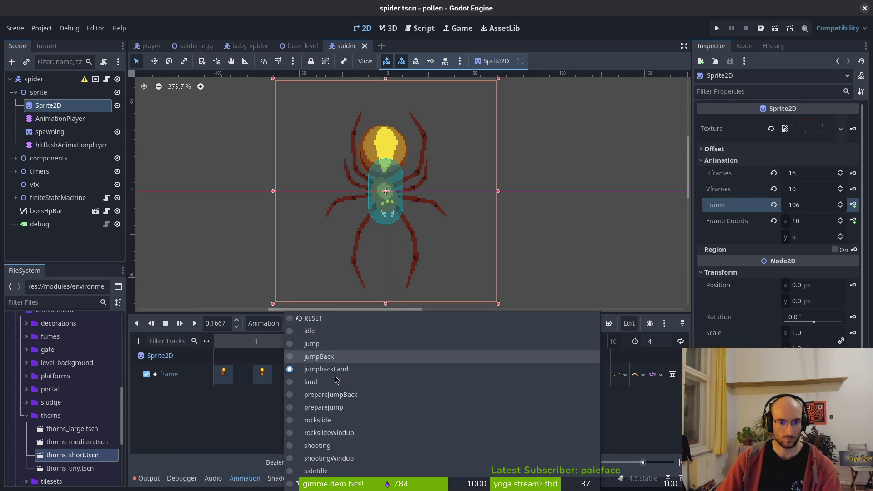
pyautogui.click(340, 407)
pyautogui.click(318, 324)
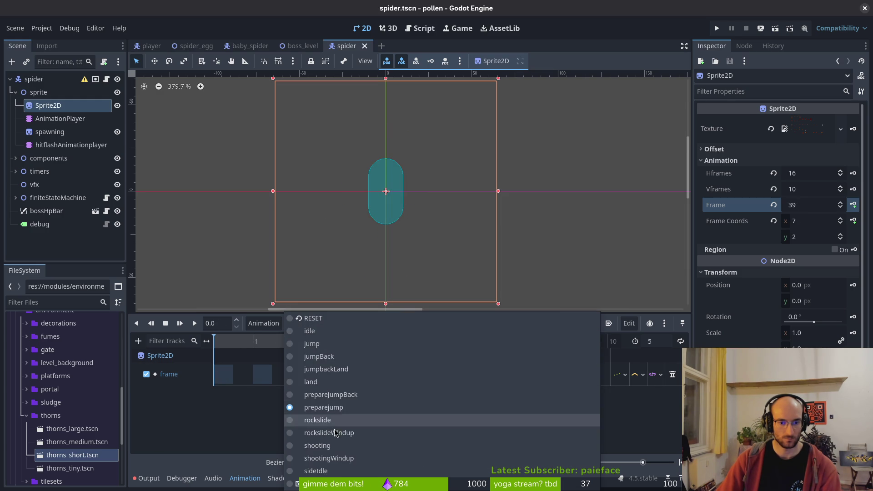
pyautogui.click(318, 356)
pyautogui.click(246, 346)
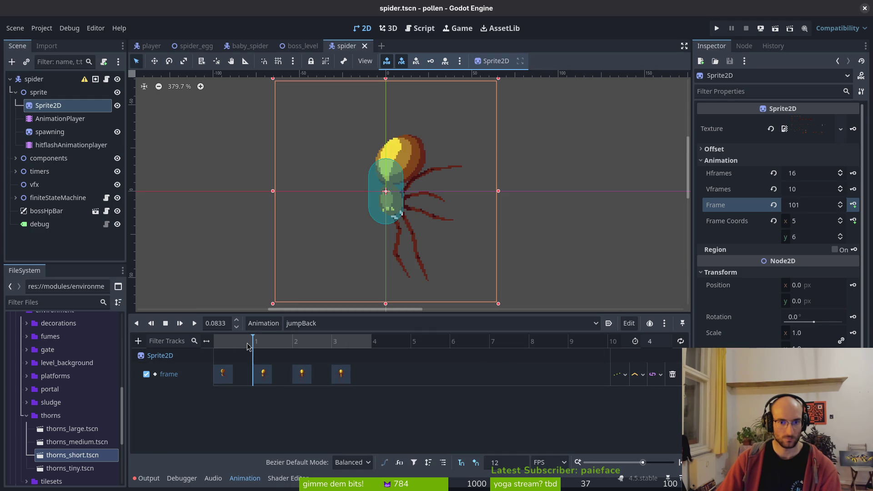
pyautogui.moveTo(273, 345); pyautogui.dragTo(329, 353)
# Step: Set jumpBack's length to 6, spread its keys to 0, 2, 4 and 5, and save the scene
pyautogui.click(341, 374)
pyautogui.doubleClick(657, 342)
pyautogui.write('6')
pyautogui.press('Return')
pyautogui.moveTo(341, 373); pyautogui.dragTo(420, 374)
pyautogui.moveTo(302, 373); pyautogui.dragTo(380, 374)
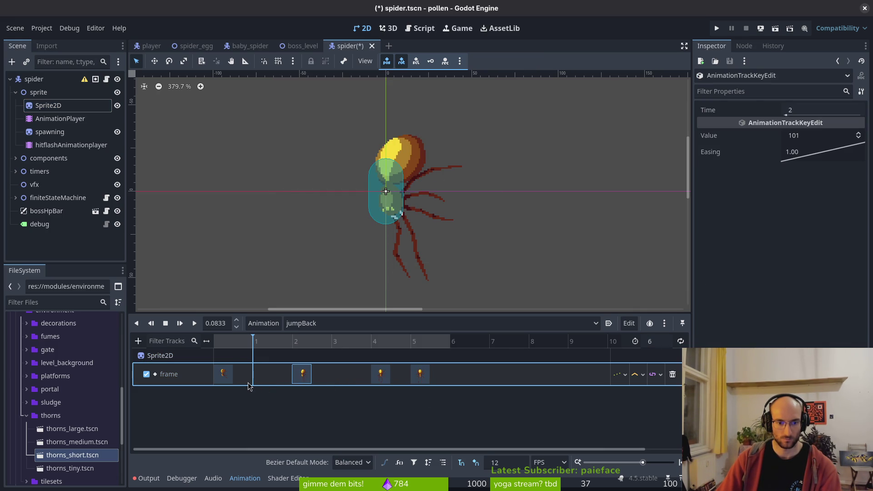
pyautogui.click(165, 323)
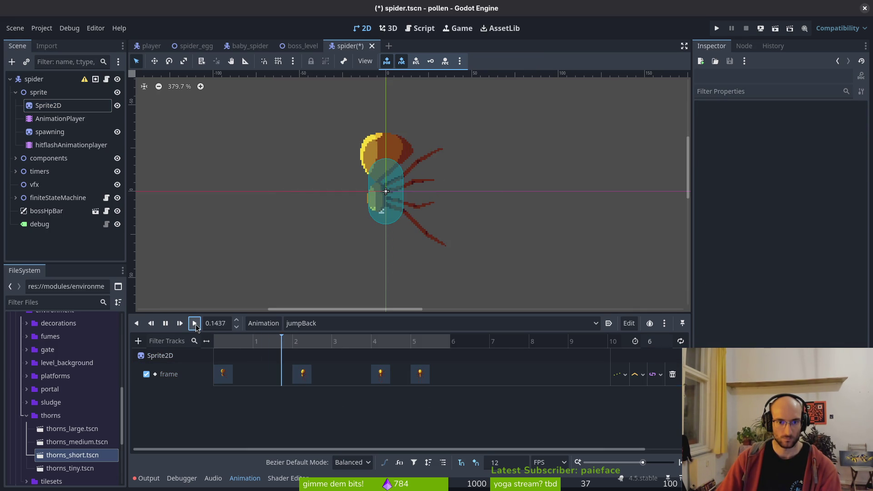
pyautogui.hotkey('ctrl', 's')
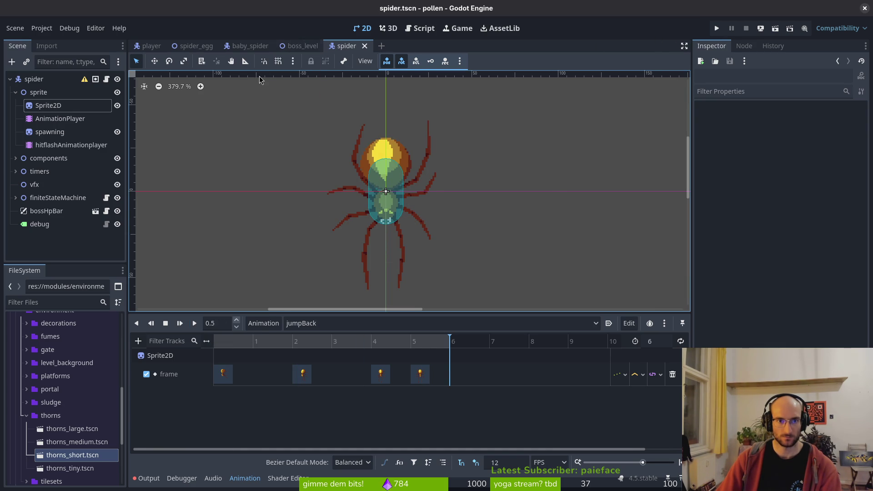
# Step: In Neovim, remove the extra blank lines after the exit function and save
pyautogui.hotkey('alt', 'Tab')
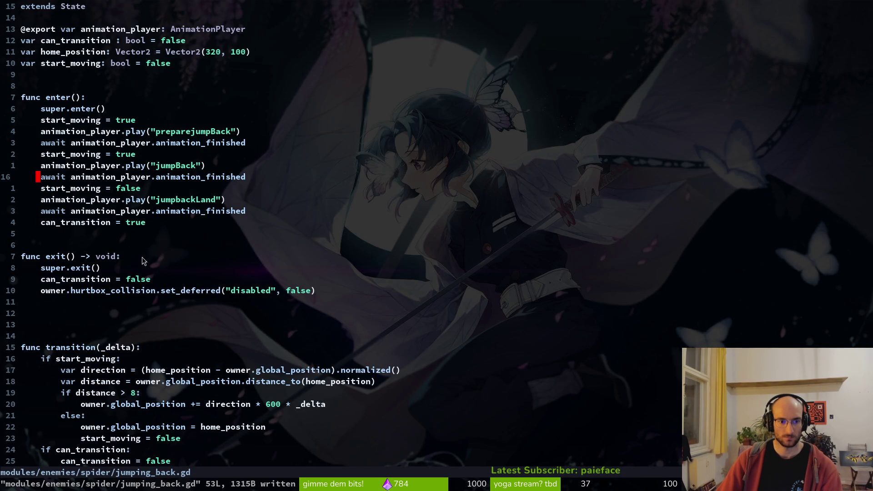
pyautogui.scroll(-1, 58, 274)
pyautogui.click(94, 268)
pyautogui.press('d')
pyautogui.press('d')
pyautogui.press('d')
pyautogui.write(':w')
pyautogui.press('Return')
pyautogui.press('z')
pyautogui.press('t')
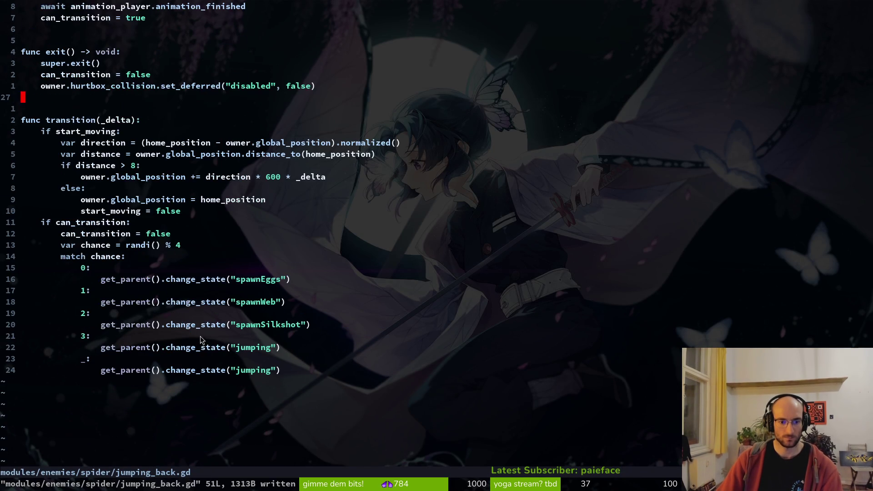
pyautogui.scroll(3, 122, 238)
pyautogui.hotkey('alt', 'Tab')
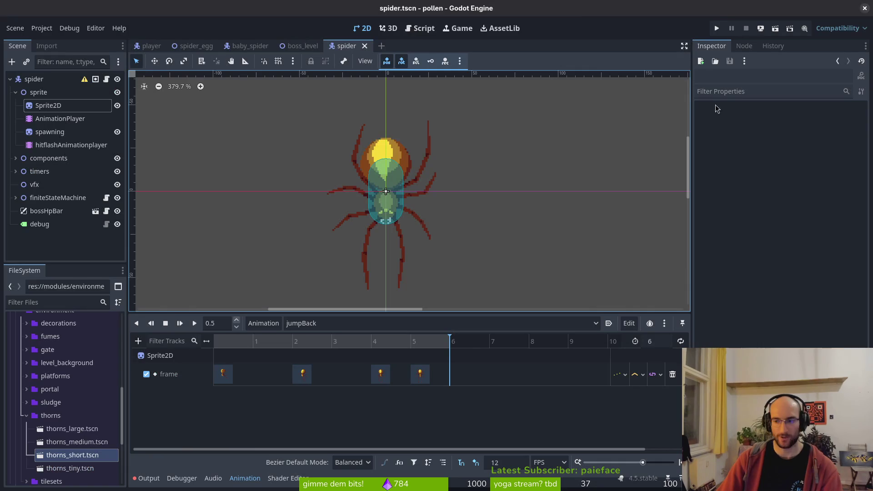
# Step: Run the game and move the player around the web, dashing onto the left wall
pyautogui.click(715, 29)
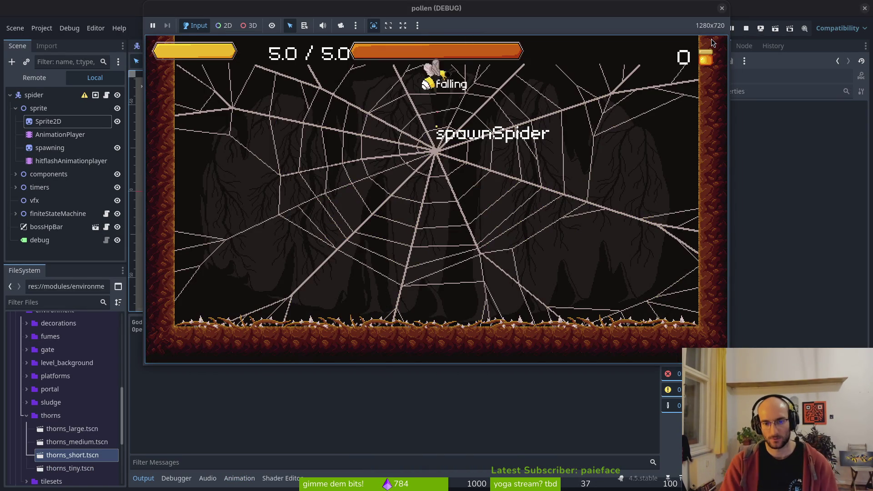
pyautogui.press('Left')
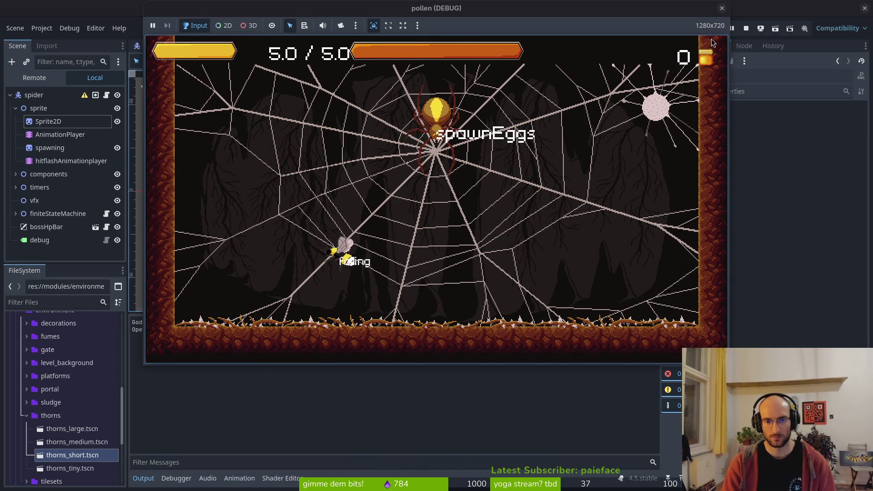
pyautogui.press('shift')
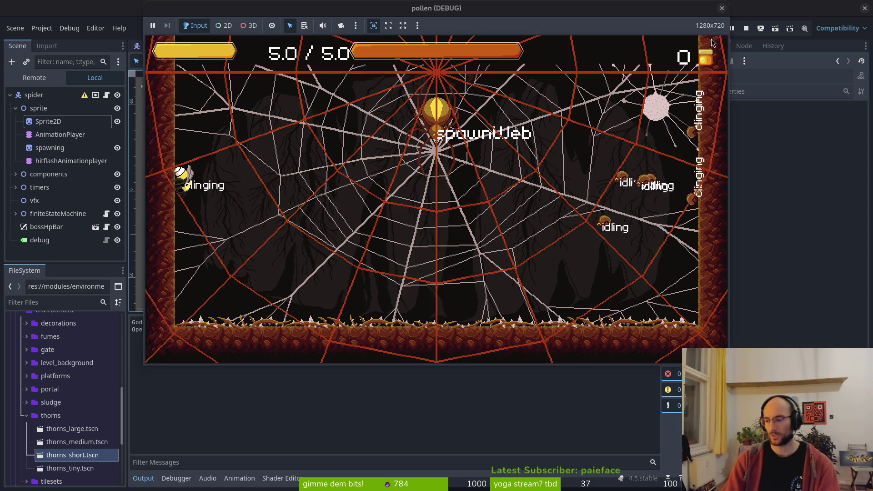
# Step: Open spawn_spider.gd in Neovim through the project file finder
pyautogui.hotkey('alt', 'Tab')
pyautogui.hotkey('ctrl', 'p')
pyautogui.write('spawnsp')
pyautogui.press('Return')
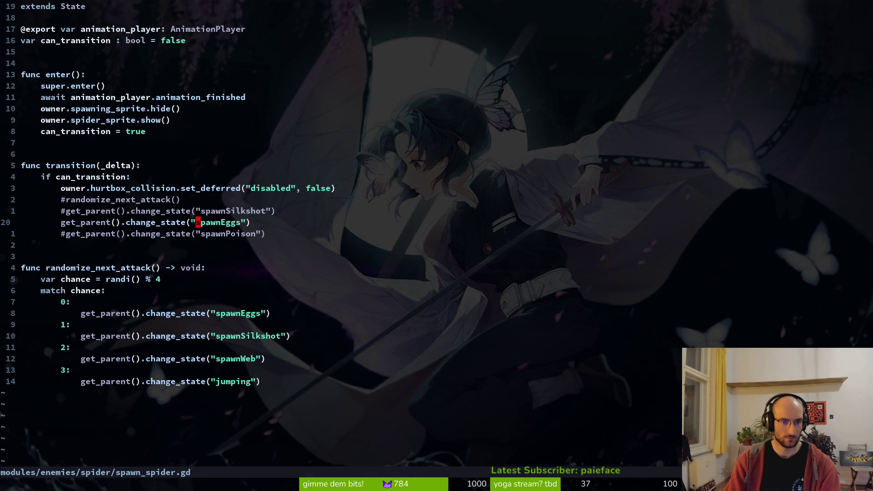
# Step: Finish editing the state name in spawn_spider.gd and save it
pyautogui.write('ing')
pyautogui.press('Escape')
pyautogui.write(':w')
pyautogui.press('Return')
# Step: Run the game, enter the spider boss level, fight the boss, then close the game
pyautogui.press('F5')
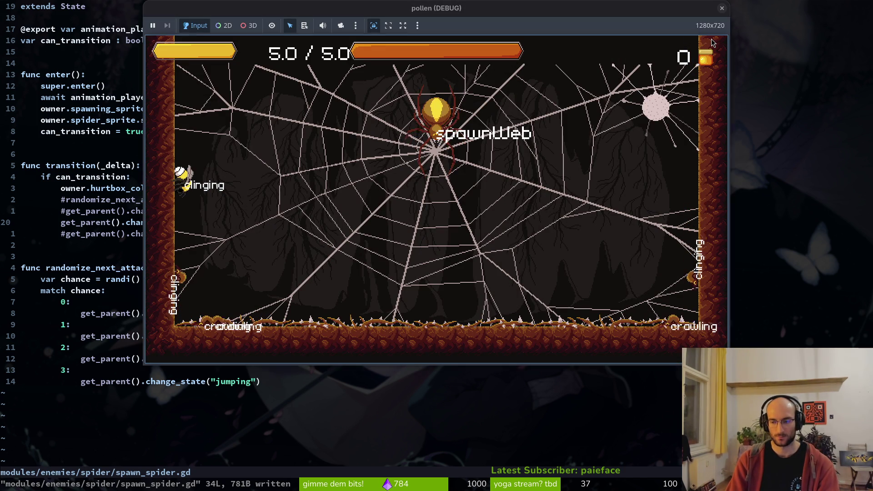
pyautogui.press('F8')
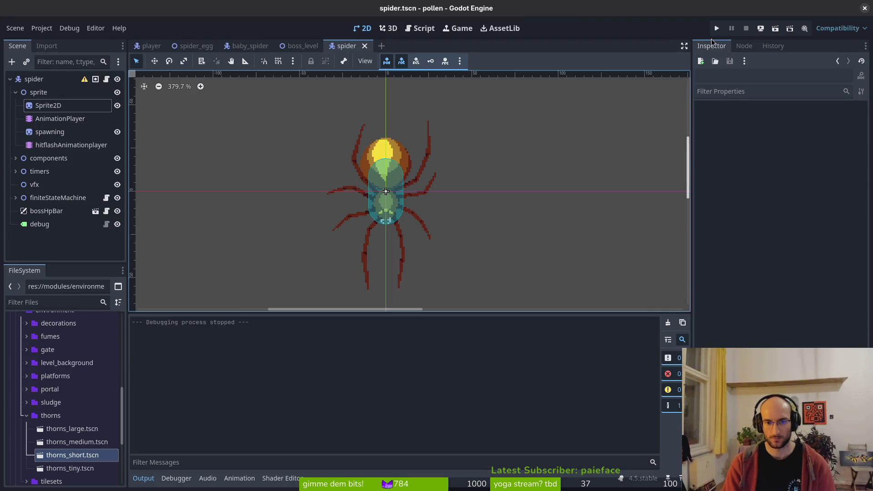
pyautogui.press('F5')
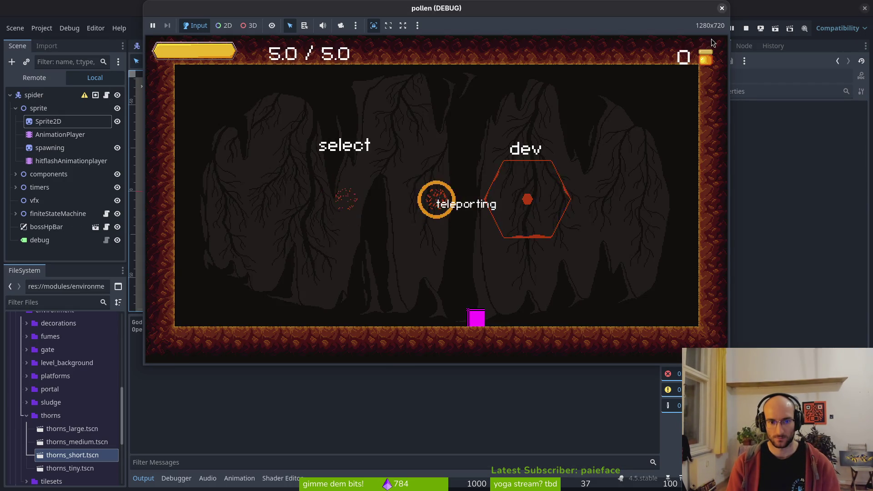
pyautogui.press('Return')
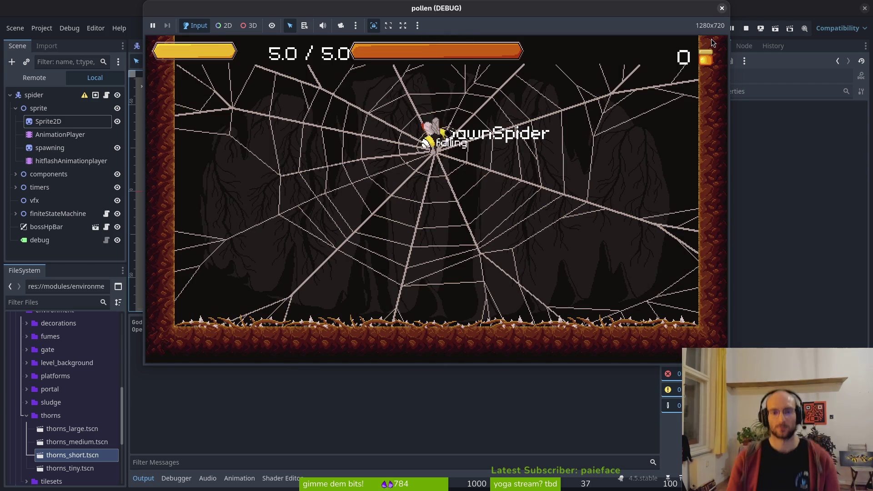
pyautogui.press('Left')
pyautogui.press('space')
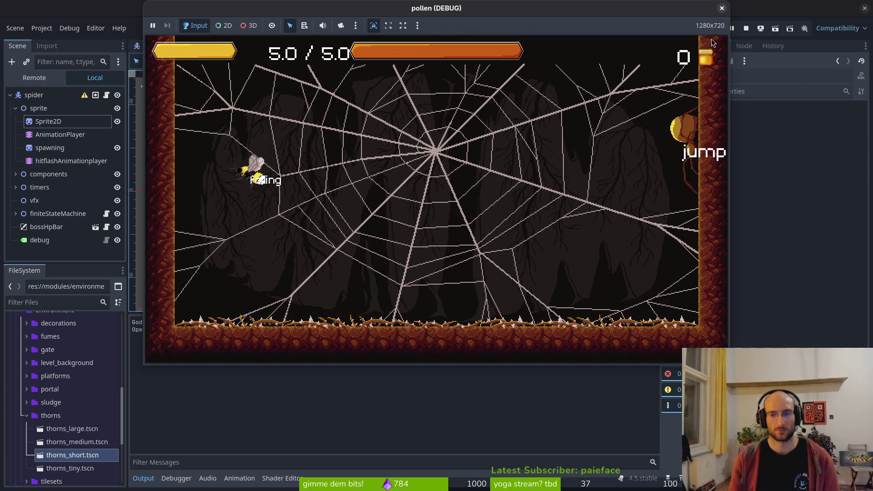
pyautogui.press('x')
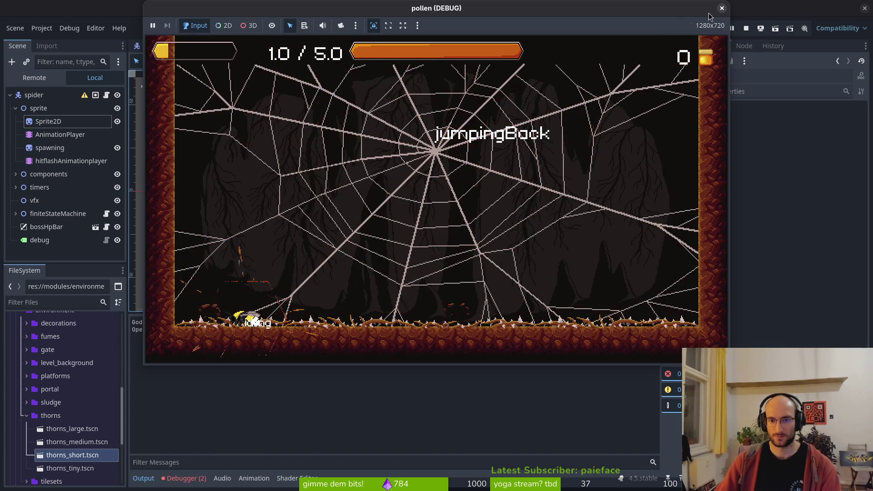
pyautogui.click(721, 8)
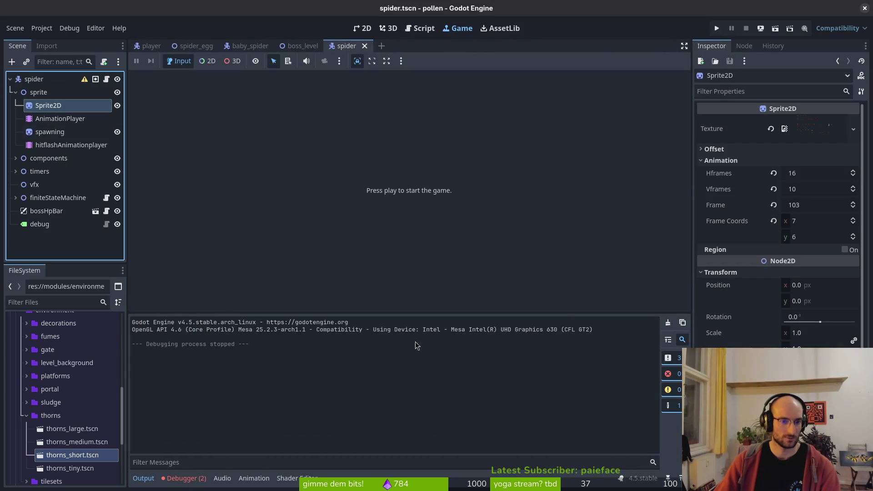
# Step: Browse the spider's jumpbackLand, prepareJumpBack and preparejump animations in the AnimationPlayer
pyautogui.click(59, 119)
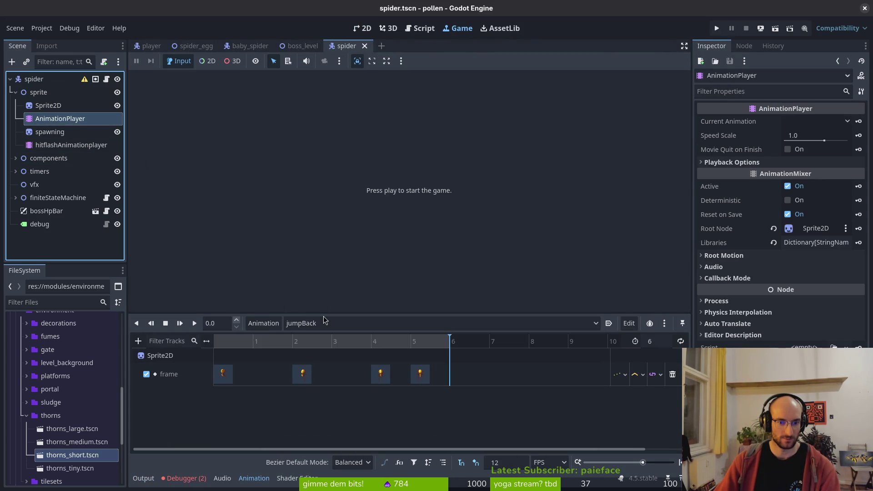
pyautogui.click(324, 322)
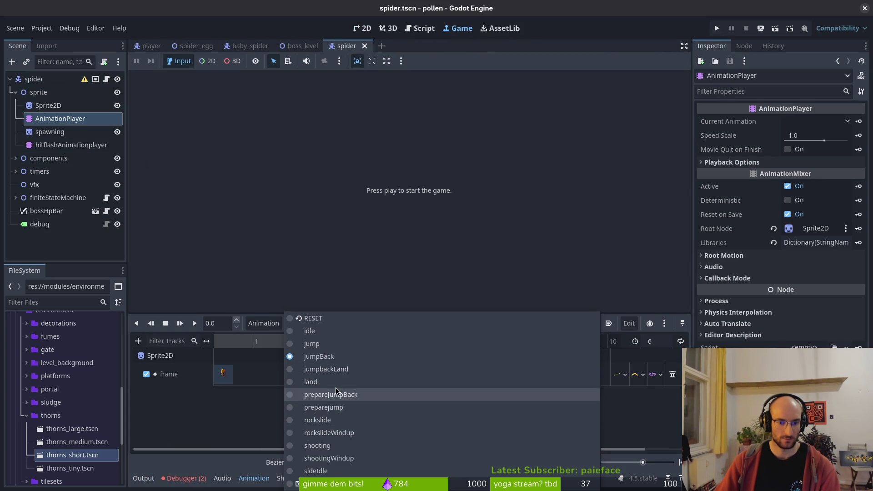
pyautogui.click(326, 369)
pyautogui.click(327, 322)
pyautogui.click(333, 392)
pyautogui.click(325, 323)
pyautogui.click(324, 407)
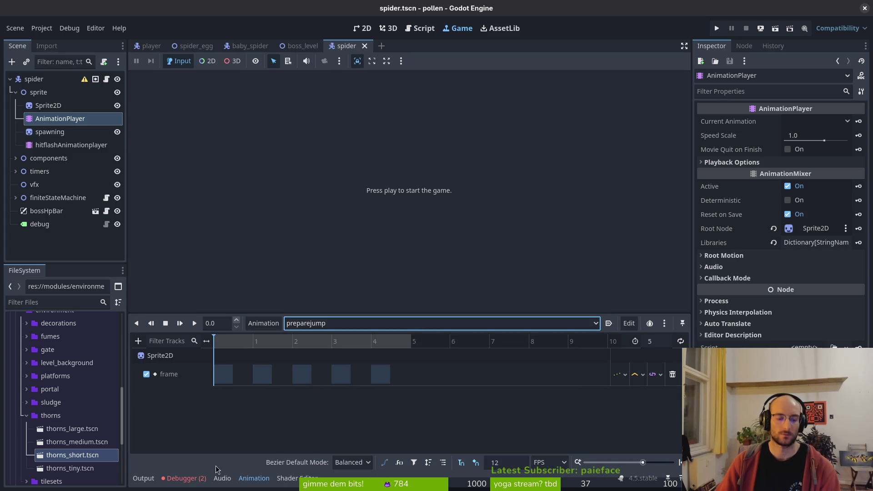
# Step: Check the Debugger's Errors list for the 'Animation not found' error
pyautogui.click(184, 477)
pyautogui.click(192, 320)
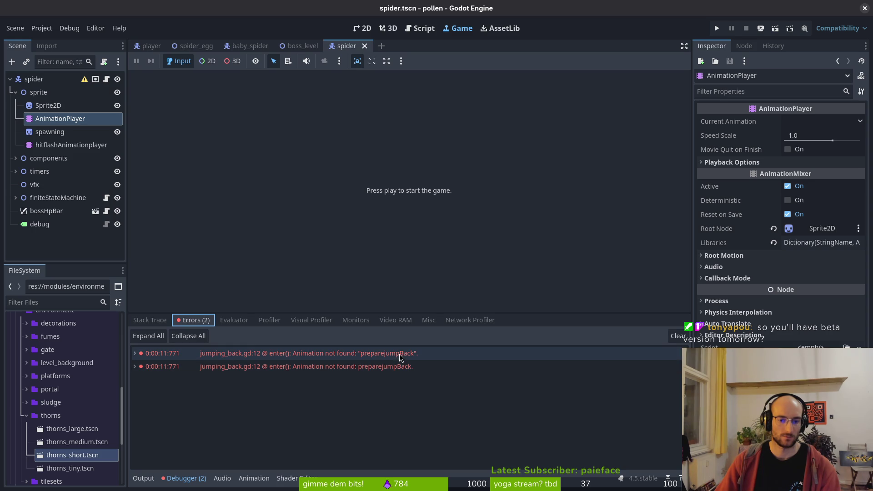
pyautogui.moveTo(395, 374)
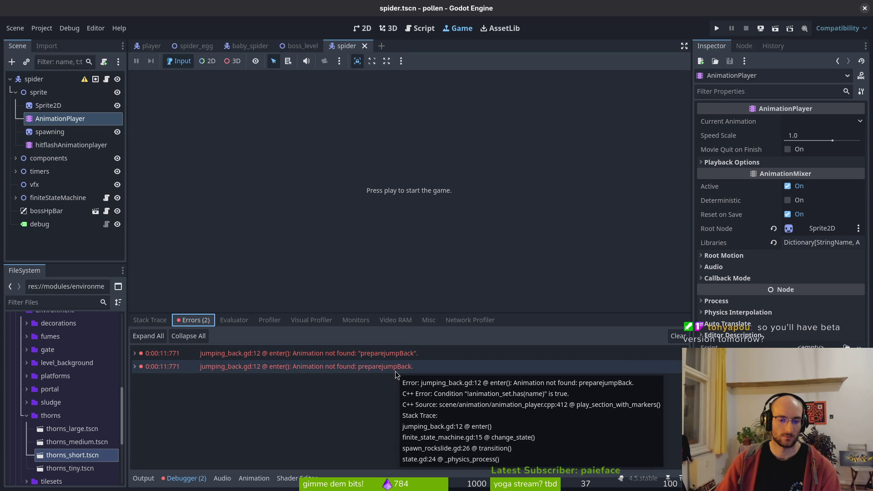
pyautogui.click(149, 320)
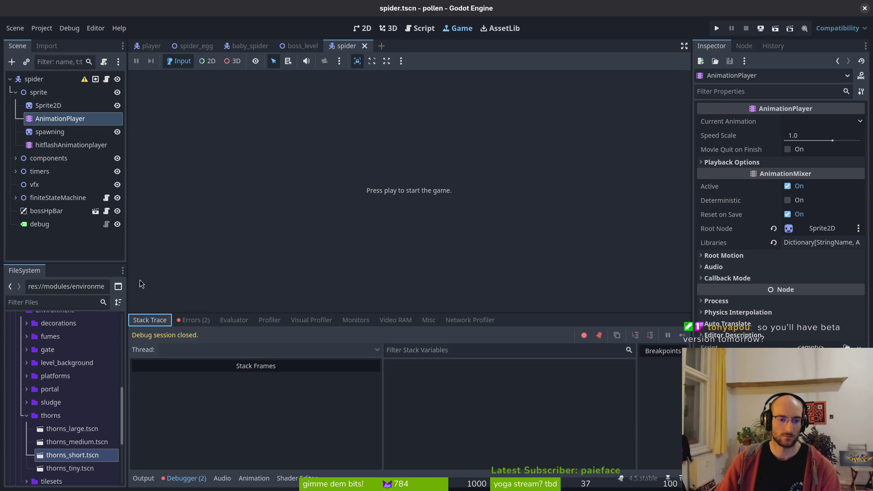
# Step: Return to the 2D view and load the prepareJumpBack animation
pyautogui.click(60, 118)
pyautogui.click(63, 118)
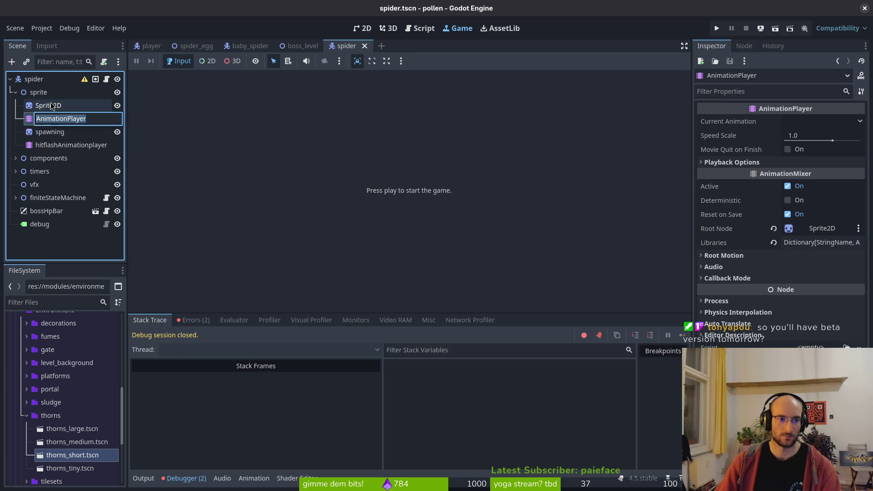
pyautogui.click(365, 30)
pyautogui.click(363, 322)
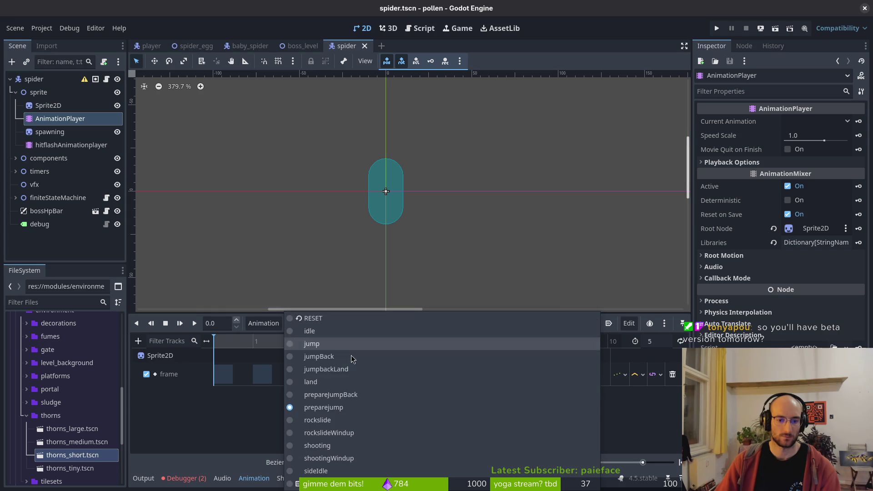
pyautogui.click(331, 394)
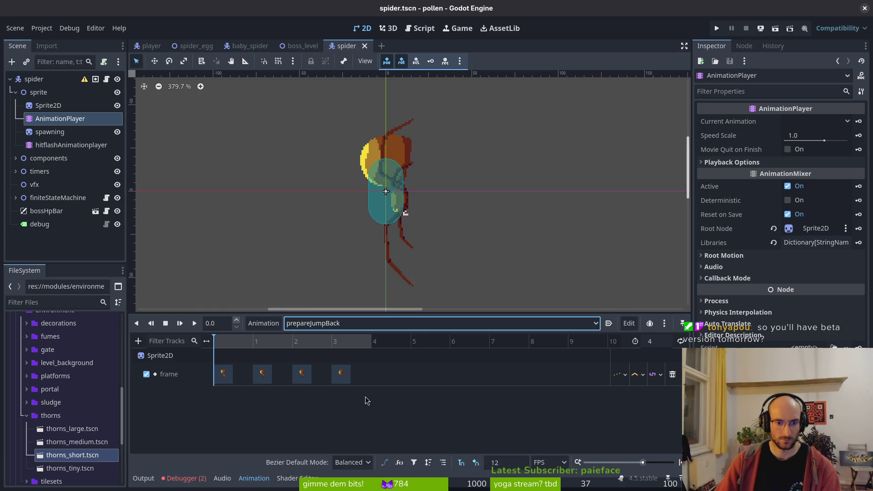
# Step: Fix 'preparejumpBack' to 'prepareJumpBack' in jumping_back.gd, save, and return to Godot
pyautogui.hotkey('alt', 'Tab')
pyautogui.hotkey('ctrl', '6')
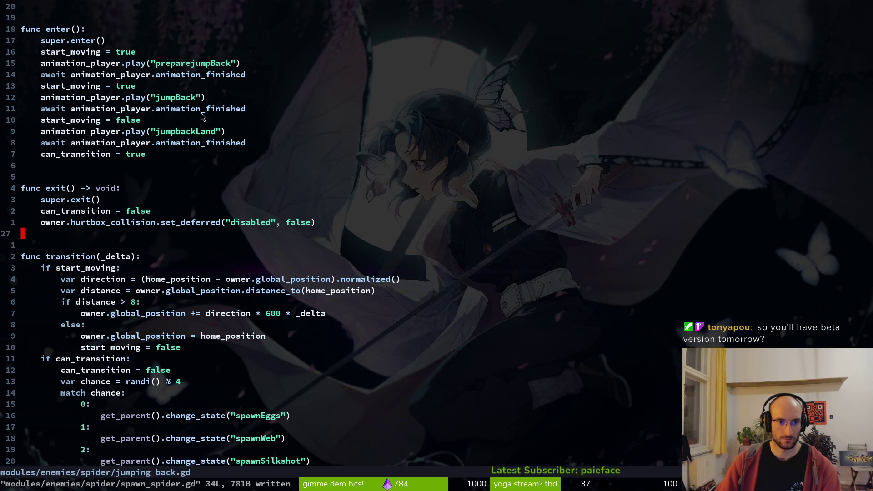
pyautogui.click(192, 64)
pyautogui.write('s')
pyautogui.write('J')
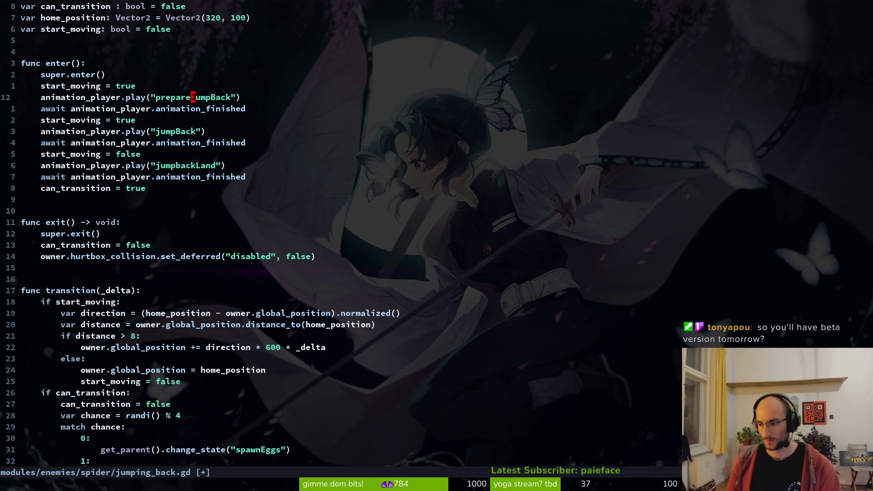
pyautogui.write(':w')
pyautogui.press('Return')
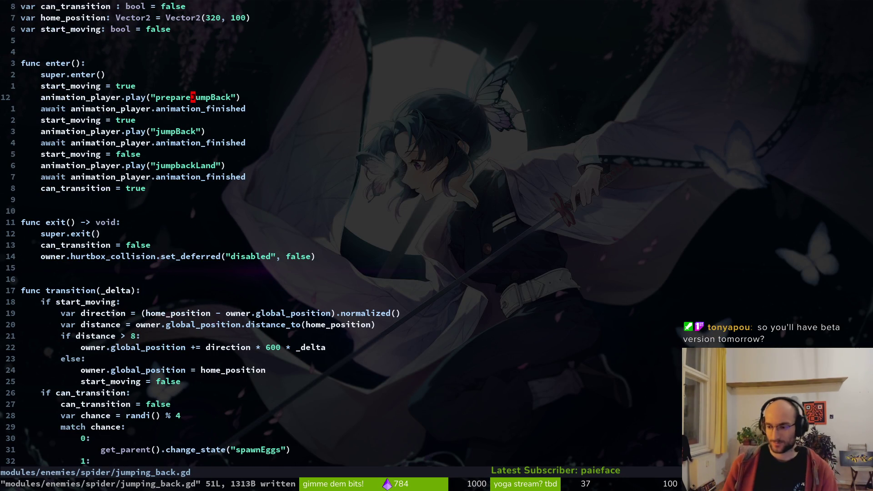
pyautogui.hotkey('alt', 'Tab')
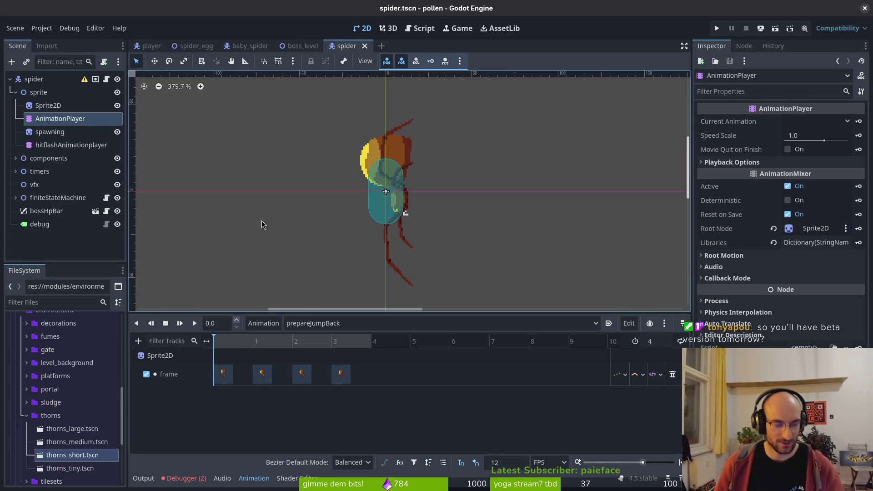
# Step: Load the preparejump animation, glancing at jump, and select its frame track's first key
pyautogui.click(340, 323)
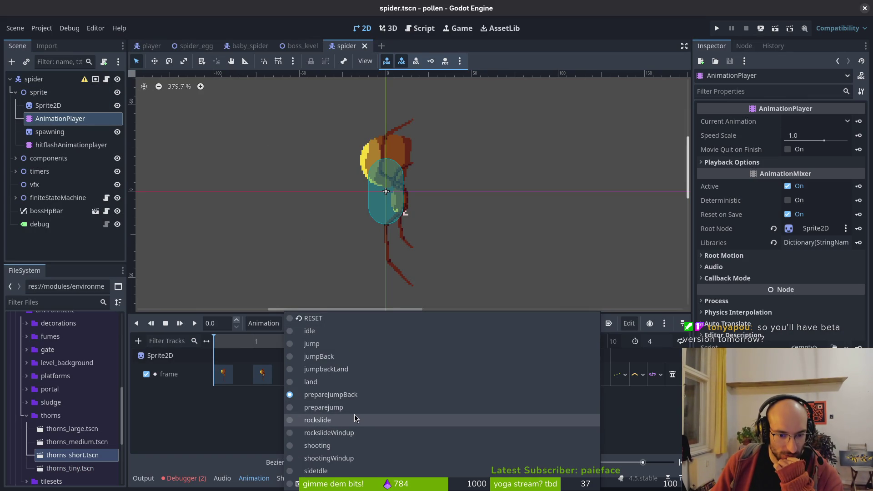
pyautogui.click(353, 408)
pyautogui.click(336, 323)
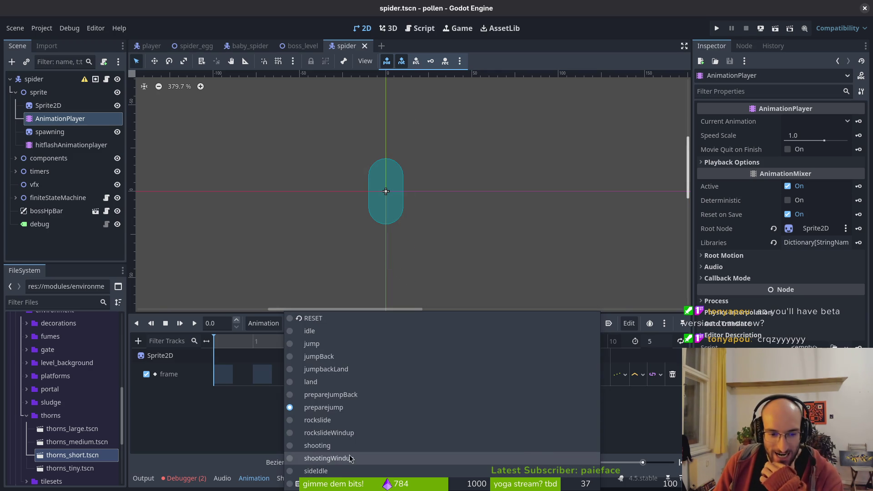
pyautogui.click(328, 343)
pyautogui.click(328, 324)
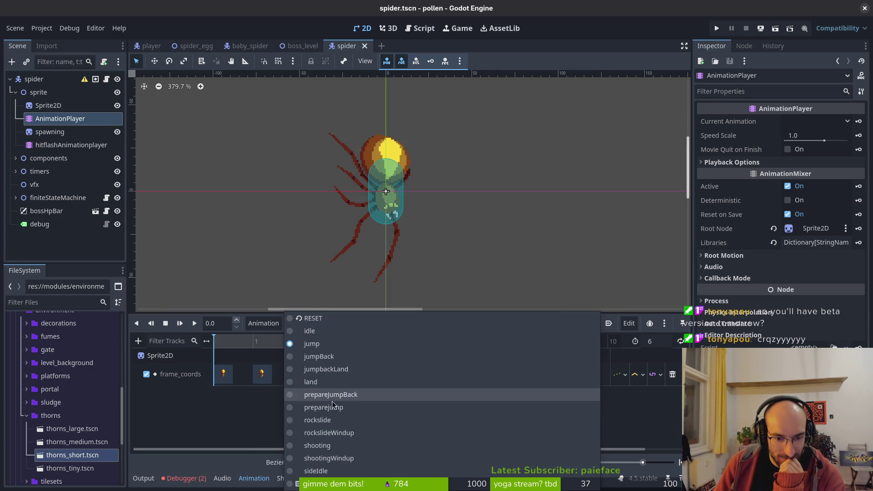
pyautogui.click(331, 392)
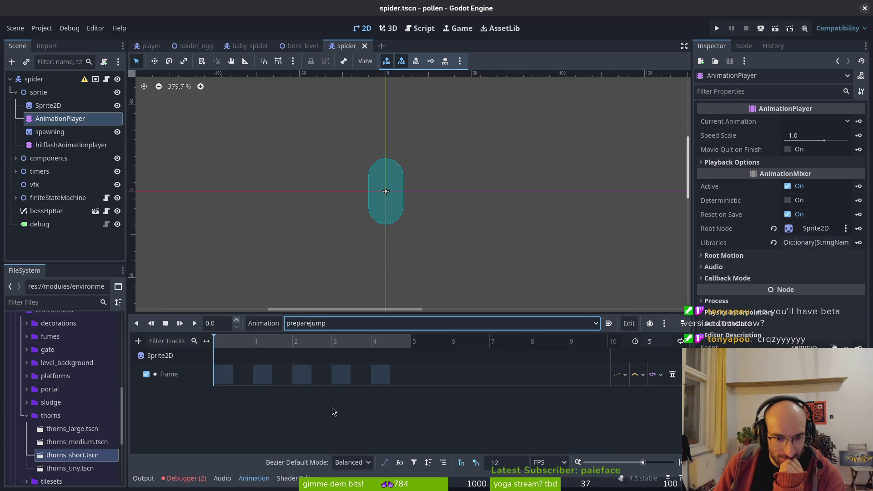
pyautogui.click(228, 382)
# Step: Delete preparejump's old frame track and set the Sprite2D to row 3, frame 48
pyautogui.click(142, 244)
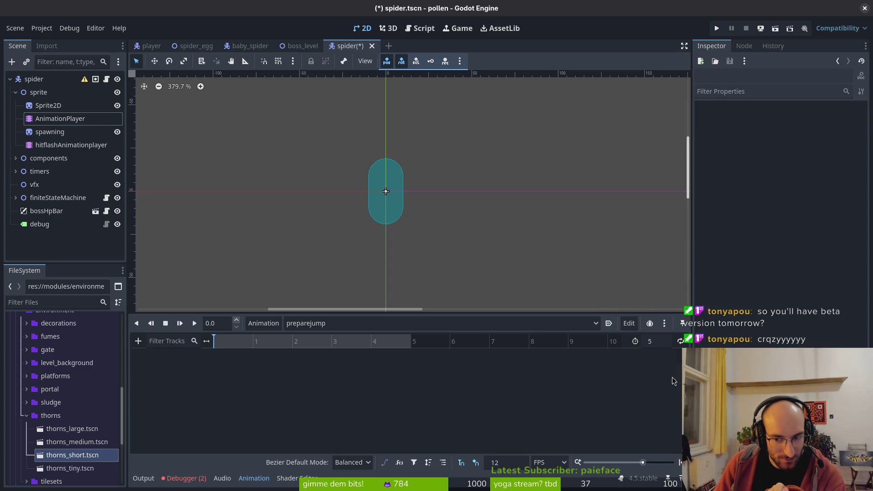
pyautogui.click(68, 106)
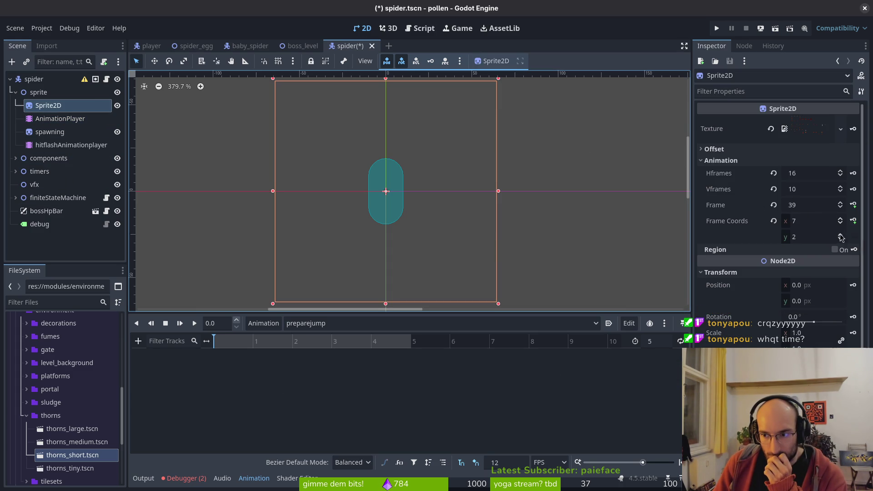
pyautogui.click(773, 204)
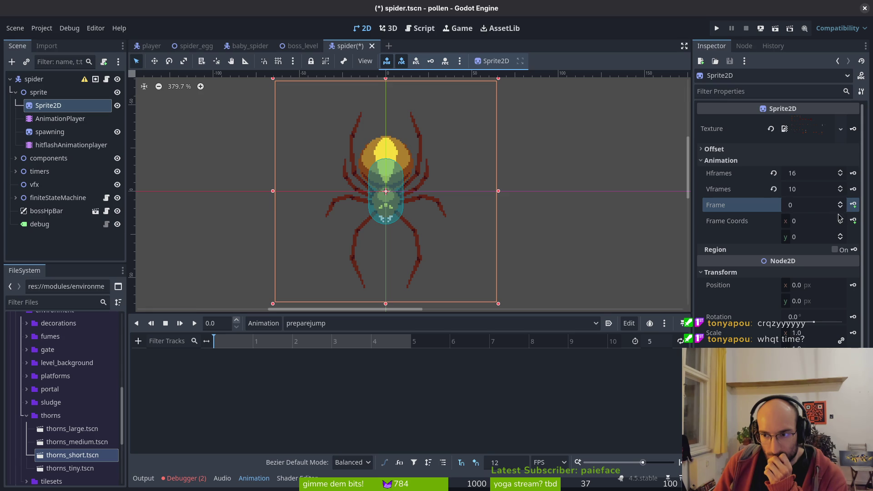
pyautogui.click(840, 235)
pyautogui.click(841, 235)
pyautogui.click(840, 235)
pyautogui.click(840, 203)
pyautogui.click(840, 203)
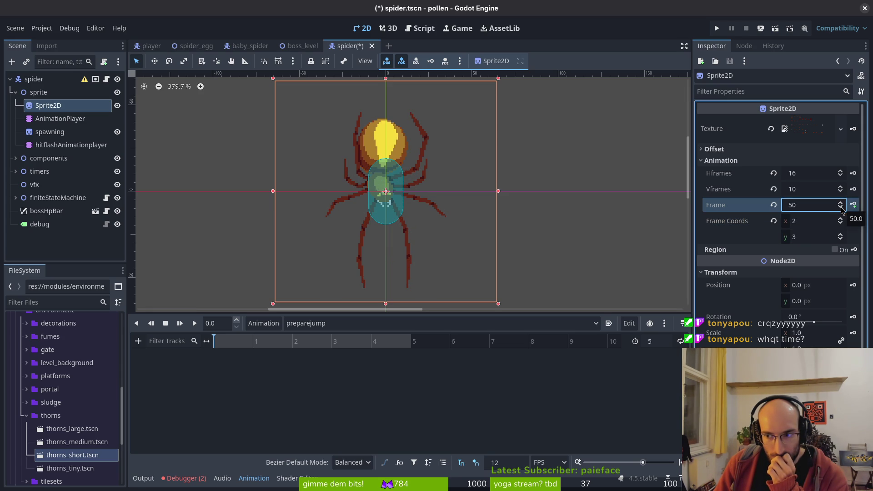
pyautogui.click(841, 209)
pyautogui.click(840, 209)
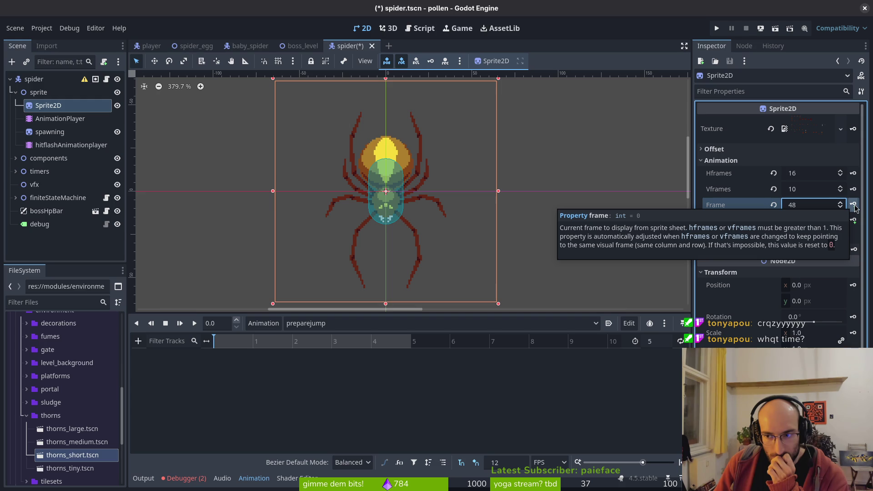
# Step: Key five consecutive sprite frames into a new frame track, ending on frame 53
pyautogui.click(853, 205)
pyautogui.click(470, 272)
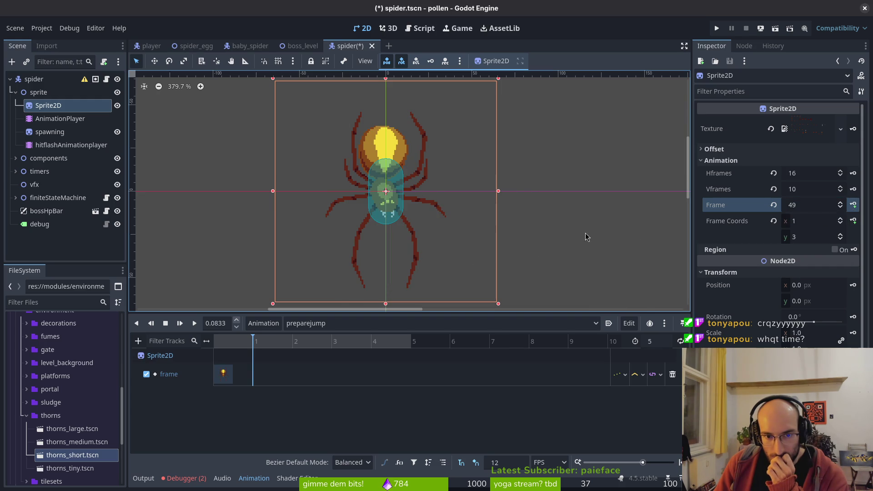
pyautogui.click(852, 206)
pyautogui.click(852, 206)
pyautogui.click(852, 206)
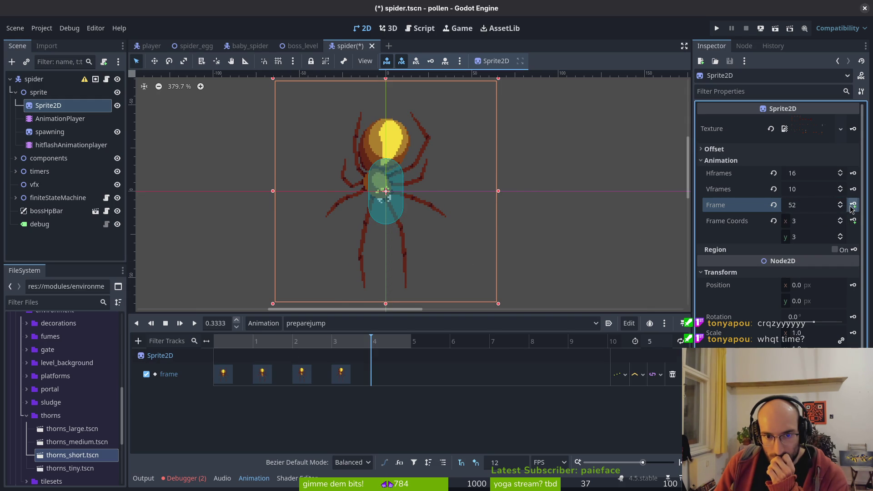
pyautogui.click(853, 206)
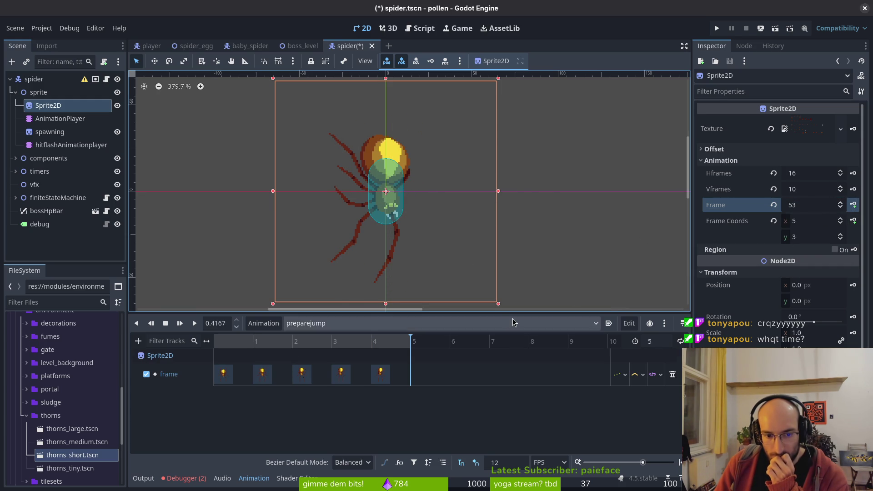
pyautogui.click(342, 326)
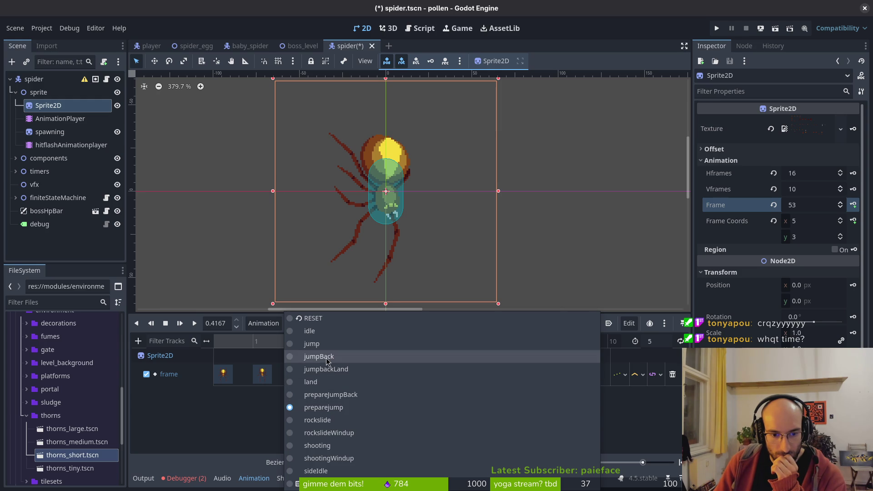
# Step: Preview the jump and land animations, then load rockslide and scrub its poses
pyautogui.click(312, 343)
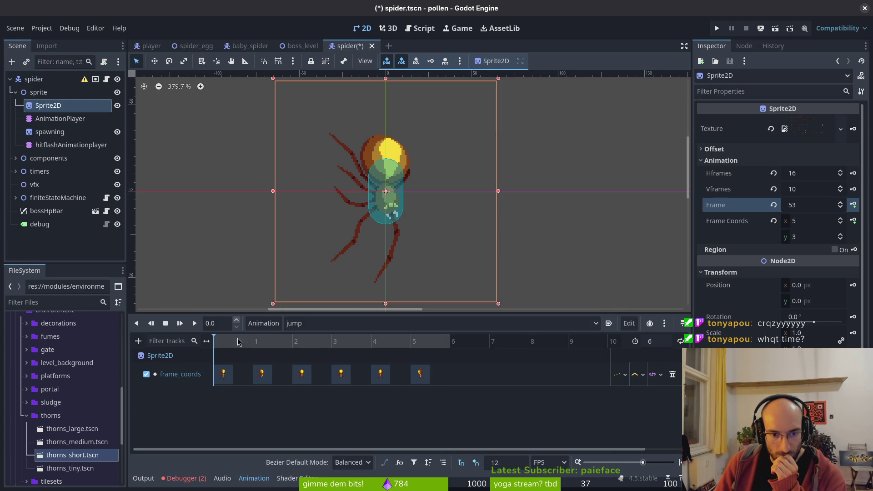
pyautogui.click(326, 324)
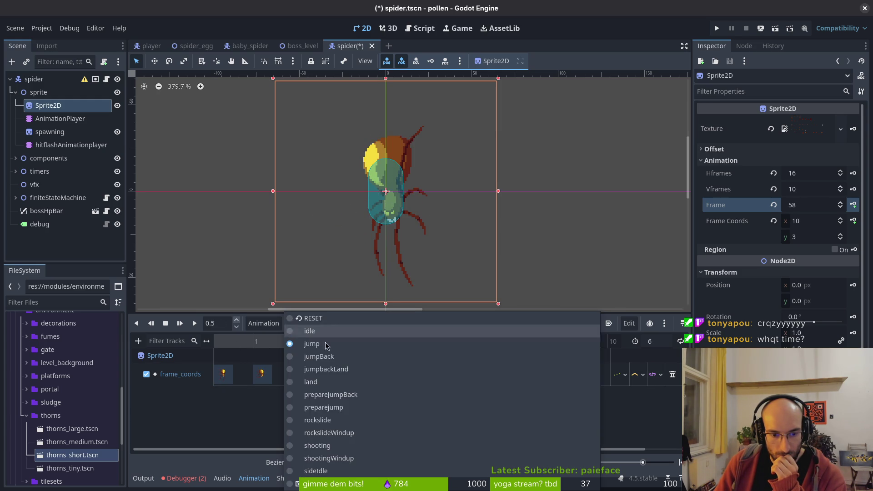
pyautogui.click(318, 382)
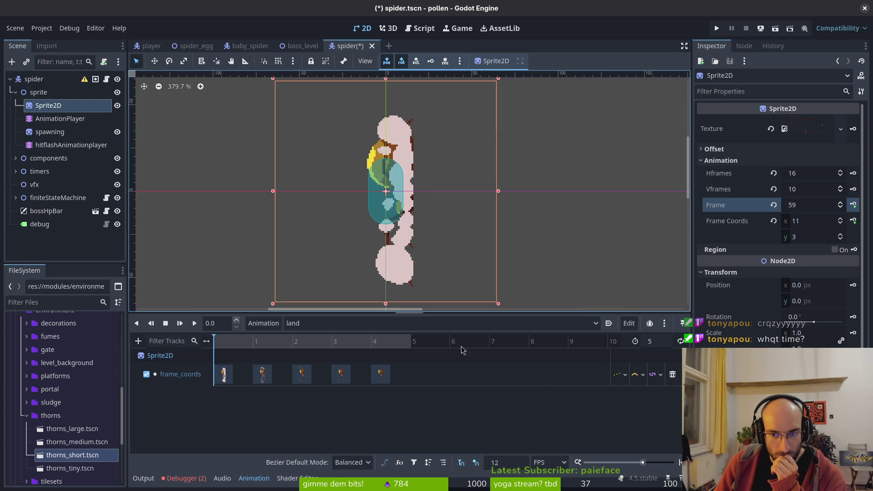
pyautogui.moveTo(241, 342); pyautogui.dragTo(412, 345)
pyautogui.click(325, 324)
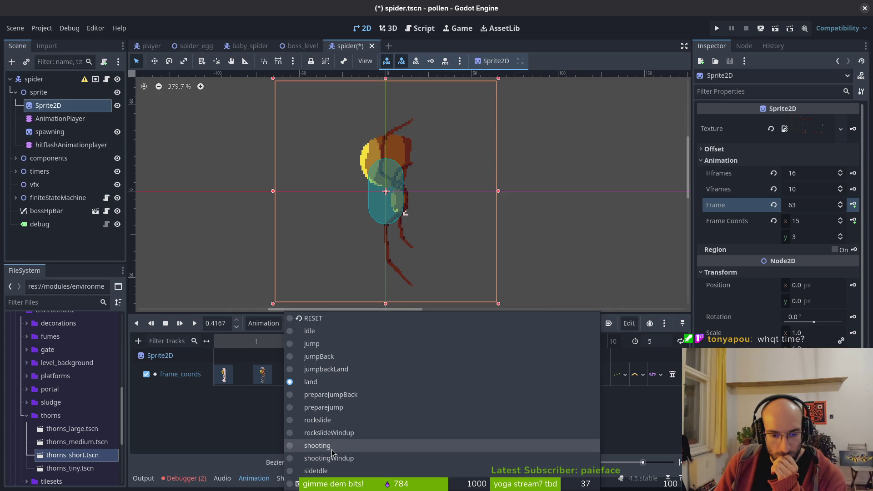
pyautogui.click(334, 420)
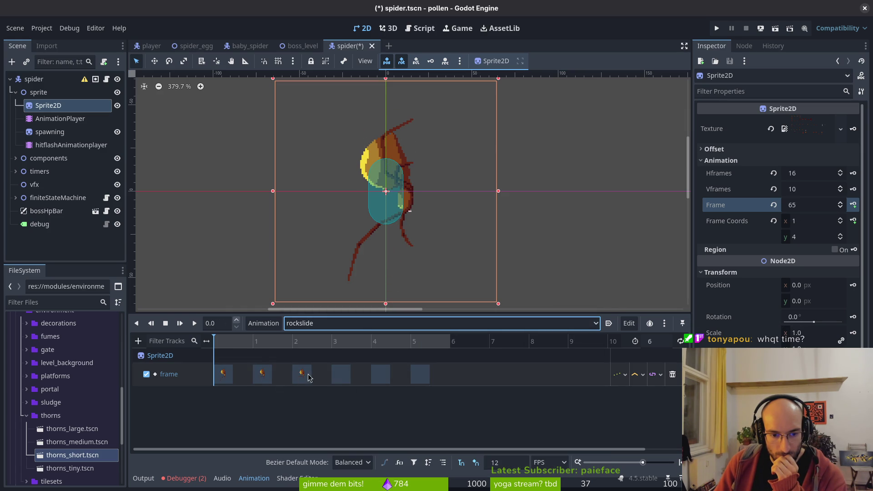
pyautogui.moveTo(260, 349)
pyautogui.mouseDown()
pyautogui.moveTo(318, 349)
pyautogui.moveTo(292, 350)
pyautogui.mouseUp()
pyautogui.moveTo(213, 342)
pyautogui.mouseDown()
pyautogui.moveTo(410, 342)
pyautogui.moveTo(214, 342)
pyautogui.mouseUp()
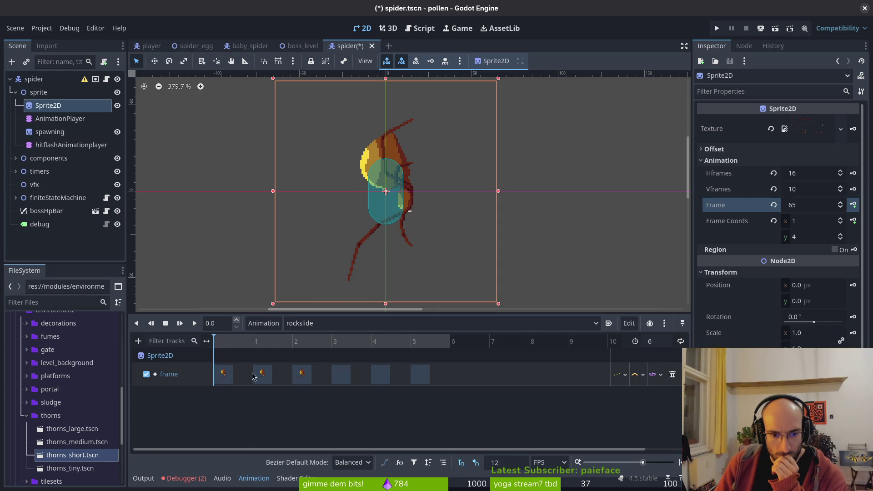
# Step: Delete rockslide's frame track, set Frame Coords y to 4, and key the first frame
pyautogui.click(672, 374)
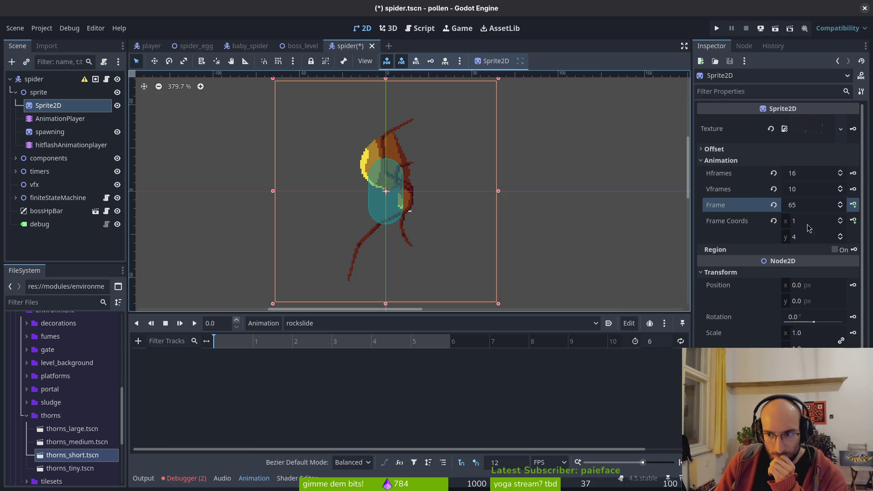
pyautogui.click(773, 222)
pyautogui.click(840, 235)
pyautogui.click(840, 235)
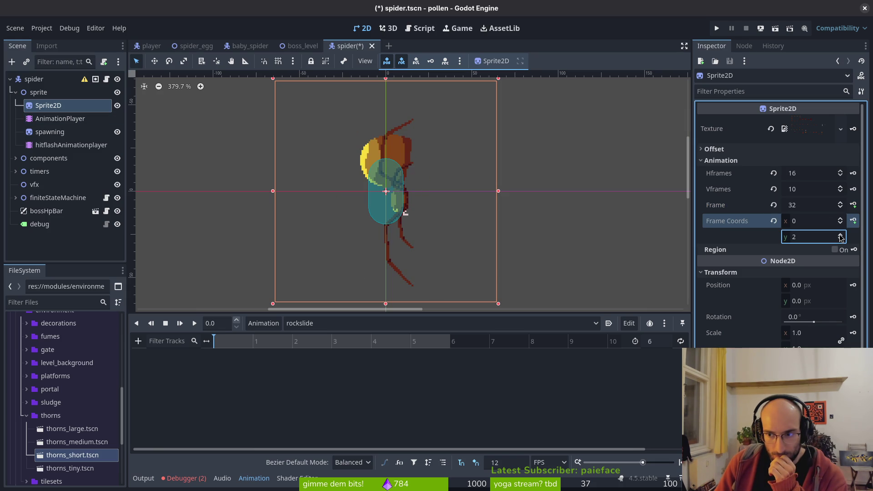
pyautogui.click(840, 235)
pyautogui.click(840, 235)
pyautogui.click(853, 206)
pyautogui.click(487, 271)
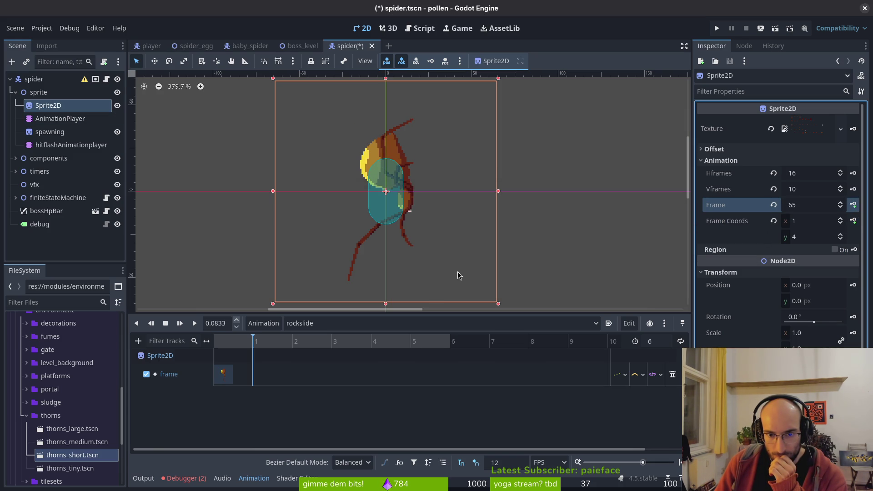
pyautogui.click(223, 374)
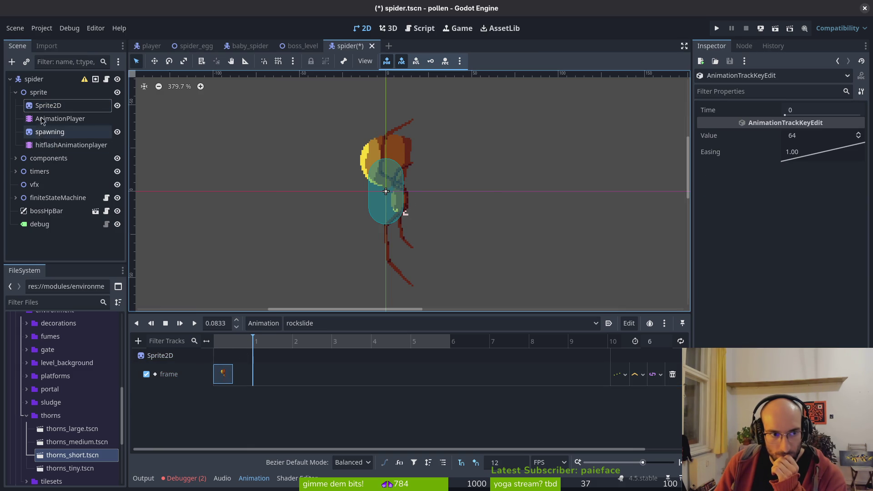
pyautogui.click(48, 105)
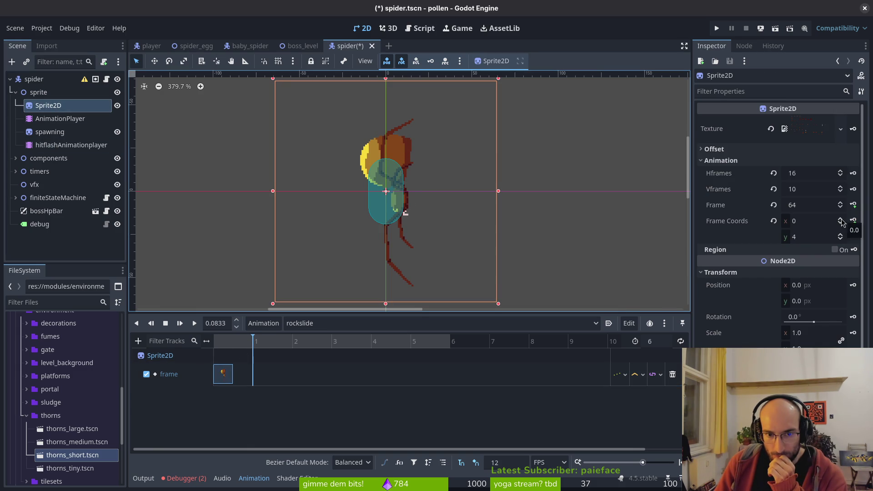
# Step: Key the remaining rockslide frames up to 68, then load rockslideWindup
pyautogui.click(840, 219)
pyautogui.click(852, 205)
pyautogui.click(853, 205)
pyautogui.click(852, 205)
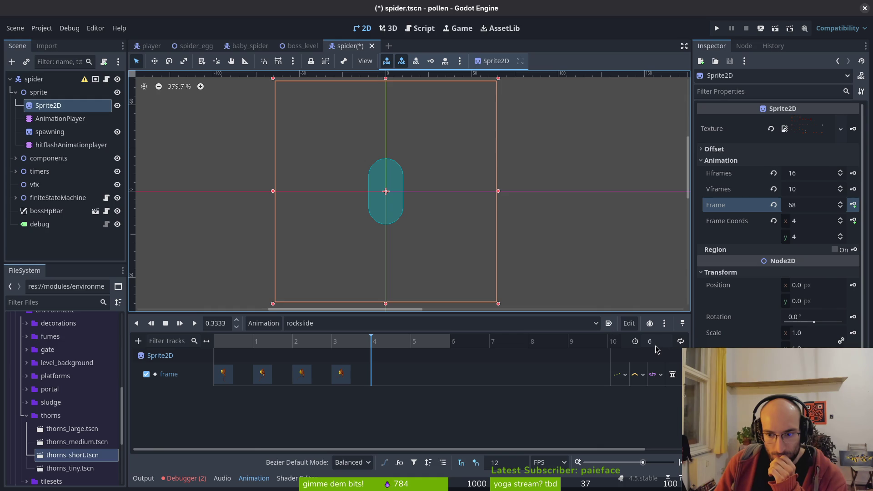
pyautogui.click(357, 323)
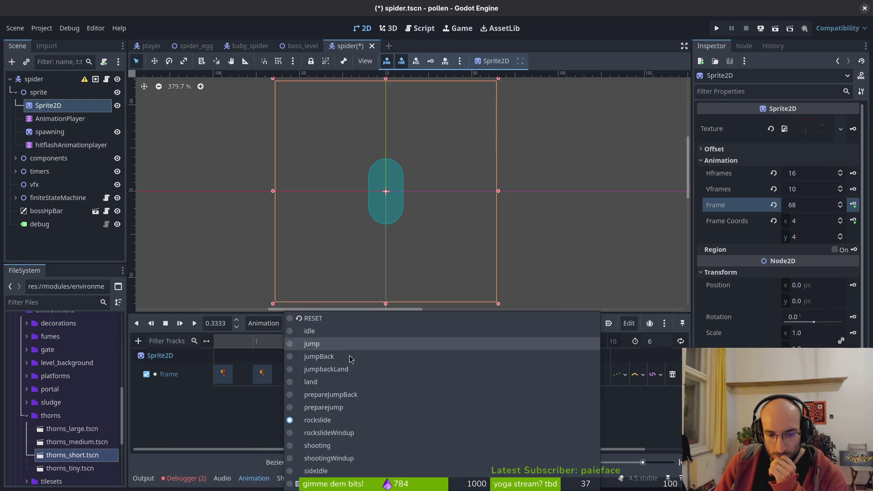
pyautogui.click(347, 420)
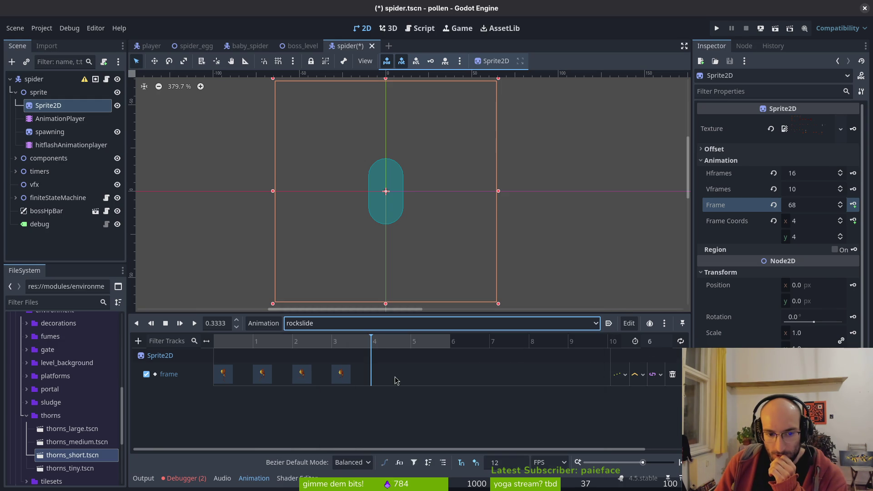
pyautogui.click(364, 323)
pyautogui.click(348, 433)
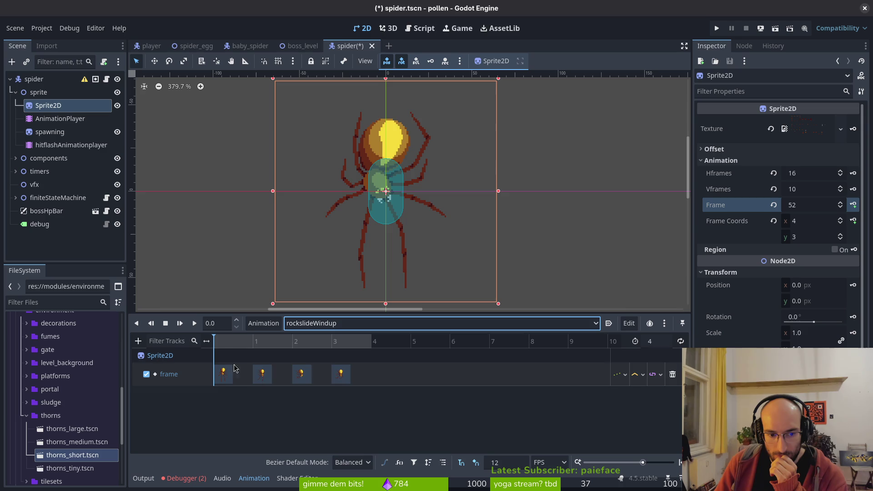
# Step: Switch to rockslideWindup, rewind it to the first frame, and delete its old frame track
pyautogui.click(260, 350)
pyautogui.moveTo(260, 350)
pyautogui.mouseDown()
pyautogui.moveTo(330, 351)
pyautogui.moveTo(191, 350)
pyautogui.mouseUp()
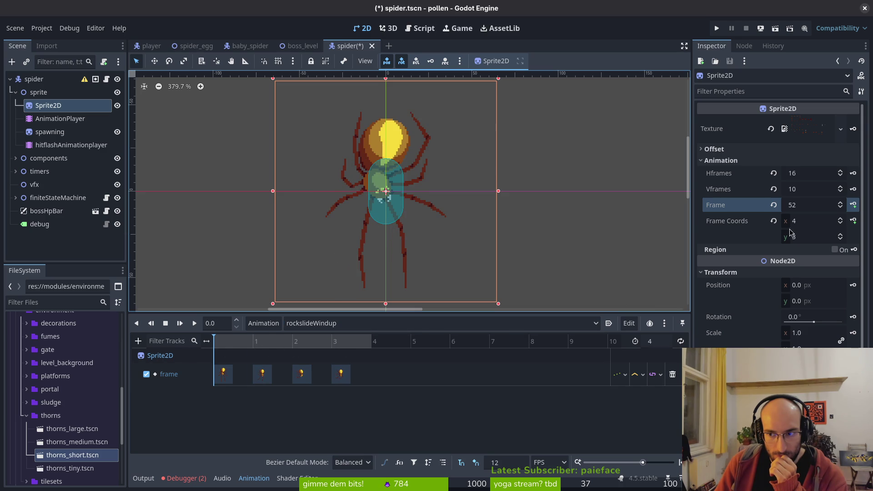
pyautogui.click(672, 374)
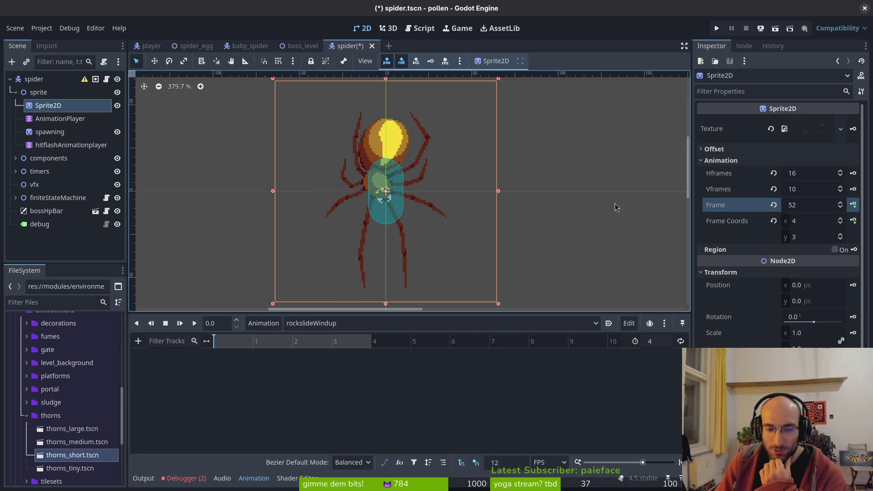
# Step: Check the Debugger errors for the two preparejumpBack not-found messages, then view the Output log
pyautogui.click(194, 481)
pyautogui.click(198, 321)
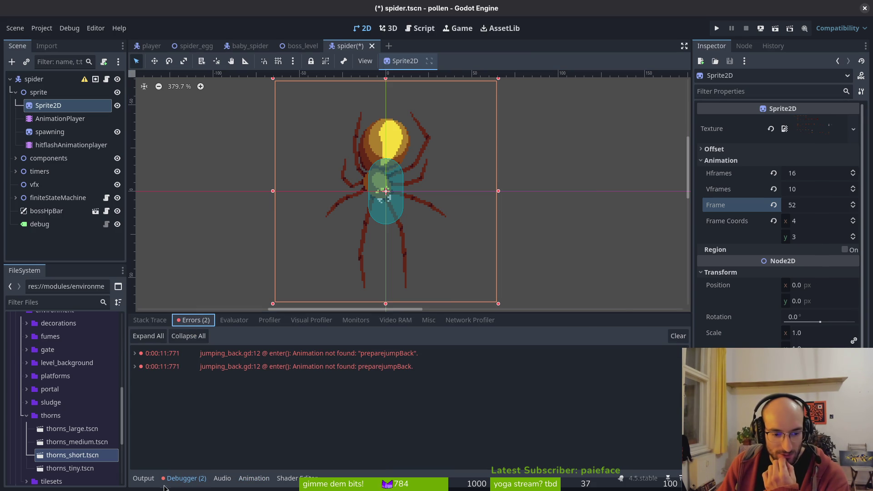
pyautogui.click(143, 479)
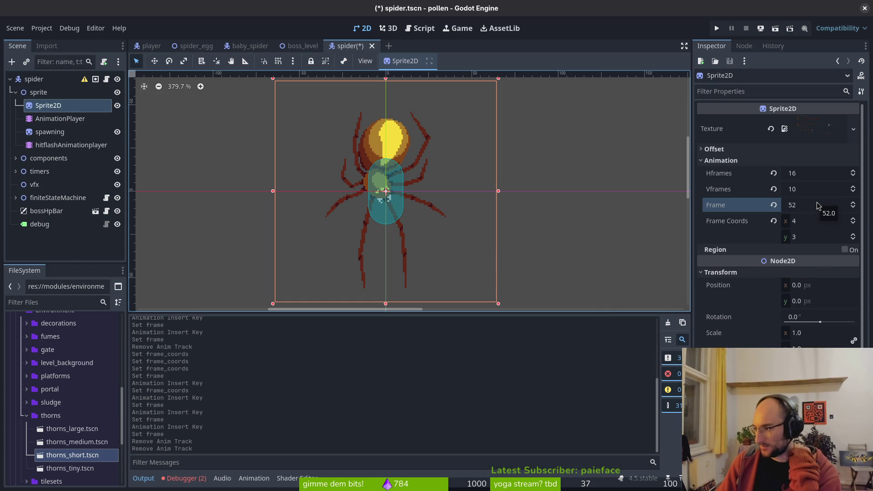
# Step: Reset Frame Coords, set y to row 4, and key four consecutive frames into a new track
pyautogui.click(54, 119)
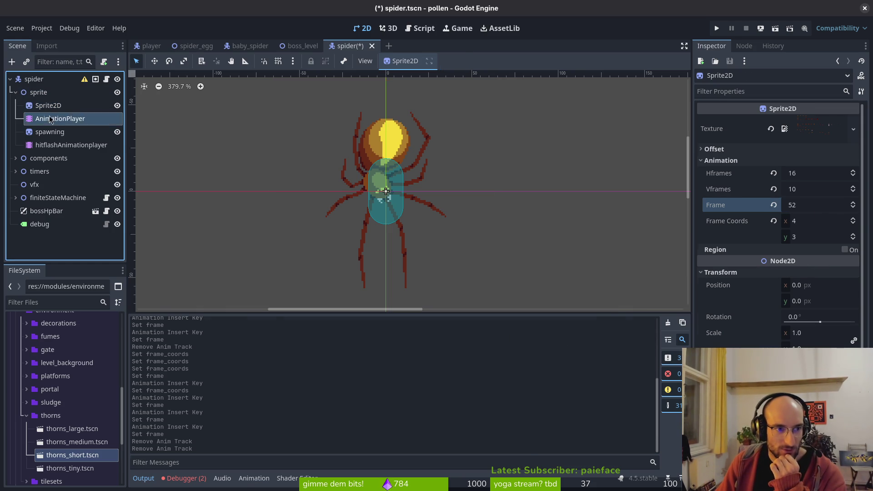
pyautogui.click(51, 107)
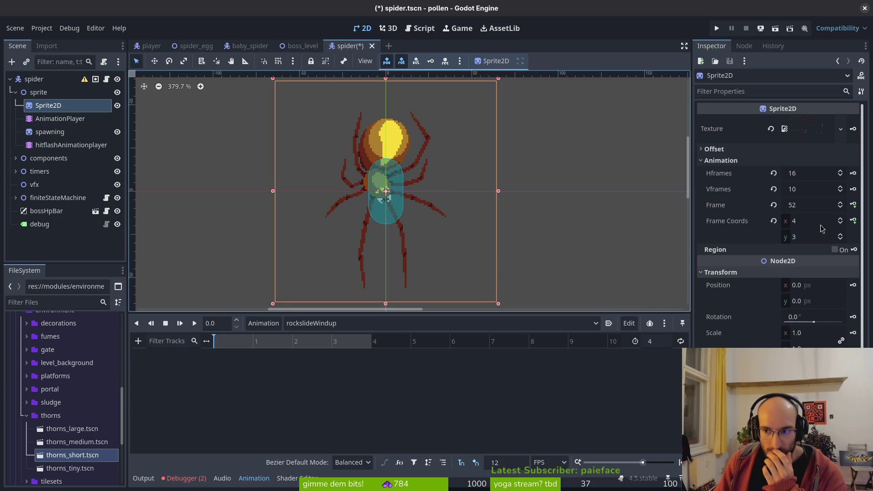
pyautogui.click(774, 223)
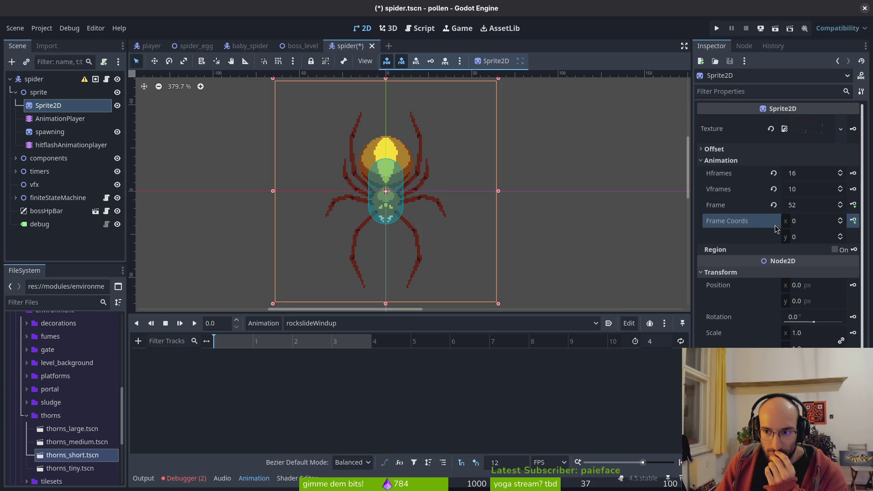
pyautogui.click(840, 235)
pyautogui.click(840, 235)
pyautogui.click(840, 235)
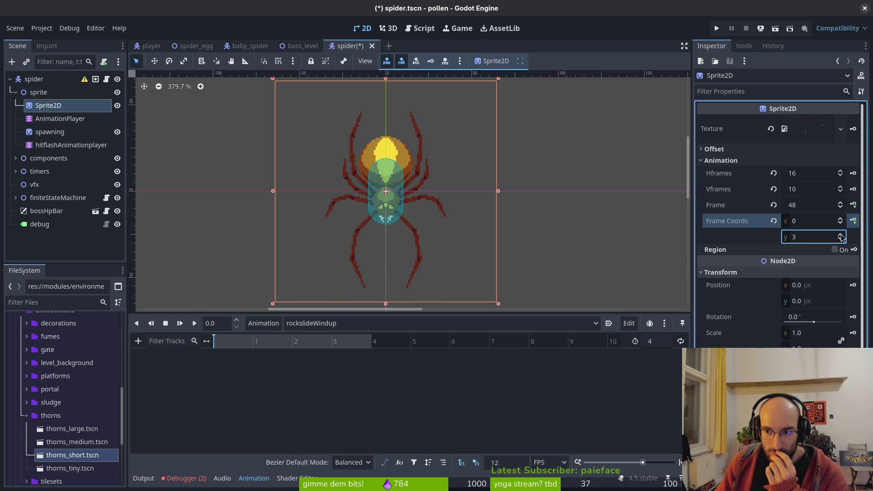
pyautogui.click(840, 235)
pyautogui.click(853, 206)
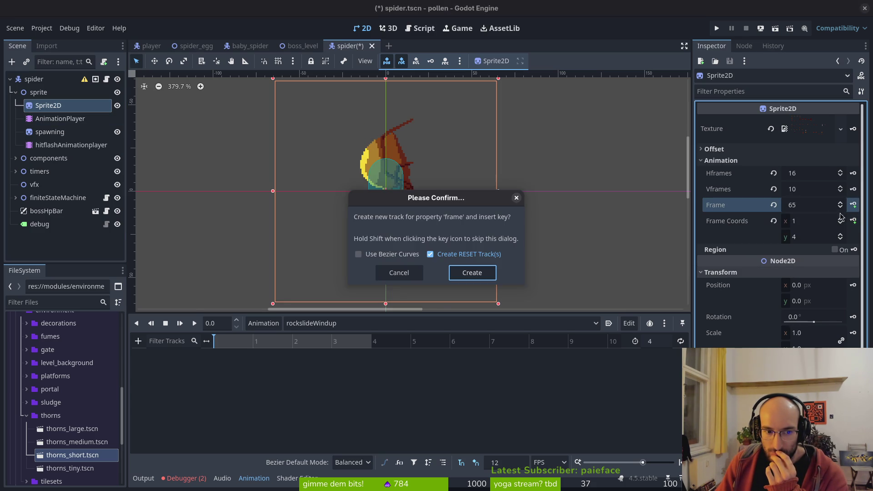
pyautogui.click(473, 274)
pyautogui.click(853, 206)
pyautogui.click(854, 205)
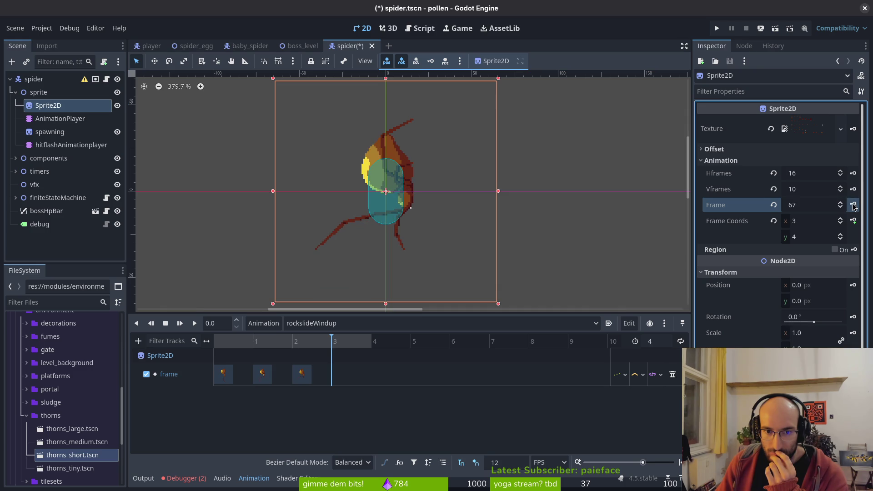
pyautogui.click(853, 206)
pyautogui.click(345, 323)
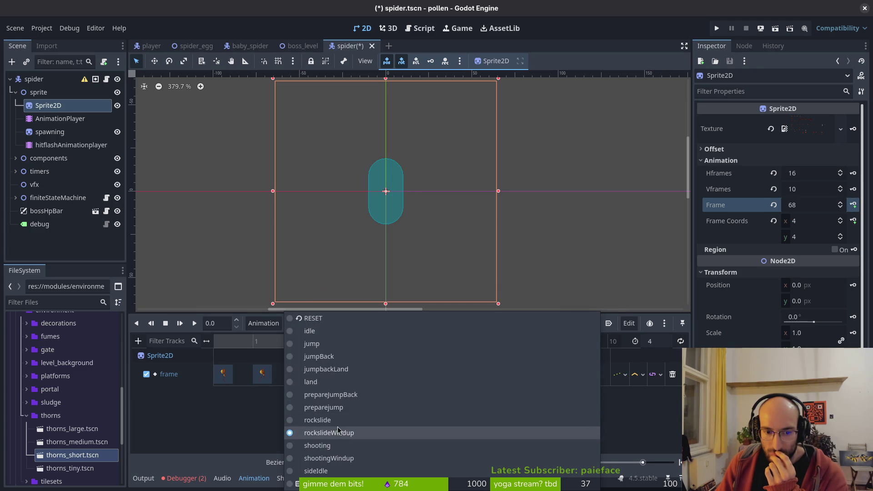
# Step: Load the rockslide animation and set the sprite's Frame Coords to (0, 5), frame 80
pyautogui.click(334, 409)
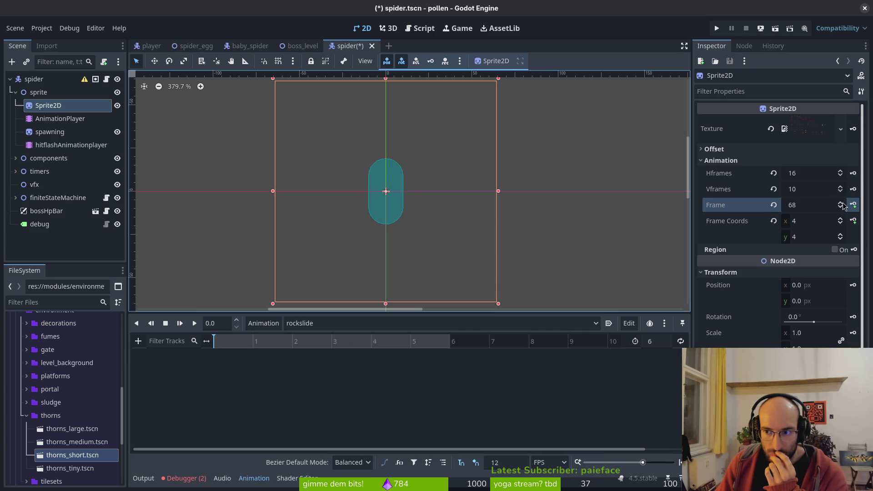
pyautogui.click(841, 203)
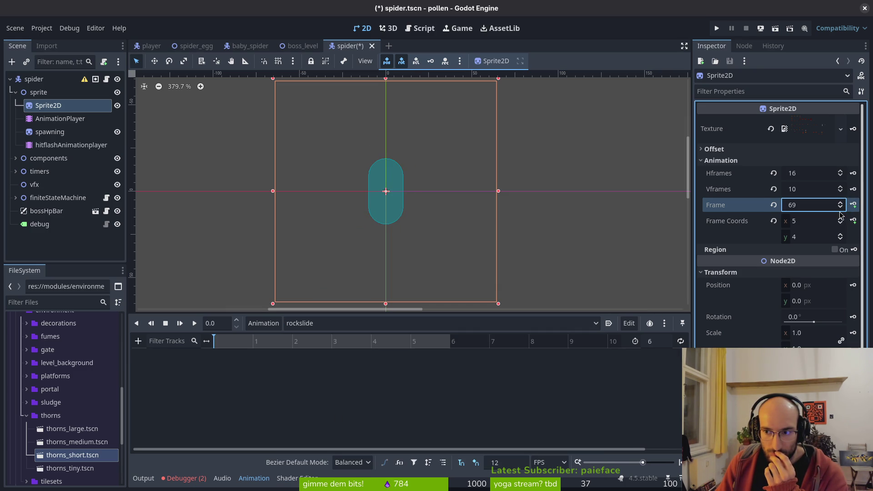
pyautogui.click(841, 236)
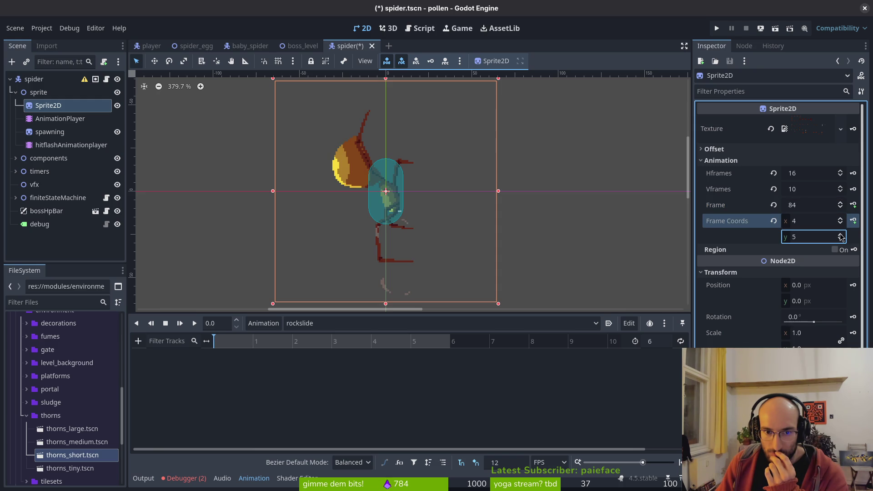
pyautogui.click(840, 224)
pyautogui.click(841, 224)
pyautogui.click(840, 224)
pyautogui.click(840, 224)
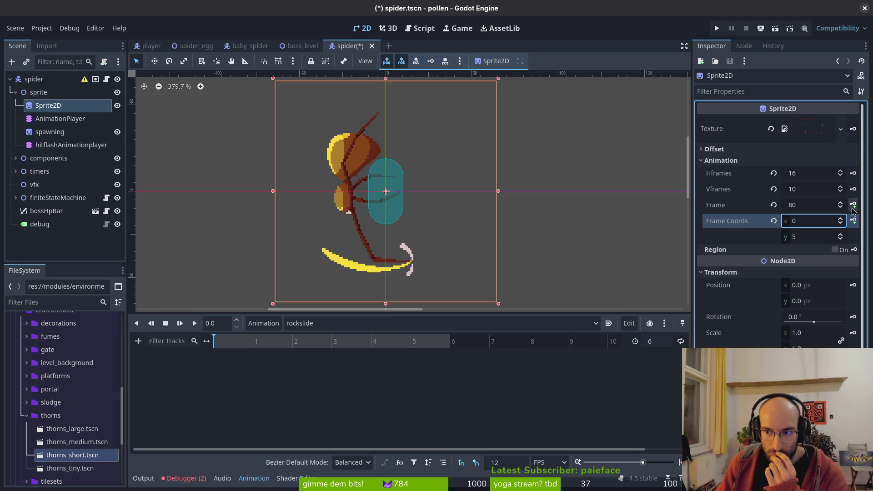
# Step: Create rockslide's frame track keyed from frame 80 through 86, and save the spider scene
pyautogui.click(853, 205)
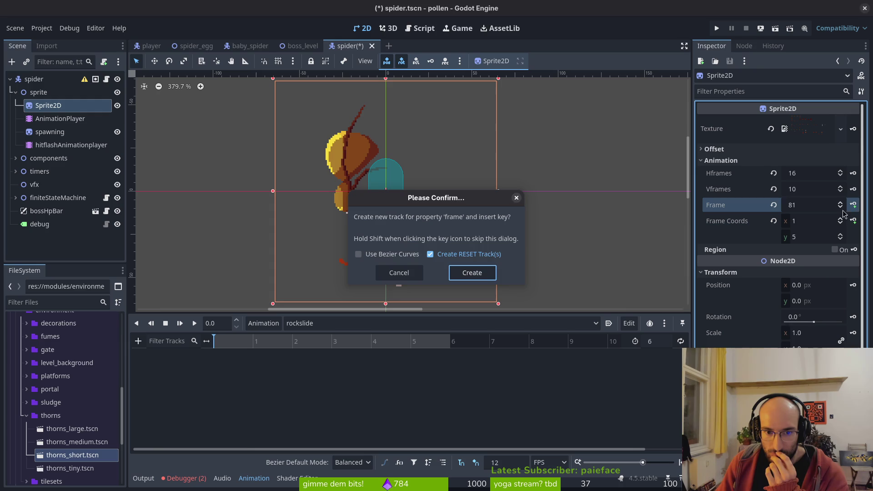
pyautogui.click(471, 277)
pyautogui.click(853, 205)
pyautogui.click(853, 206)
pyautogui.click(852, 206)
pyautogui.click(853, 206)
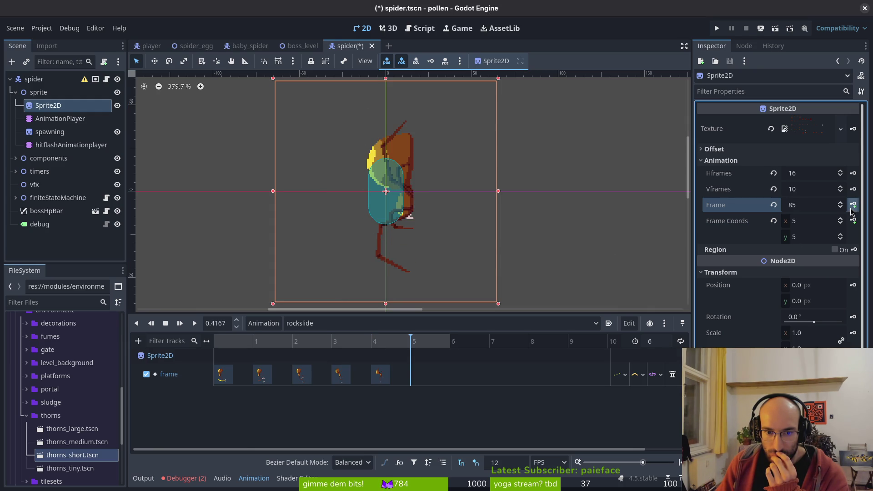
pyautogui.click(852, 205)
pyautogui.hotkey('ctrl', 's')
pyautogui.click(327, 323)
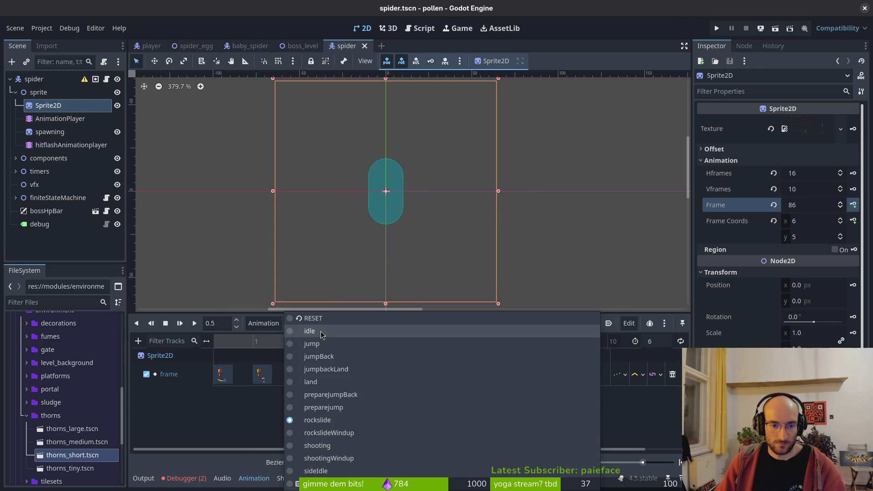
# Step: Browse the sideIdle, shootingWindup, idle, jump, jumpBack, jumpbackLand and land animations
pyautogui.click(339, 471)
pyautogui.click(341, 324)
pyautogui.click(329, 458)
pyautogui.click(329, 323)
pyautogui.click(329, 471)
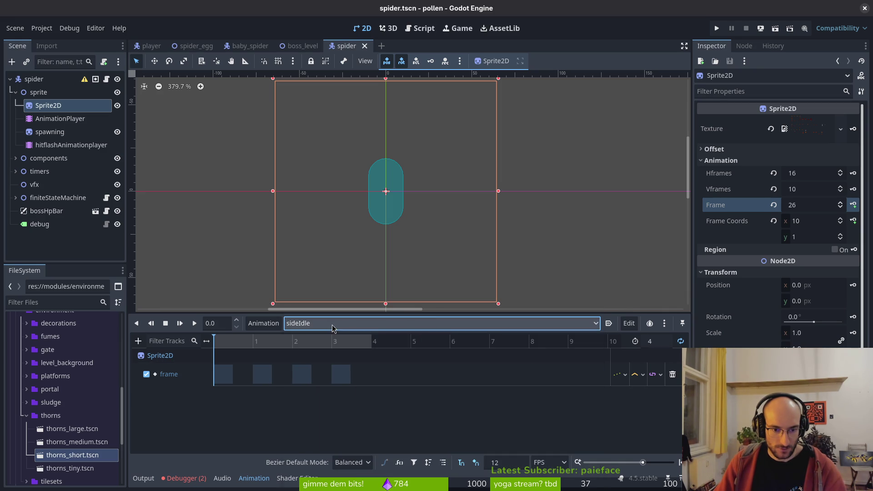
pyautogui.click(329, 323)
pyautogui.click(328, 331)
pyautogui.click(330, 323)
pyautogui.click(312, 343)
pyautogui.click(330, 323)
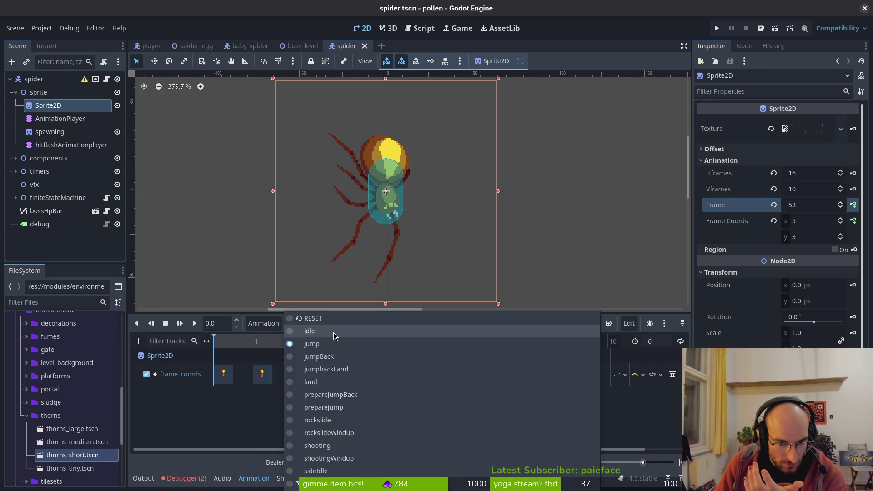
pyautogui.click(323, 356)
pyautogui.click(330, 324)
pyautogui.click(334, 369)
pyautogui.click(330, 323)
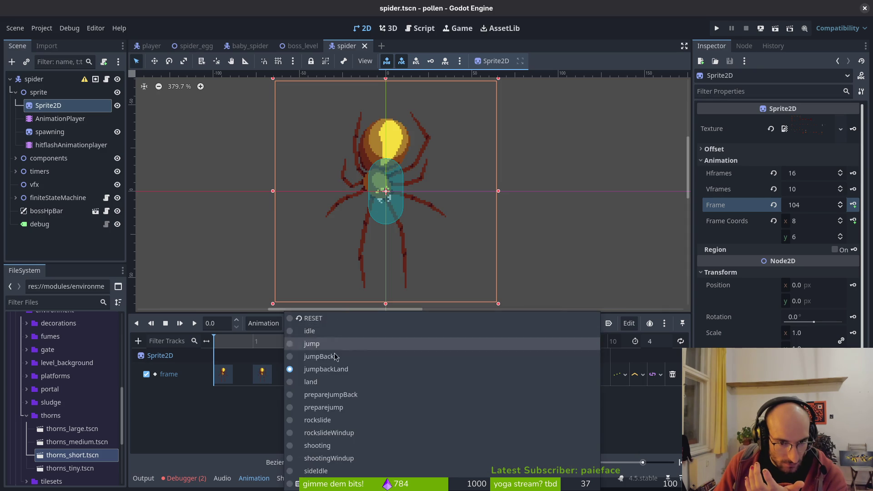
pyautogui.click(334, 382)
# Step: Browse prepareJumpBack, preparejump, rockslideWindup and shooting, ending on shootingWindup
pyautogui.click(329, 323)
pyautogui.click(336, 394)
pyautogui.click(336, 324)
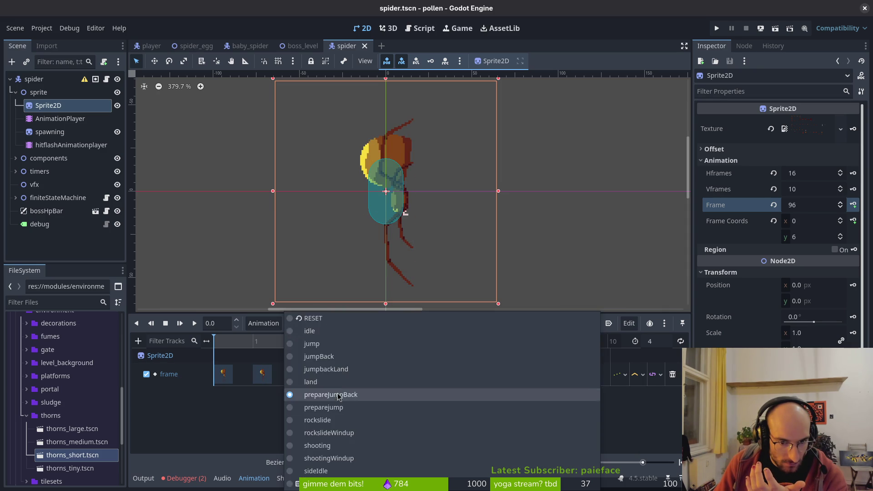
pyautogui.click(336, 407)
pyautogui.click(336, 323)
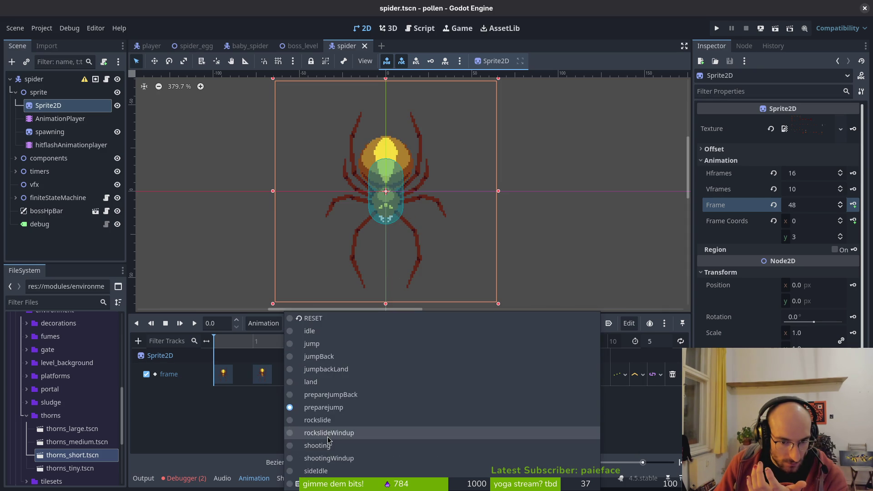
pyautogui.click(334, 432)
pyautogui.click(314, 323)
pyautogui.click(318, 445)
pyautogui.click(327, 323)
pyautogui.click(329, 458)
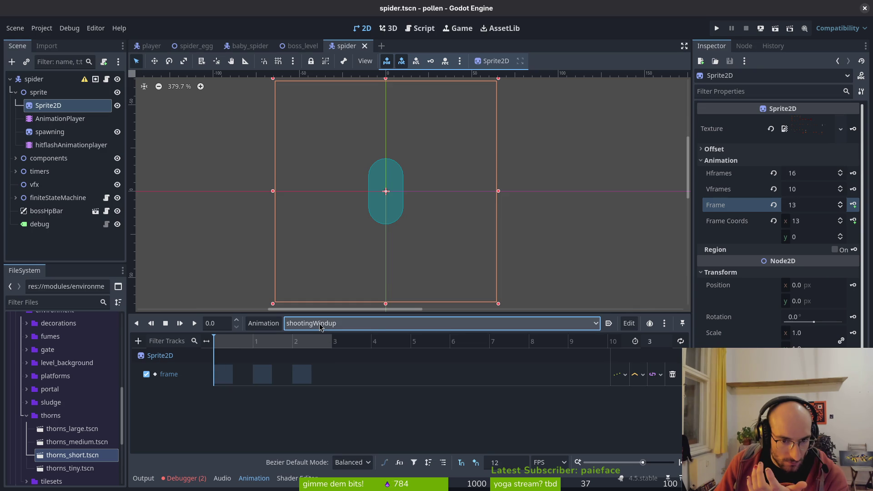
pyautogui.click(321, 324)
pyautogui.click(334, 446)
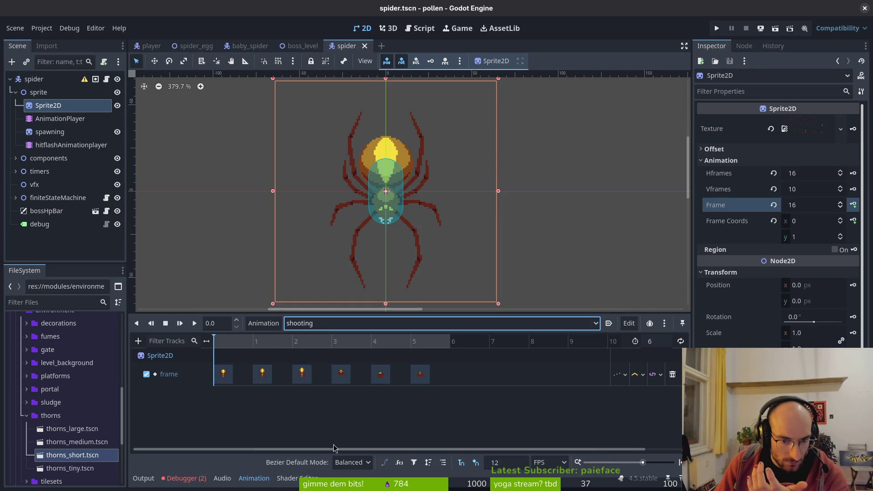
pyautogui.click(321, 323)
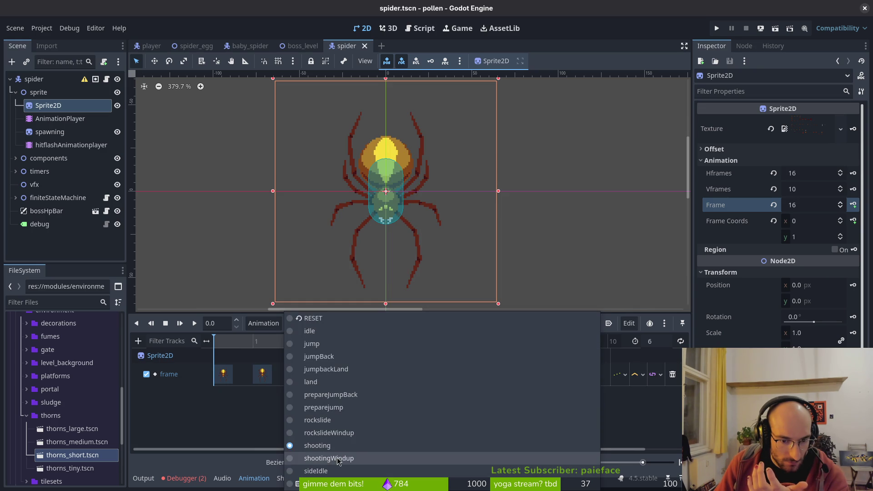
pyautogui.click(339, 458)
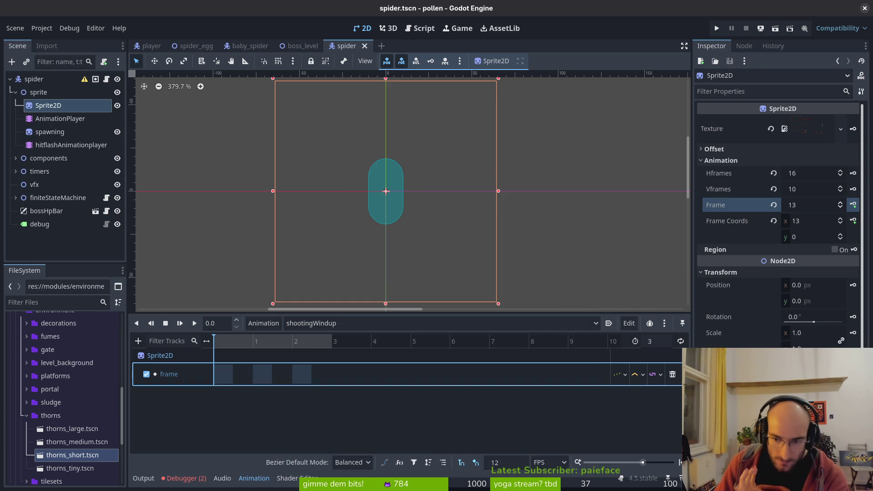
# Step: Rebuild shootingWindup's frame track from sprite row 1 and save the scene
pyautogui.click(672, 374)
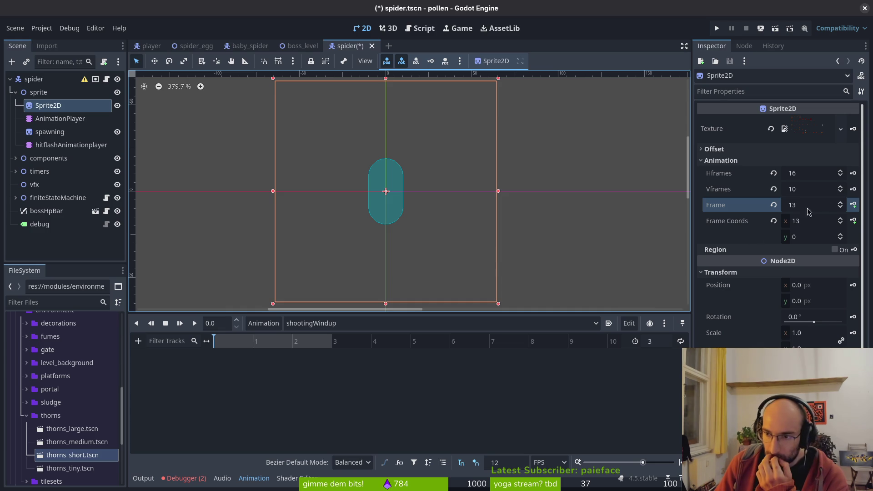
pyautogui.click(773, 204)
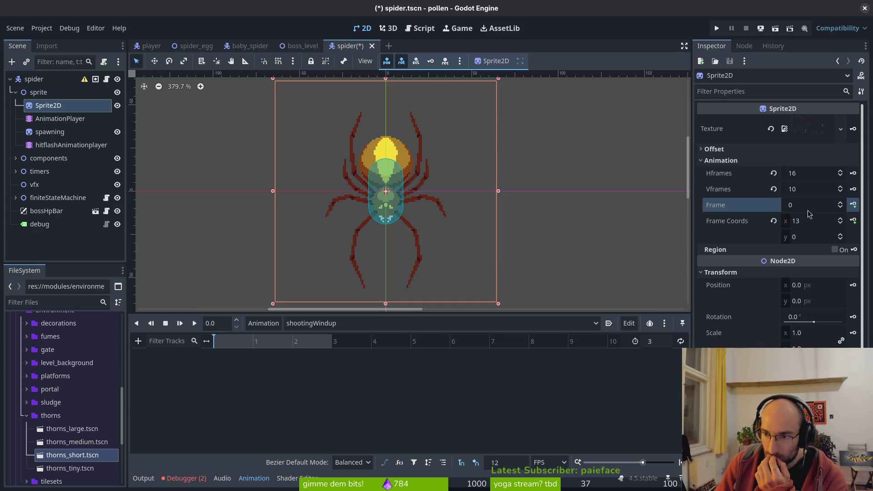
pyautogui.click(840, 235)
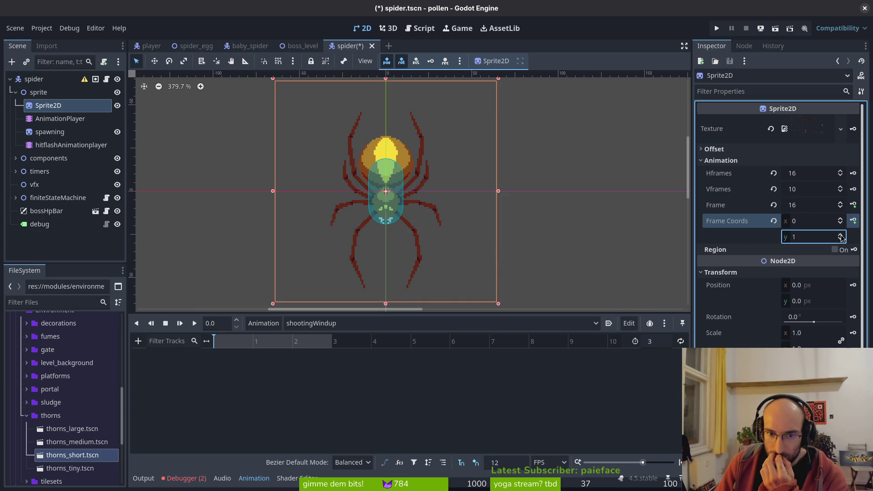
pyautogui.click(852, 205)
pyautogui.click(852, 205)
pyautogui.click(853, 204)
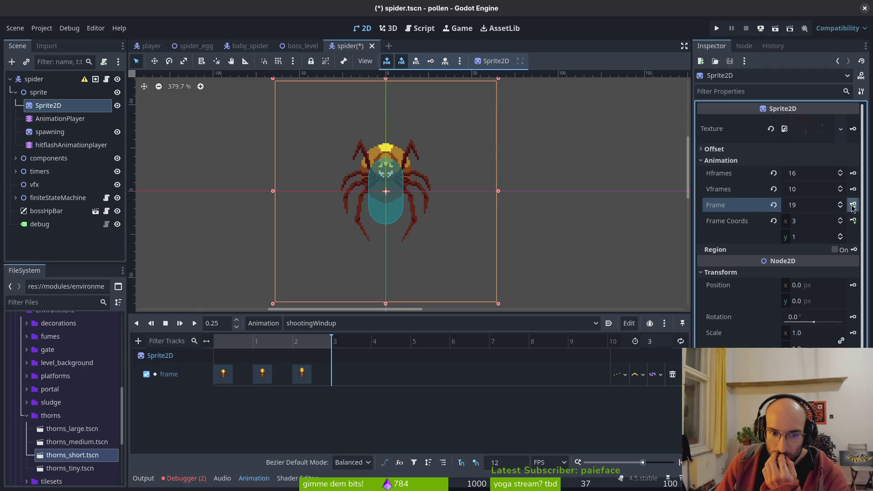
pyautogui.hotkey('ctrl', 's')
# Step: Switch to the sideIdle animation and save the scene
pyautogui.click(396, 323)
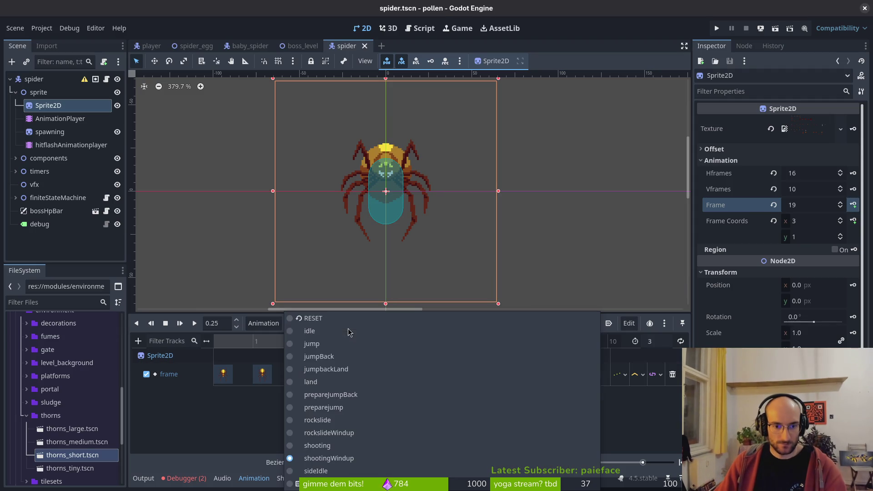
pyautogui.click(323, 473)
pyautogui.hotkey('ctrl', 's')
# Step: Rebuild sideIdle's frame track from row 2 ending on frame 36, save, and run the game
pyautogui.click(672, 376)
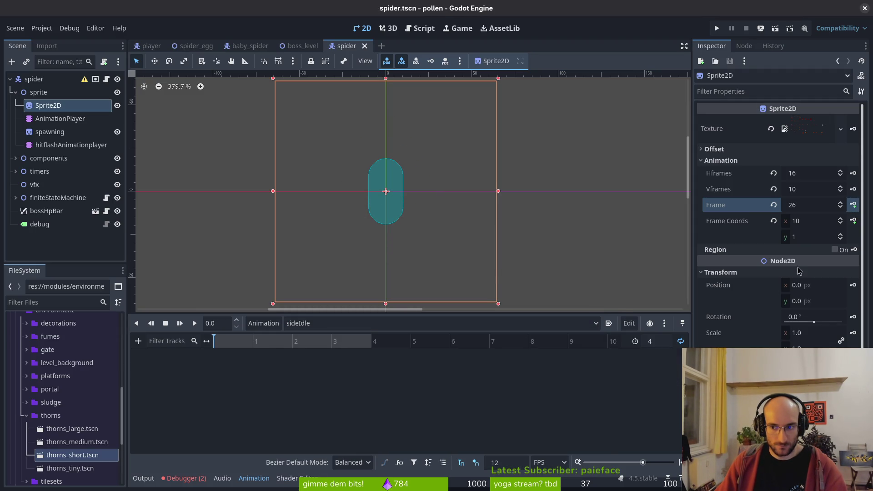
pyautogui.click(839, 235)
pyautogui.click(773, 221)
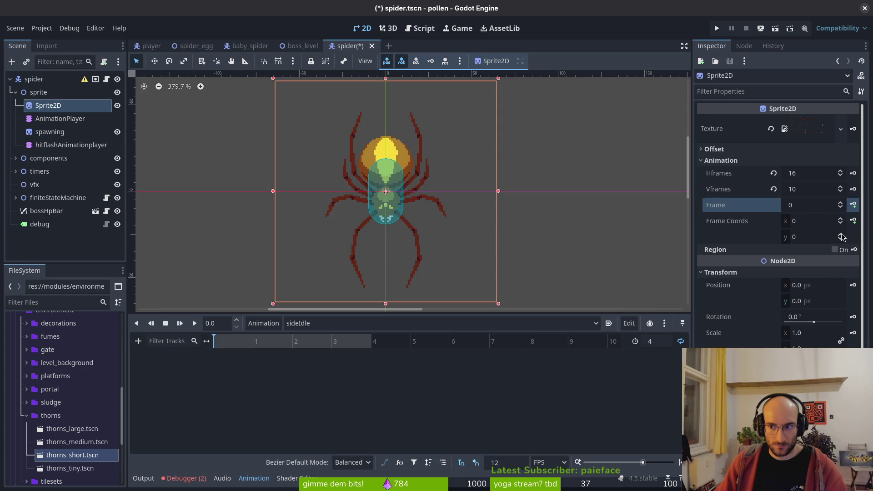
pyautogui.doubleClick(841, 236)
pyautogui.click(853, 205)
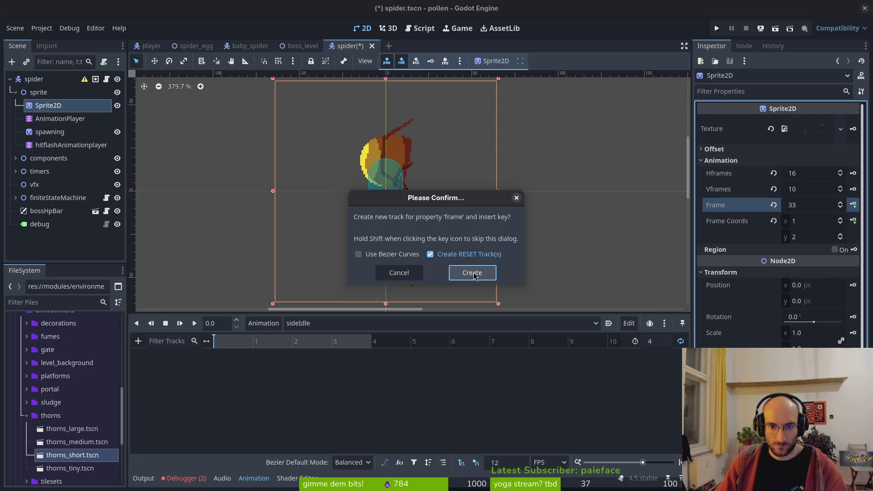
pyautogui.click(473, 272)
pyautogui.click(853, 205)
pyautogui.click(853, 205)
pyautogui.click(852, 205)
pyautogui.hotkey('ctrl', 's')
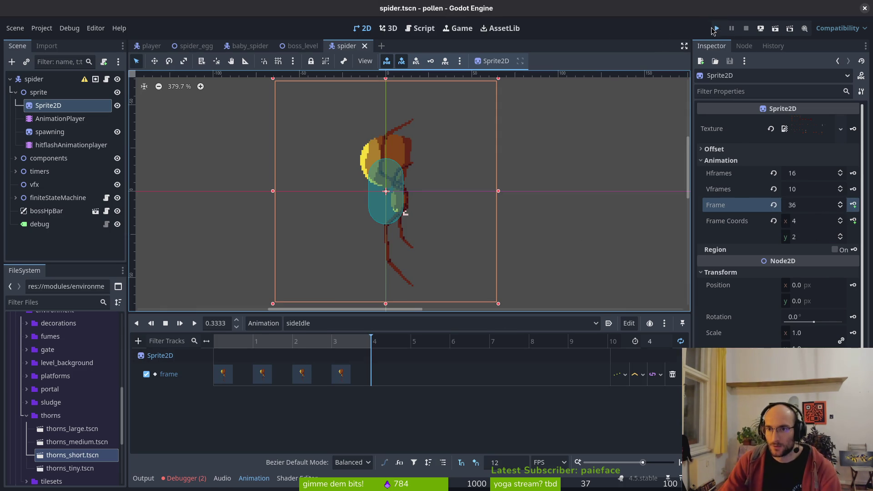
pyautogui.click(715, 29)
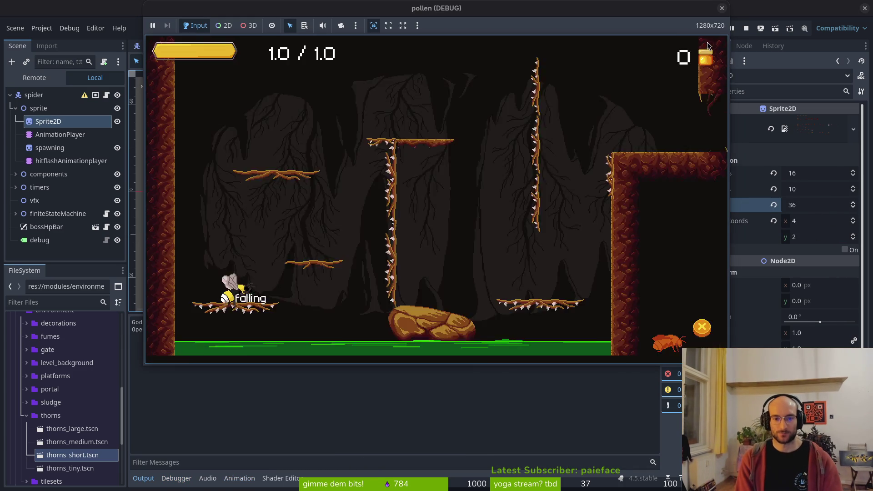
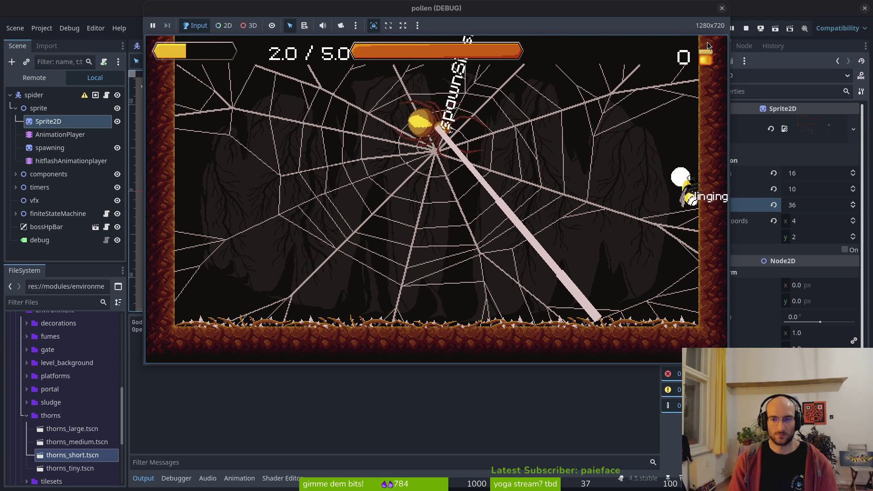
# Step: Stop the playtest, glance at jumping_back.gd in Vim, and return to the spider scene's 2D view
pyautogui.press('F8')
pyautogui.hotkey('alt', 'Tab')
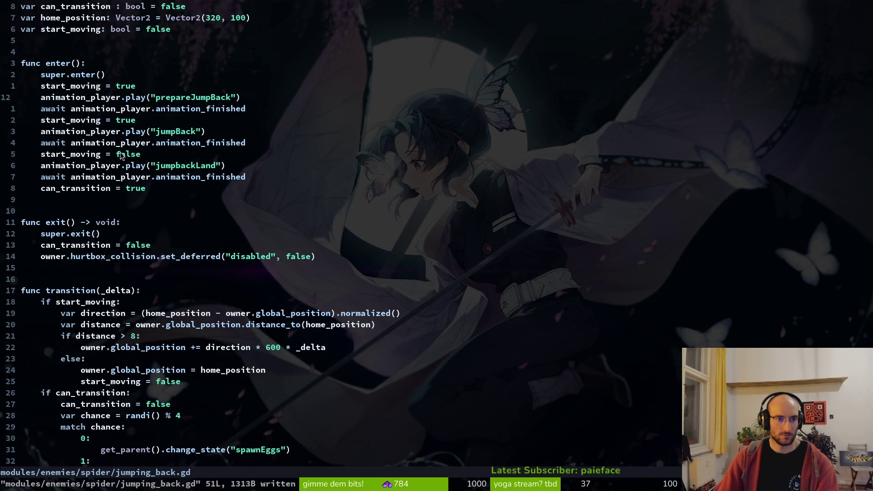
pyautogui.hotkey('alt', 'Tab')
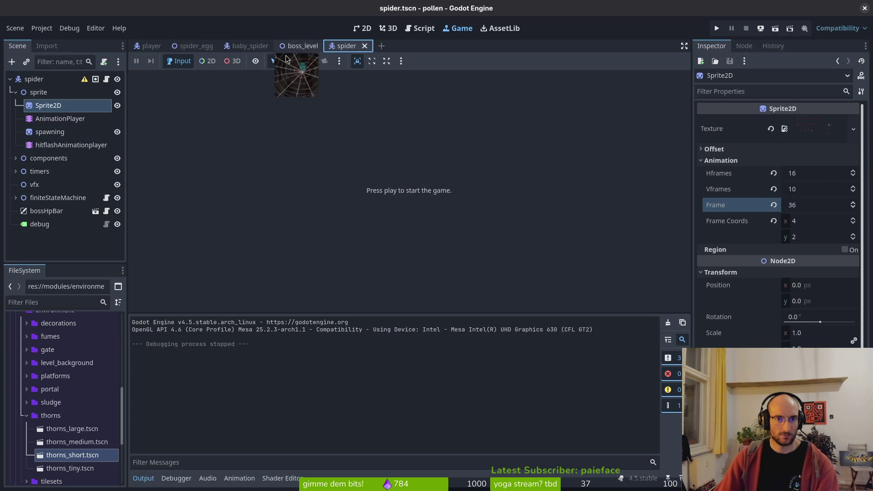
pyautogui.click(362, 29)
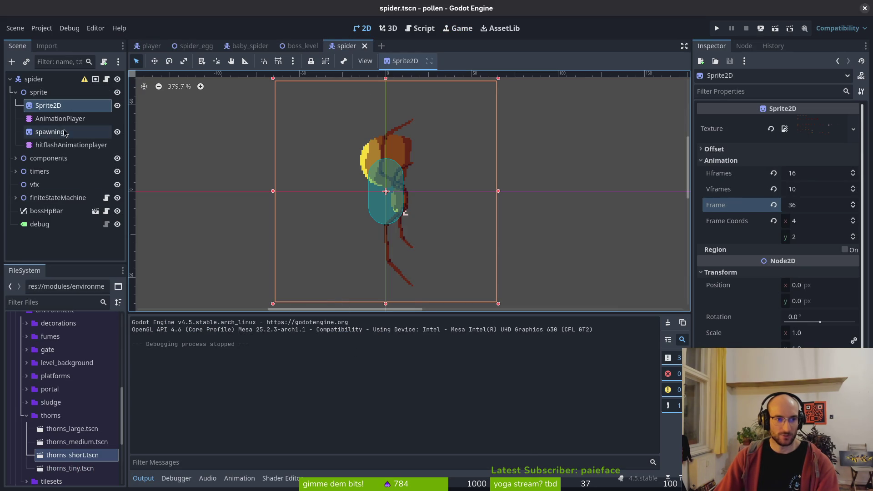
# Step: Lengthen the prepareJumpBack animation to 5 frames and duplicate its last key to frame 4
pyautogui.click(60, 118)
pyautogui.click(408, 324)
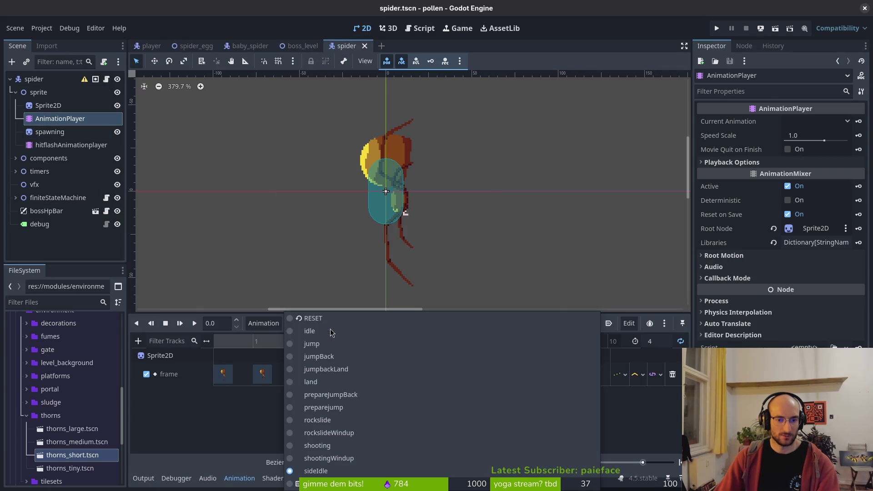
pyautogui.click(330, 394)
pyautogui.moveTo(240, 344)
pyautogui.mouseDown()
pyautogui.moveTo(357, 351)
pyautogui.moveTo(218, 343)
pyautogui.moveTo(370, 345)
pyautogui.mouseUp()
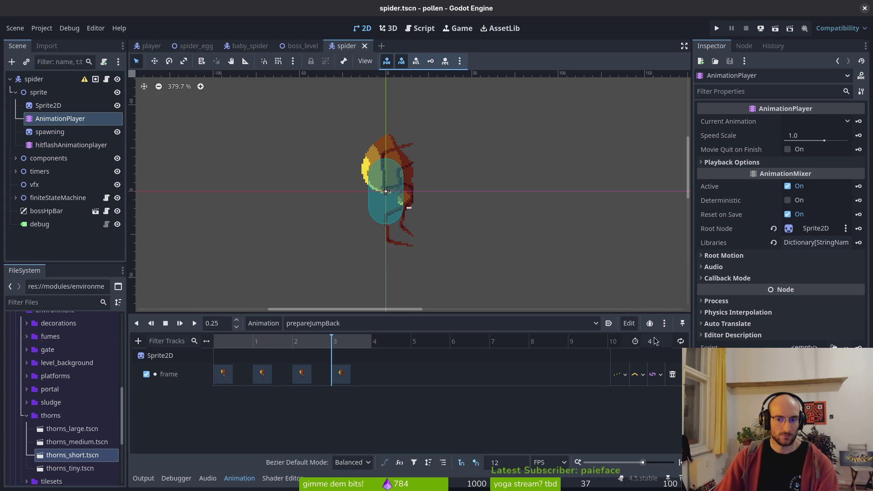
pyautogui.write('5')
pyautogui.press('Return')
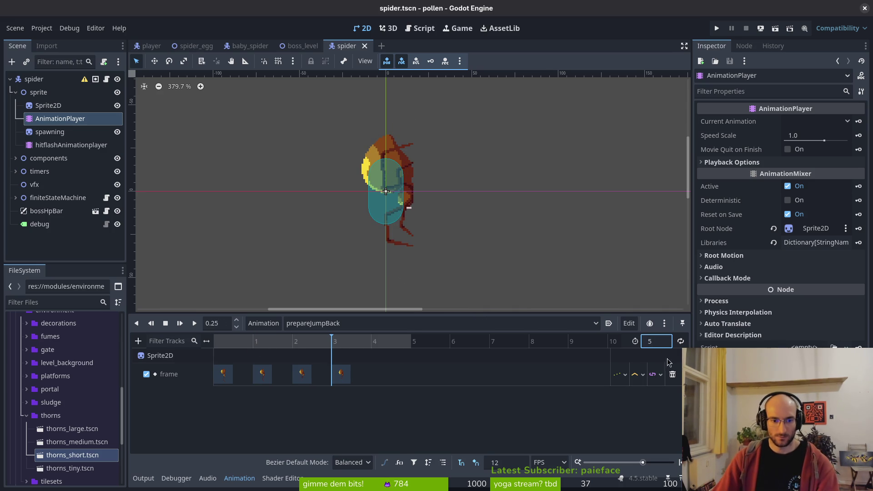
pyautogui.click(342, 374)
pyautogui.hotkey('ctrl', 'd')
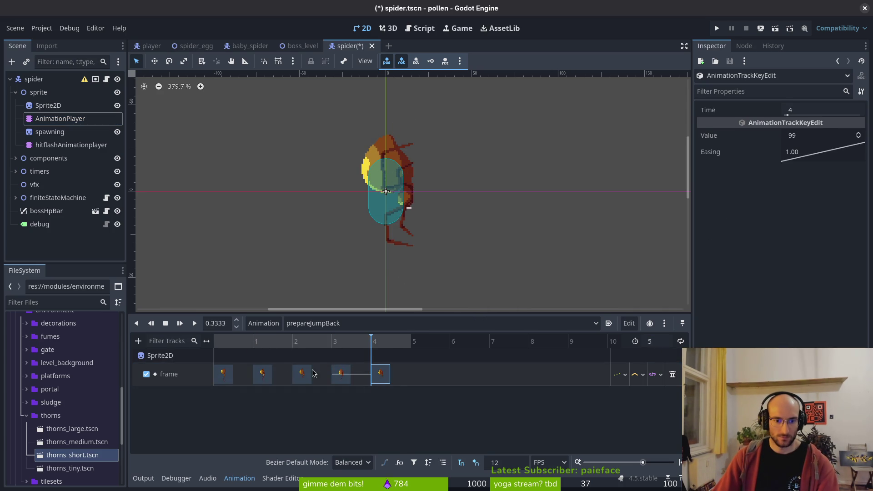
pyautogui.moveTo(220, 343); pyautogui.dragTo(380, 354)
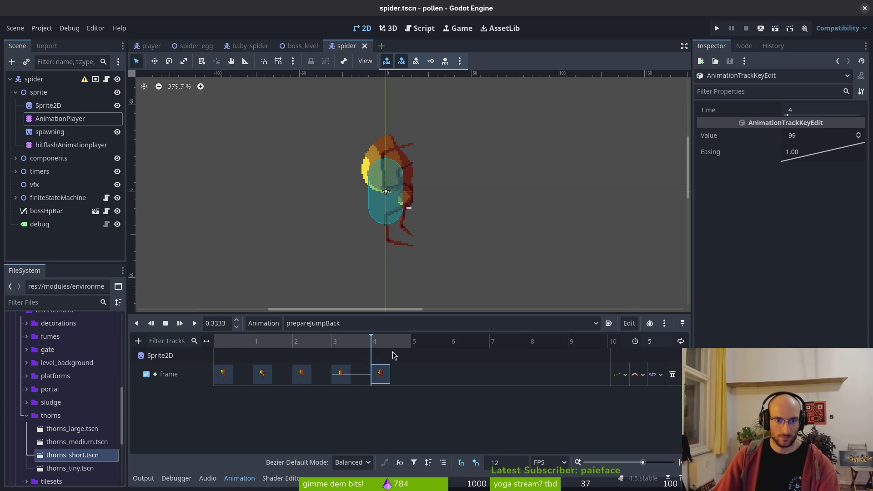
# Step: Preview the jumpBack and jumpbackLand animations to check their frames
pyautogui.click(332, 323)
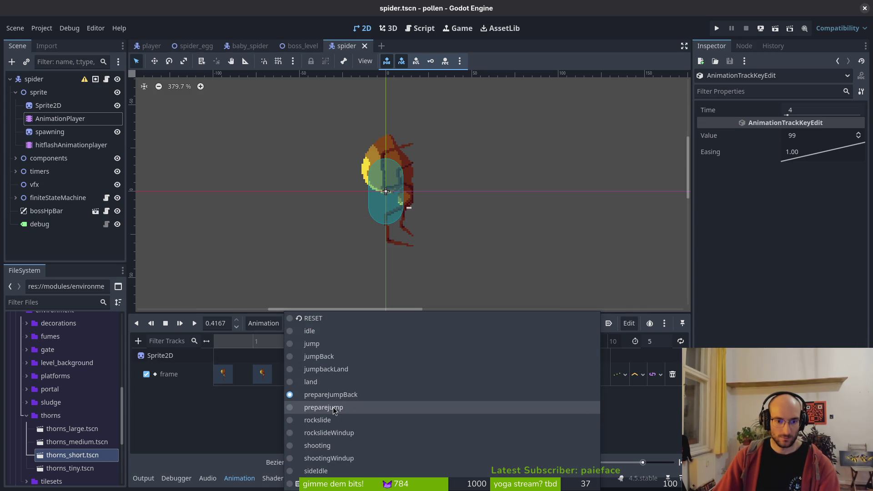
pyautogui.click(329, 356)
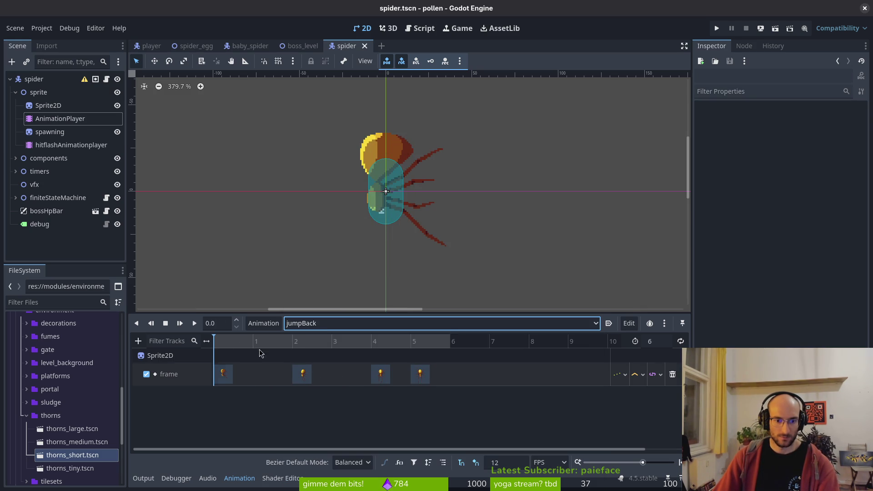
pyautogui.moveTo(224, 348)
pyautogui.mouseDown()
pyautogui.moveTo(445, 362)
pyautogui.moveTo(449, 355)
pyautogui.mouseUp()
pyautogui.click(338, 324)
pyautogui.click(335, 367)
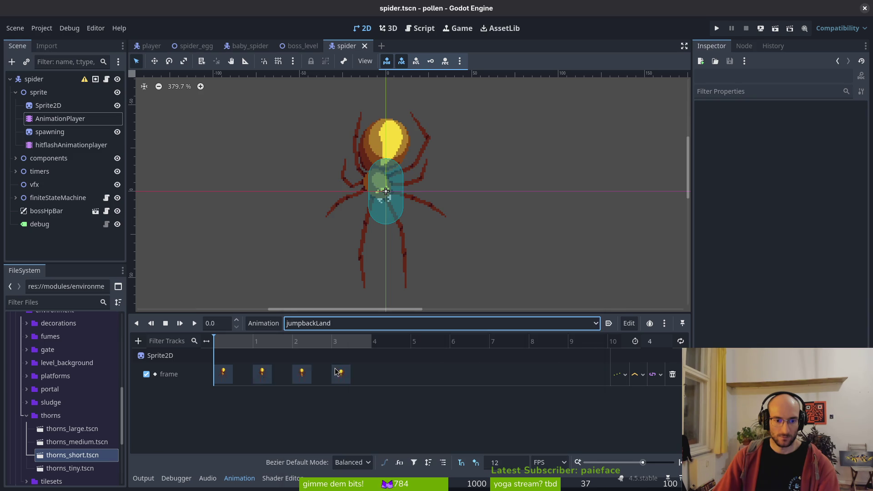
pyautogui.moveTo(225, 341)
pyautogui.mouseDown()
pyautogui.moveTo(348, 341)
pyautogui.moveTo(331, 342)
pyautogui.mouseUp()
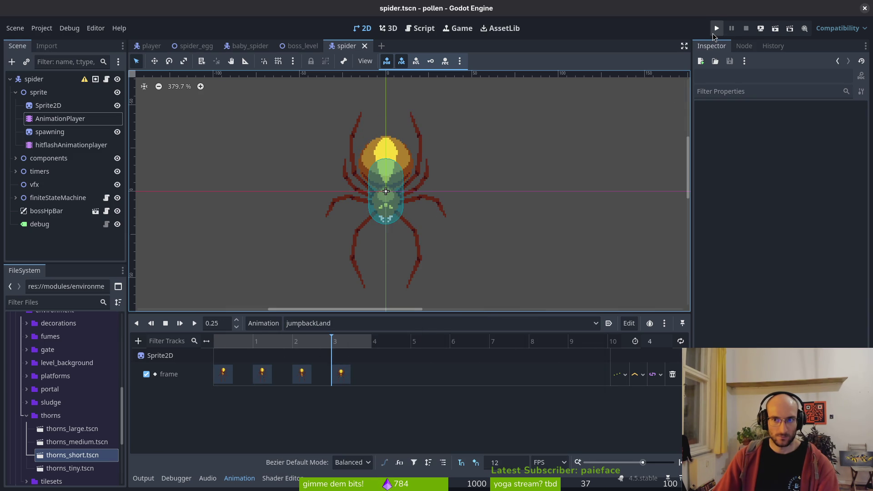
# Step: Run a quick playtest, close it, and go back to jumping_back.gd
pyautogui.click(713, 32)
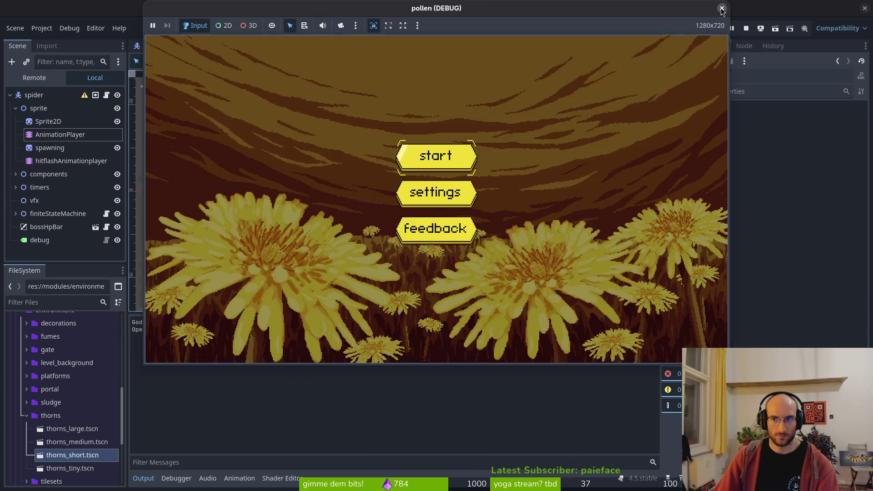
pyautogui.click(746, 28)
pyautogui.hotkey('alt', 'Tab')
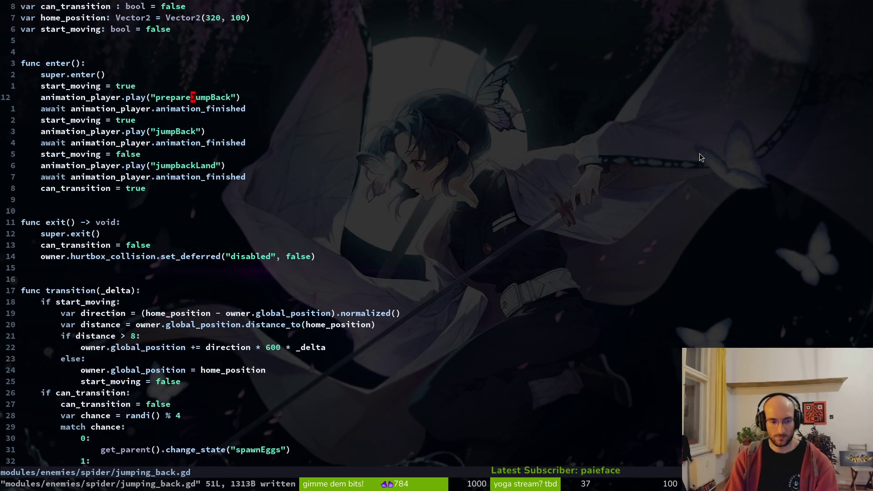
# Step: Find spider/jumping.gd by searching 'jumpin' and open it in a vertical split
pyautogui.hotkey('ctrl', 'd')
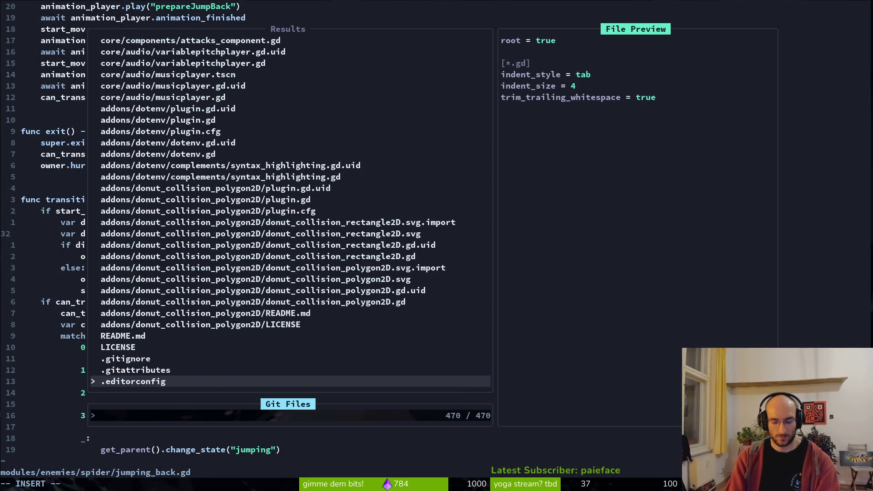
pyautogui.write('jupmin')
pyautogui.press('BackSpace')
pyautogui.press('BackSpace')
pyautogui.press('BackSpace')
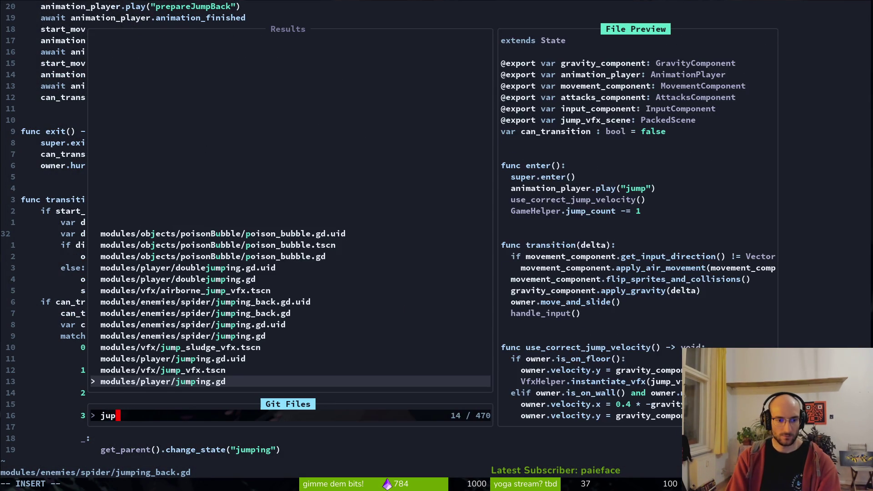
pyautogui.write('mpin')
pyautogui.press('Up')
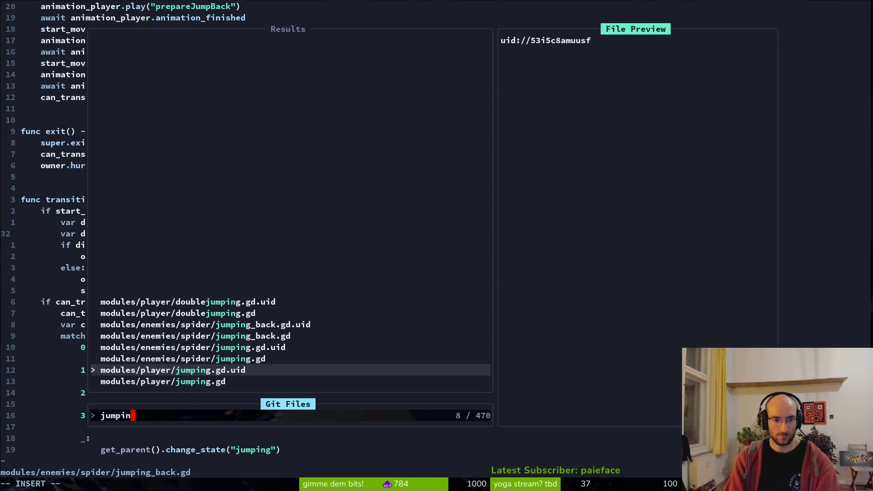
pyautogui.press('Up')
pyautogui.hotkey('ctrl', 'v')
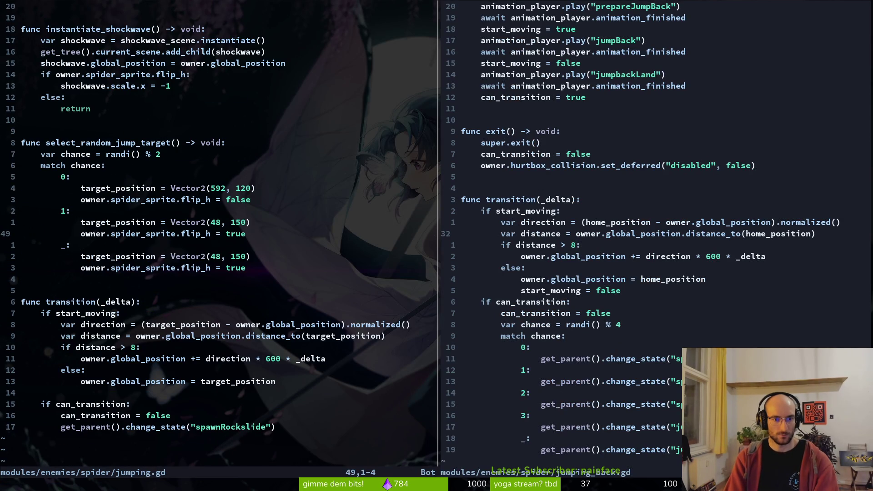
# Step: Compare jumping.gd and jumping_back.gd, moving between the two splits and scrolling through the code
pyautogui.hotkey('ctrl', 'w')
pyautogui.press('l')
pyautogui.hotkey('ctrl', 'd')
pyautogui.hotkey('ctrl', 'u')
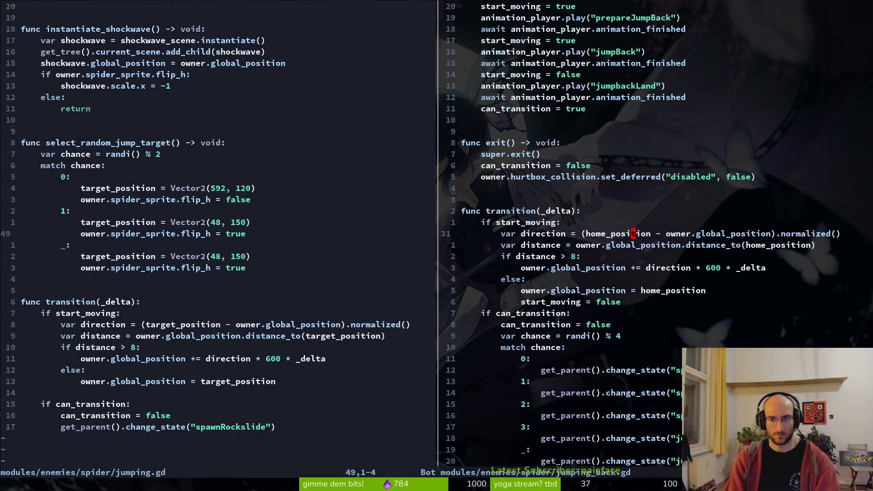
pyautogui.hotkey('ctrl', 'w')
pyautogui.press('h')
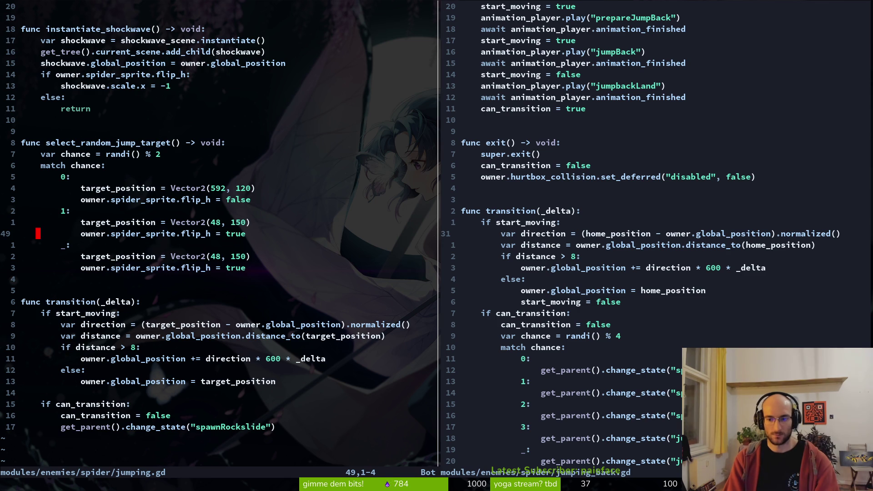
pyautogui.hotkey('ctrl', 'd')
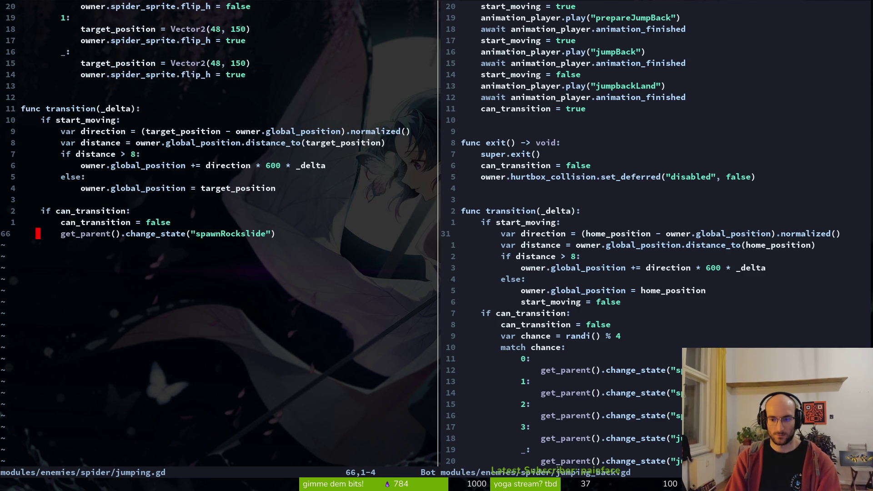
pyautogui.hotkey('ctrl', 'w')
pyautogui.press('l')
pyautogui.hotkey('ctrl', 'w')
pyautogui.press('h')
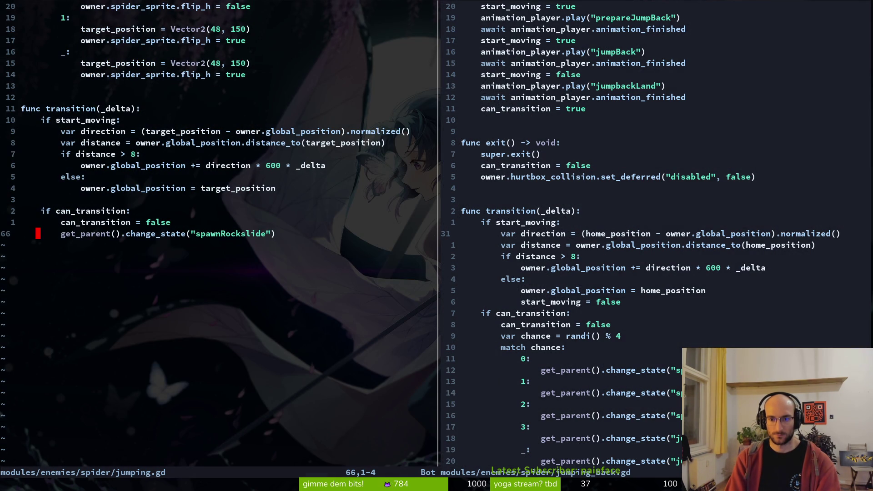
pyautogui.hotkey('ctrl', 'w')
pyautogui.press('l')
pyautogui.hotkey('ctrl', 'w')
pyautogui.press('h')
# Step: Run the game again from Godot with F5 and walk the player left
pyautogui.hotkey('alt', 'Tab')
pyautogui.press('F5')
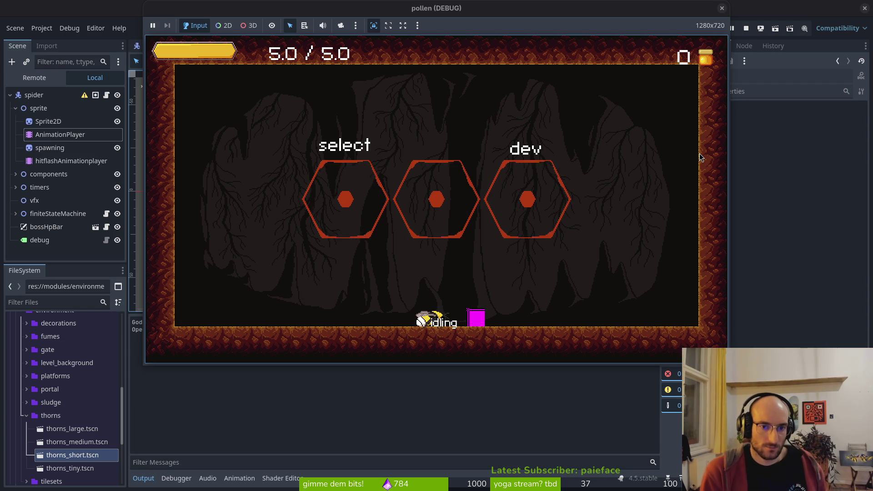
pyautogui.press('Left')
# Step: Close the running game and load the spider's jumpBack animation in the AnimationPlayer
pyautogui.click(722, 8)
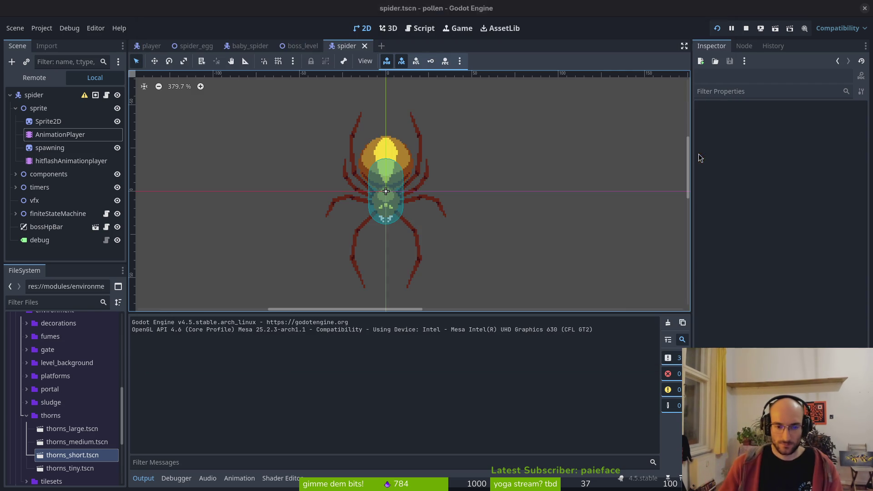
pyautogui.click(47, 121)
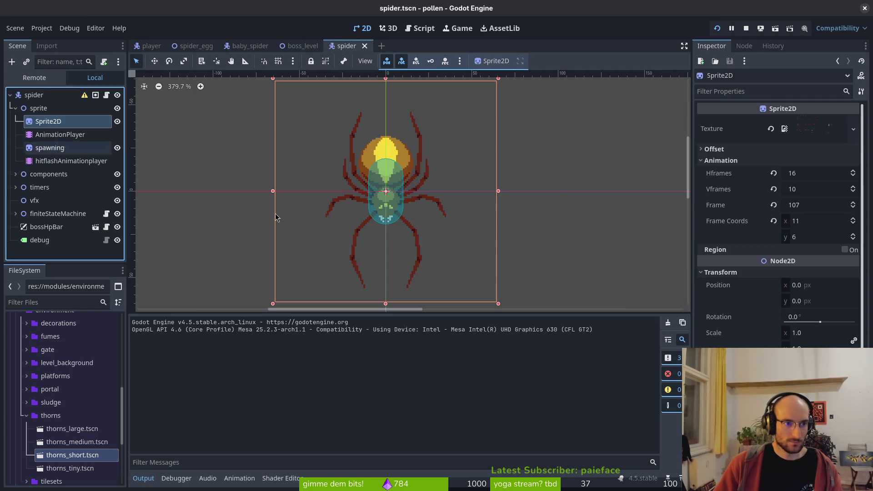
pyautogui.click(60, 135)
pyautogui.click(309, 322)
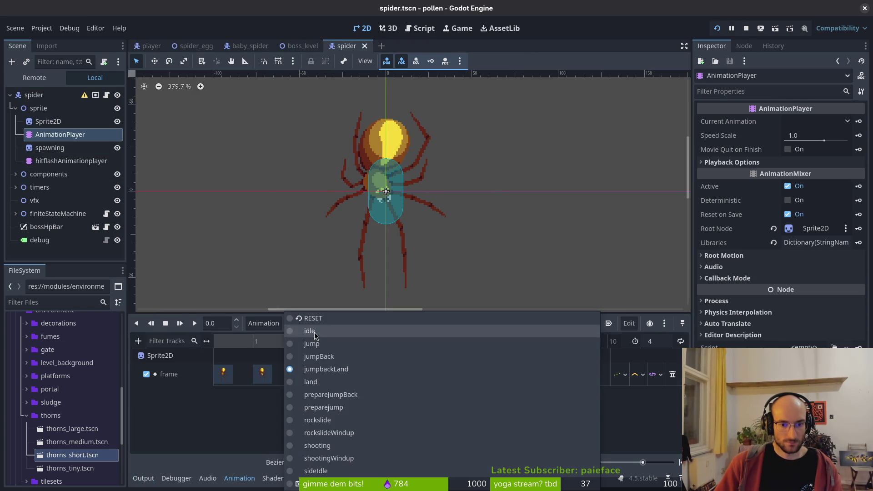
pyautogui.click(338, 359)
# Step: Set the jumpBack animation length to 4 and save the spider scene
pyautogui.click(262, 374)
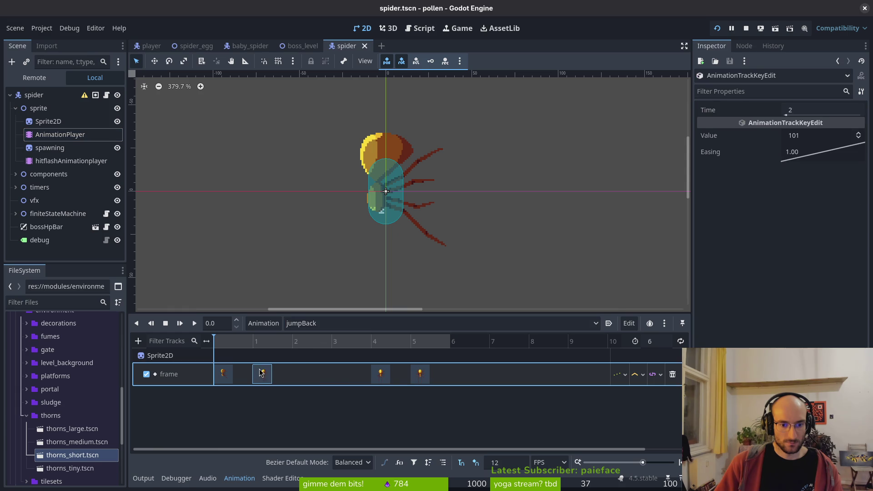
pyautogui.click(348, 373)
pyautogui.click(659, 342)
pyautogui.press('Return')
pyautogui.hotkey('ctrl', 's')
# Step: Relaunch the game, fight the spider boss, then close it and reselect the AnimationPlayer
pyautogui.click(716, 28)
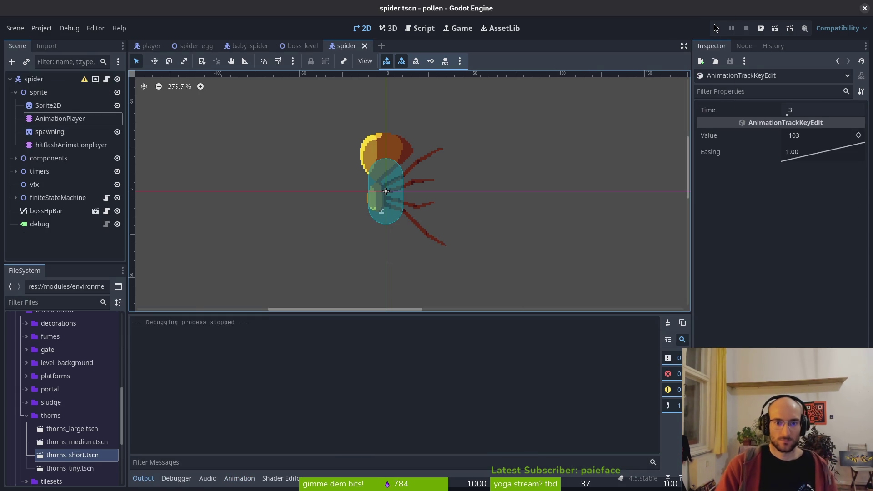
pyautogui.click(715, 28)
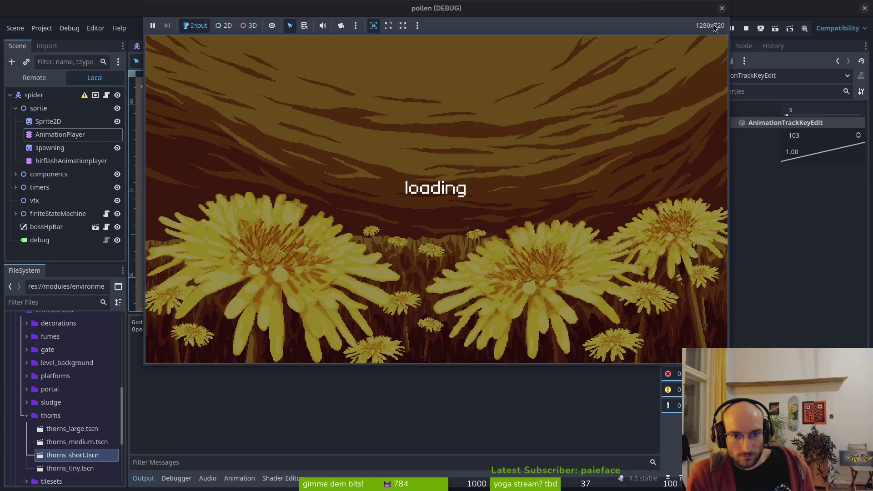
pyautogui.press('space')
pyautogui.press('x')
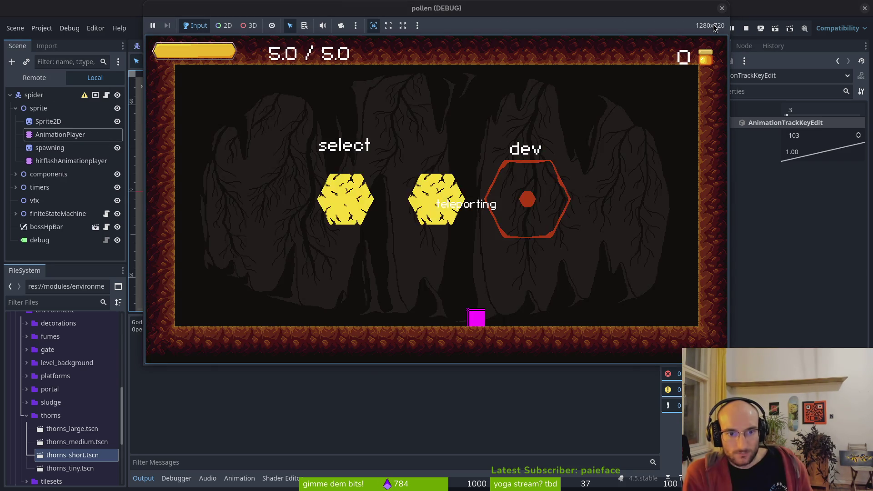
pyautogui.press('Return')
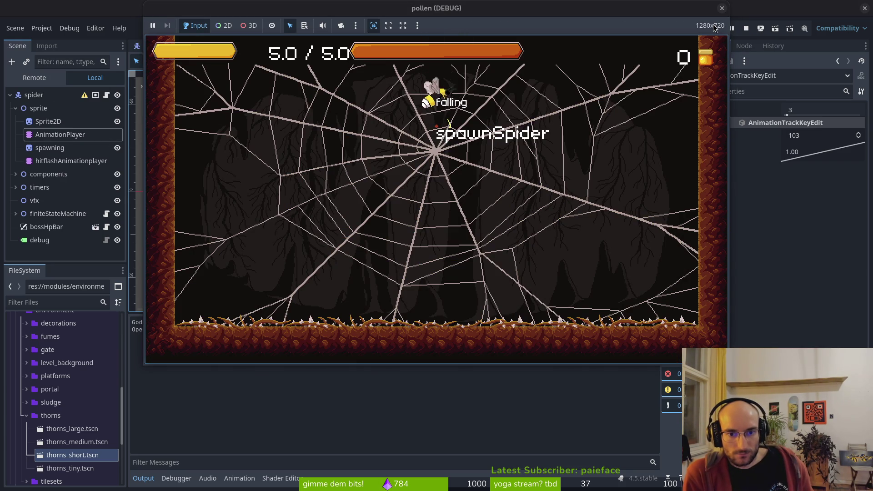
pyautogui.press('Right')
pyautogui.press('x')
pyautogui.press('space')
pyautogui.press('x')
pyautogui.press('Right')
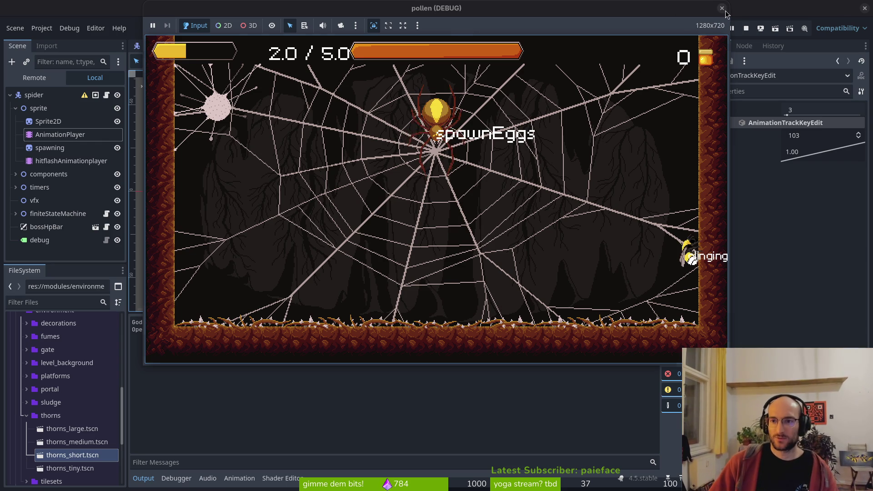
pyautogui.click(746, 28)
pyautogui.click(59, 118)
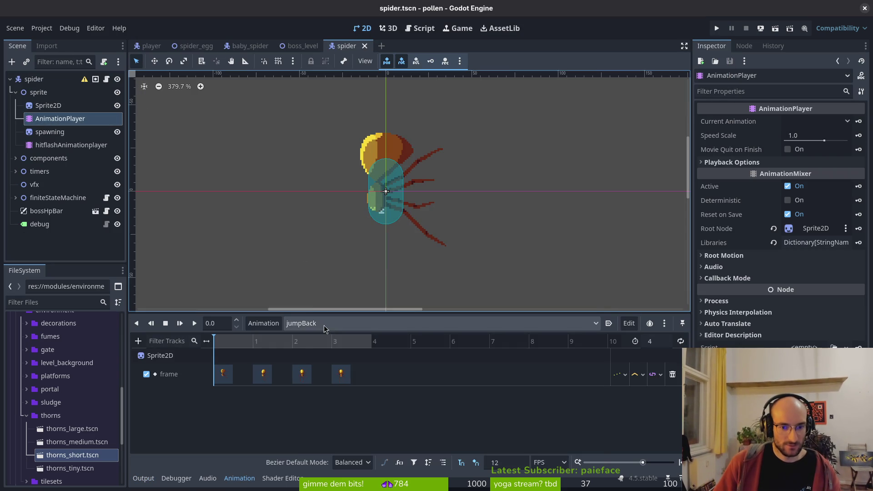
# Step: Load prepareJumpBack, scrub through its frames, and play it from the start
pyautogui.click(303, 323)
pyautogui.click(357, 395)
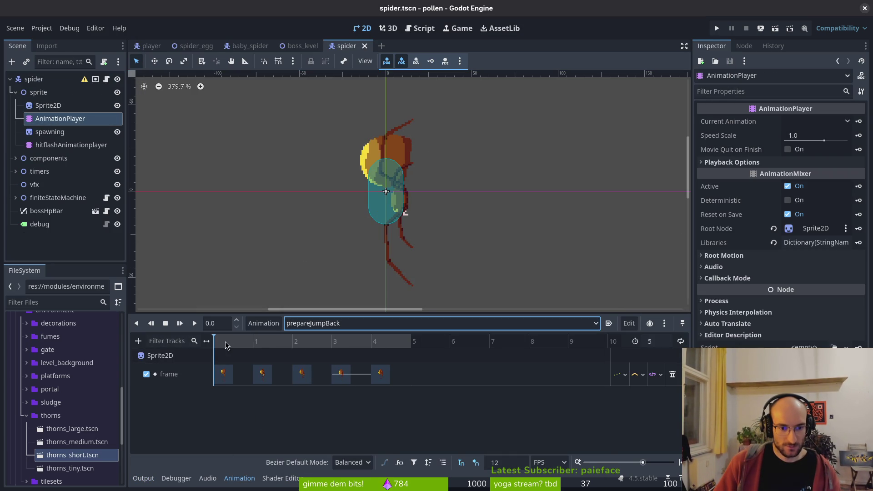
pyautogui.moveTo(229, 346); pyautogui.dragTo(391, 349)
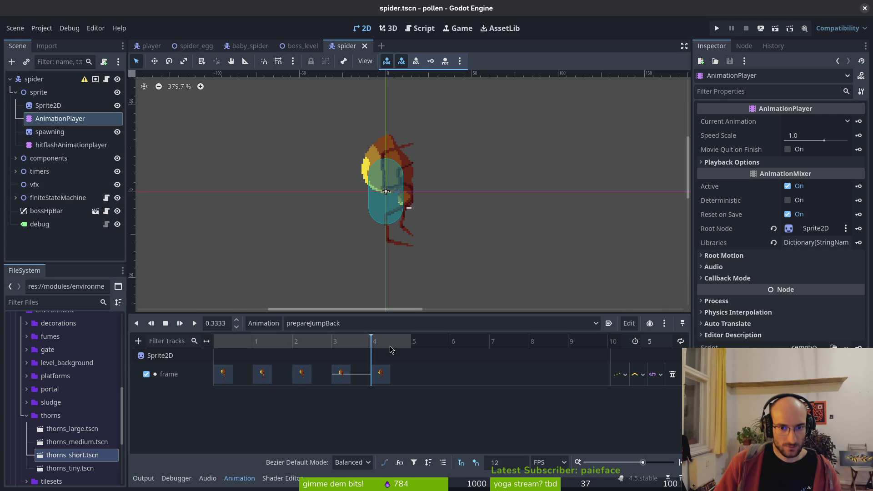
pyautogui.moveTo(320, 351)
pyautogui.mouseDown()
pyautogui.moveTo(214, 350)
pyautogui.moveTo(412, 353)
pyautogui.mouseUp()
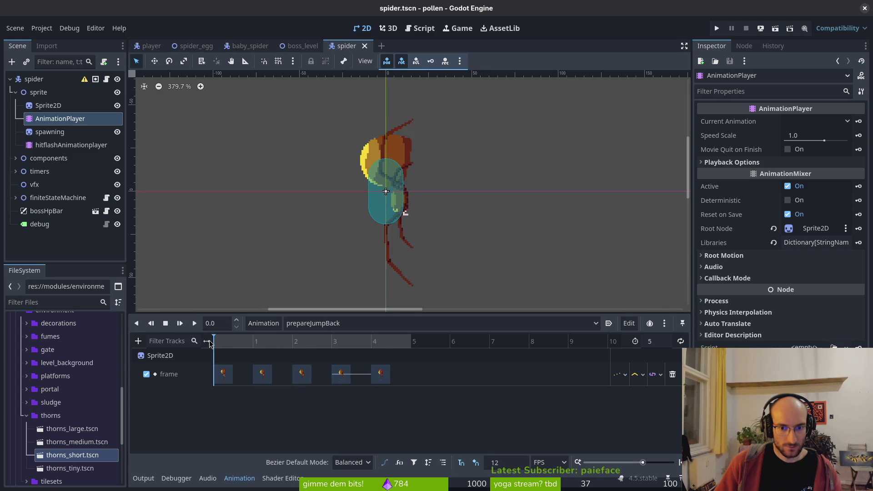
pyautogui.hotkey('shift', 'd')
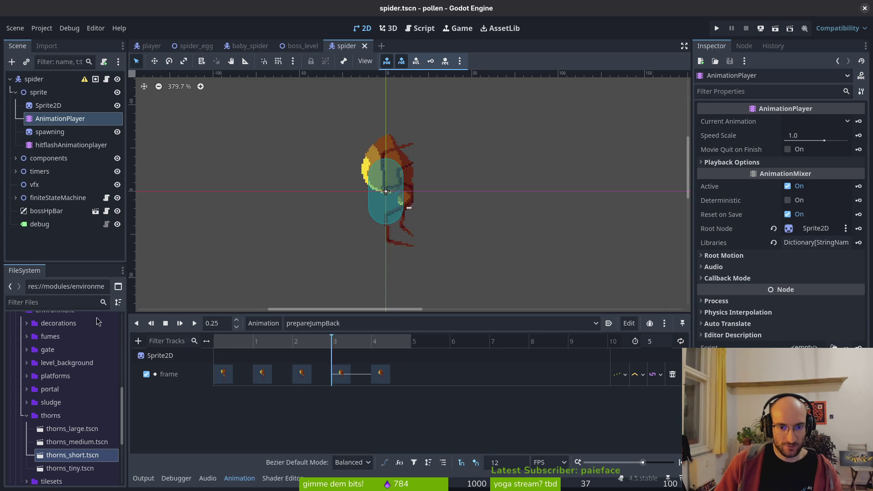
# Step: Check the jump scripts in Vim, then replay the prepareJumpBack preview
pyautogui.hotkey('alt', 'Tab')
pyautogui.scroll(15, 197, 109)
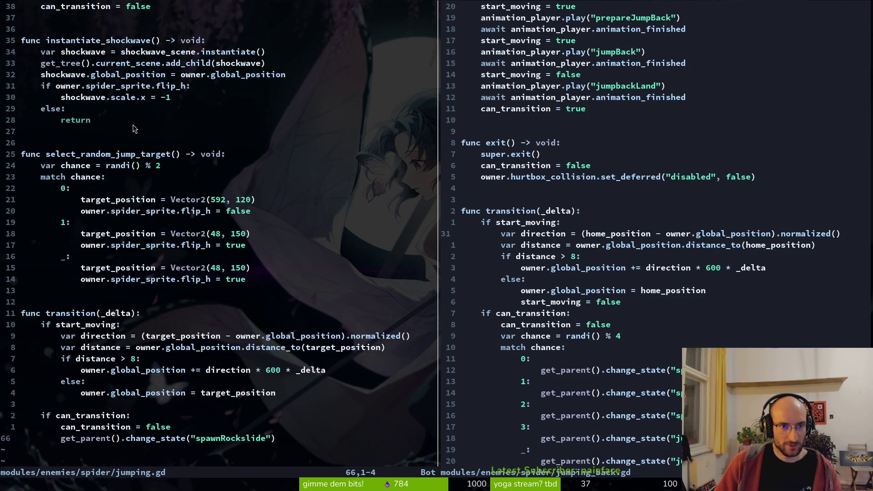
pyautogui.scroll(4, 647, 87)
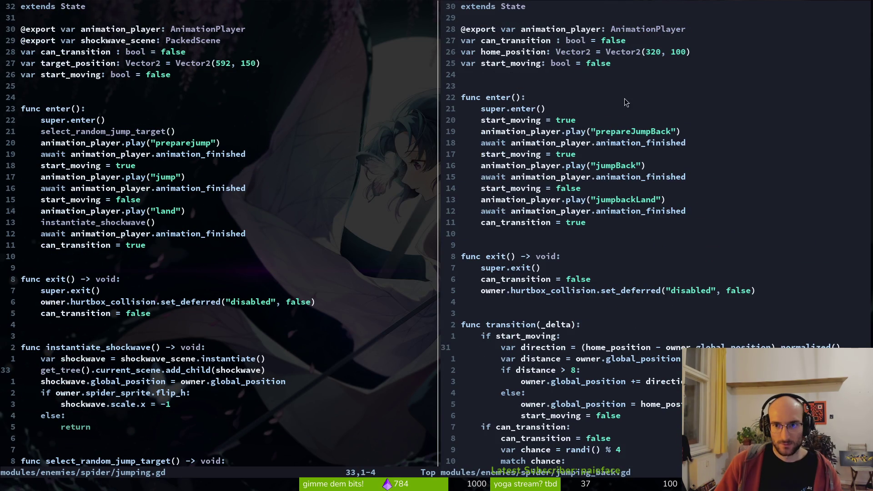
pyautogui.hotkey('alt', 'Tab')
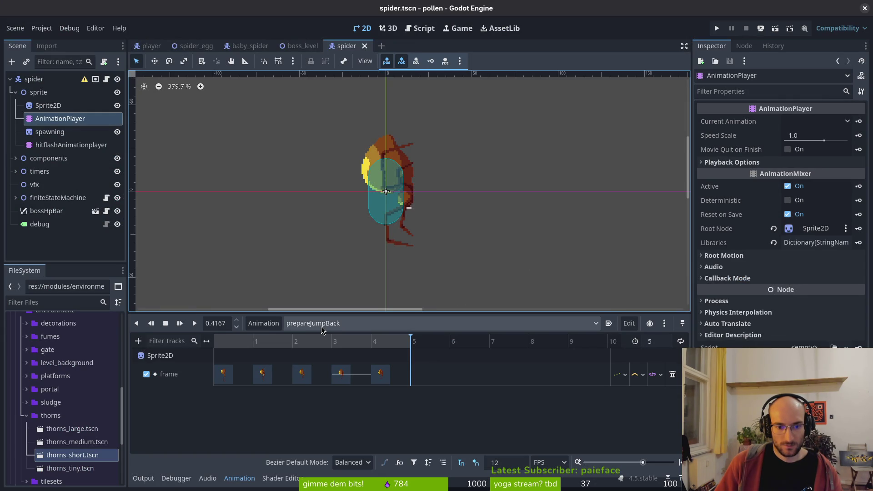
pyautogui.hotkey('shift', 'd')
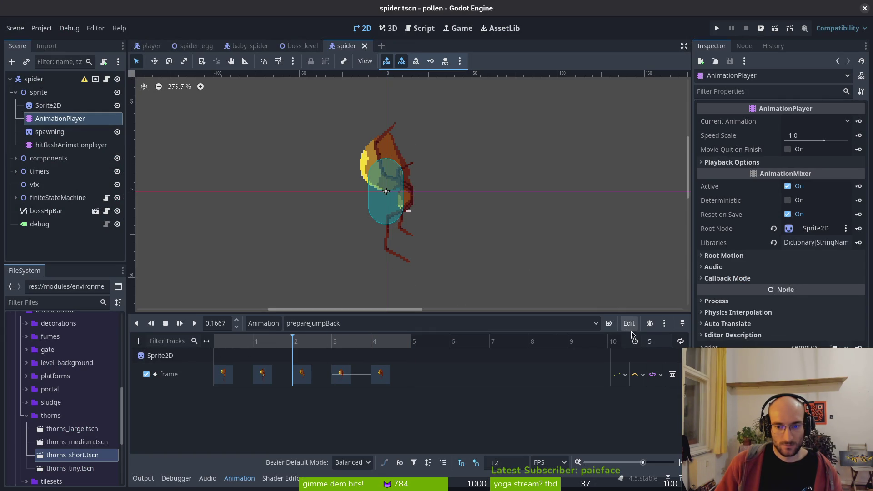
# Step: Try a 7-frame prepareJumpBack length, save, and shift the later keyframes
pyautogui.write('7')
pyautogui.press('Return')
pyautogui.hotkey('ctrl', 's')
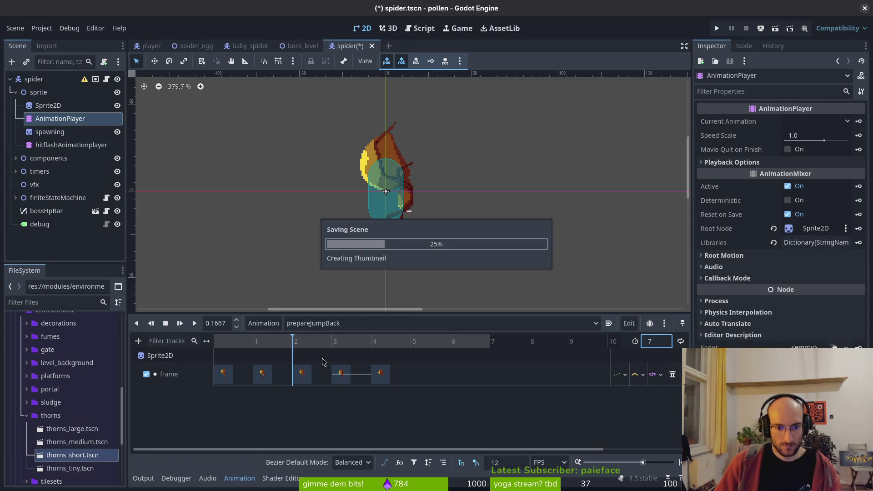
pyautogui.moveTo(381, 373); pyautogui.dragTo(459, 373)
pyautogui.click(342, 373)
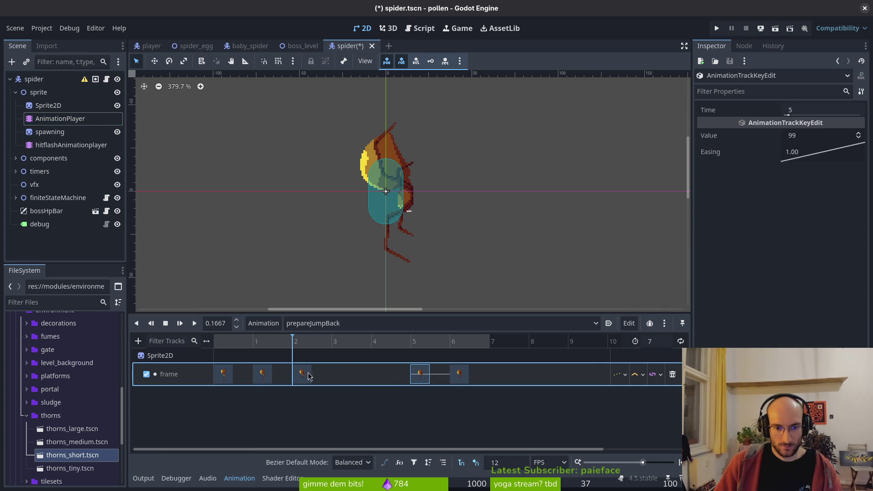
pyautogui.moveTo(279, 378); pyautogui.dragTo(334, 377)
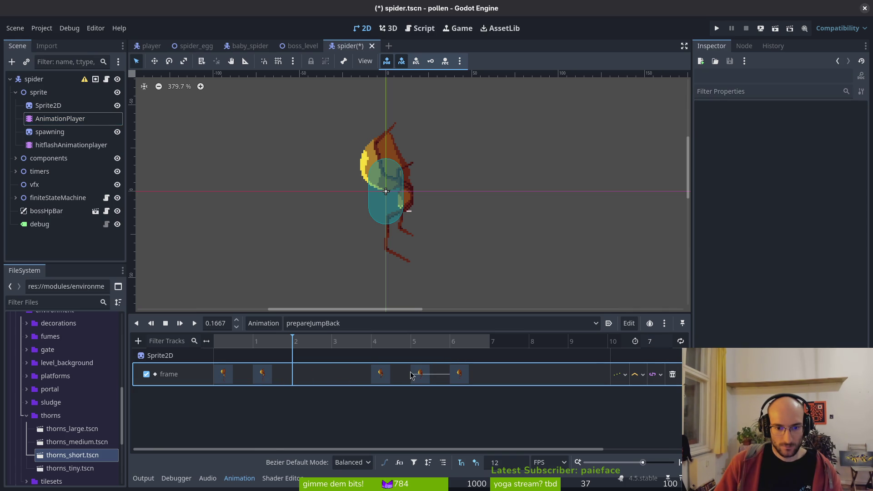
pyautogui.click(381, 373)
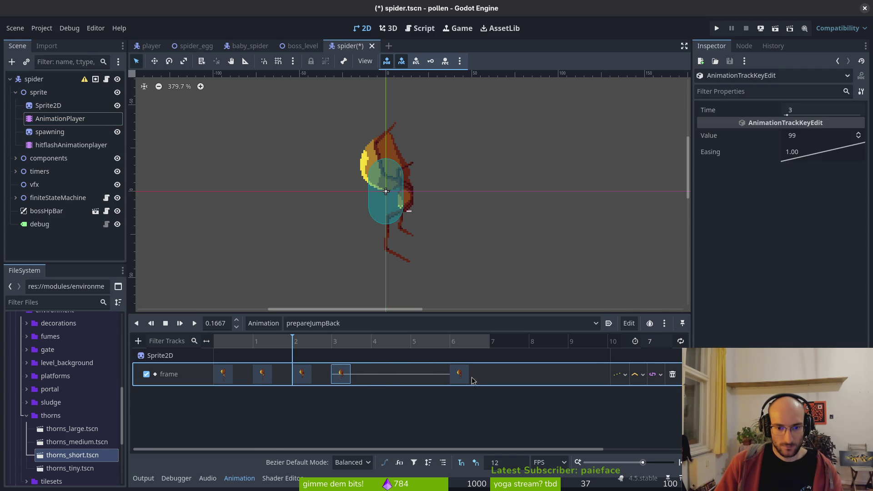
# Step: Revert the prepareJumpBack length edit, then return to the jump scripts in Vim
pyautogui.click(657, 341)
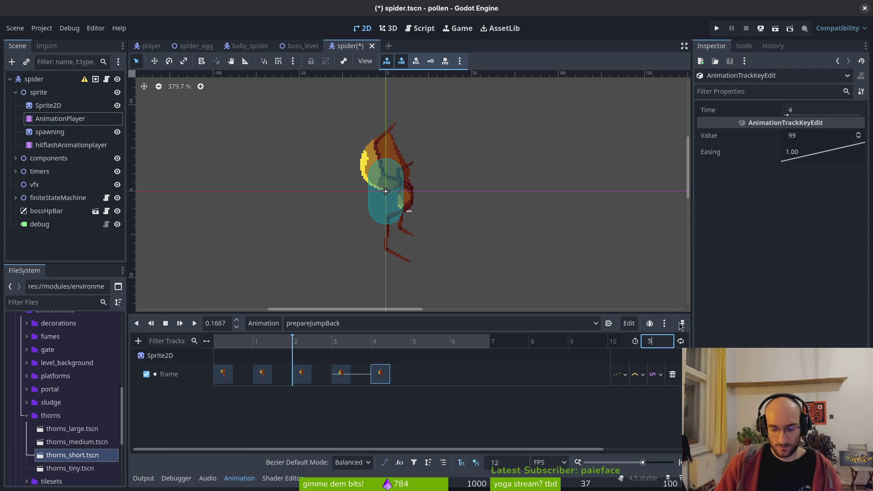
pyautogui.click(673, 306)
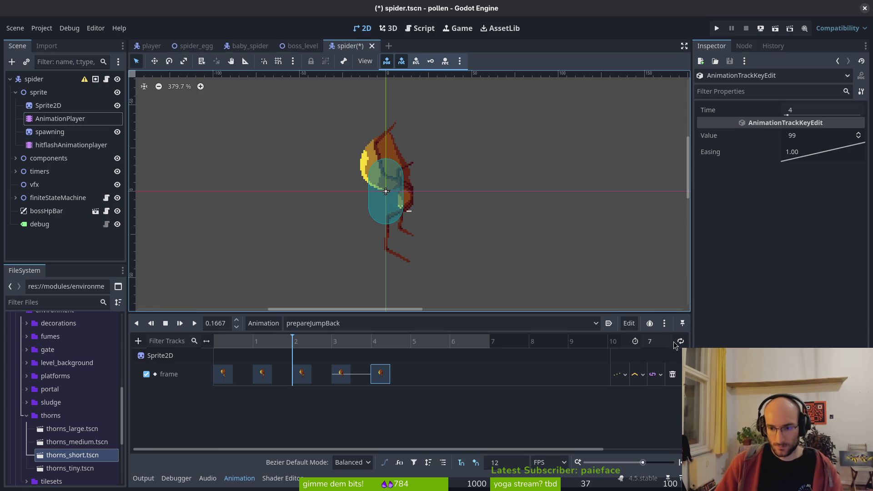
pyautogui.click(658, 341)
pyautogui.write('0')
pyautogui.press('Return')
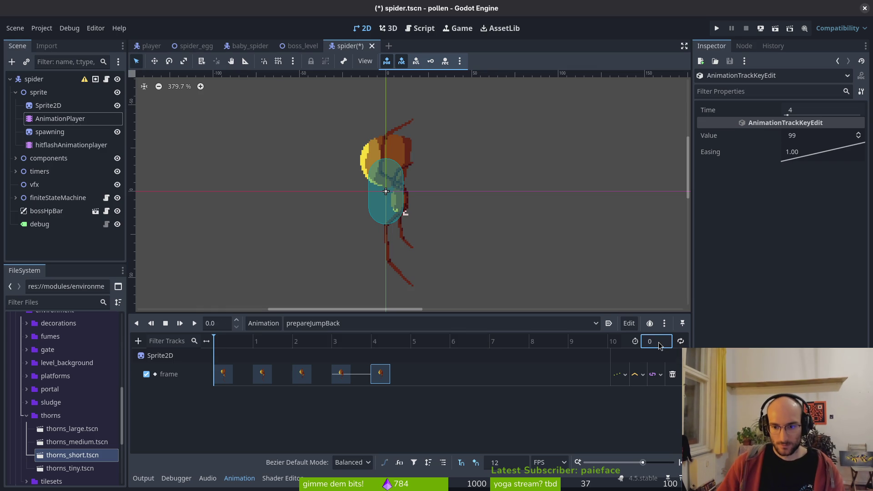
pyautogui.hotkey('alt', 'Tab')
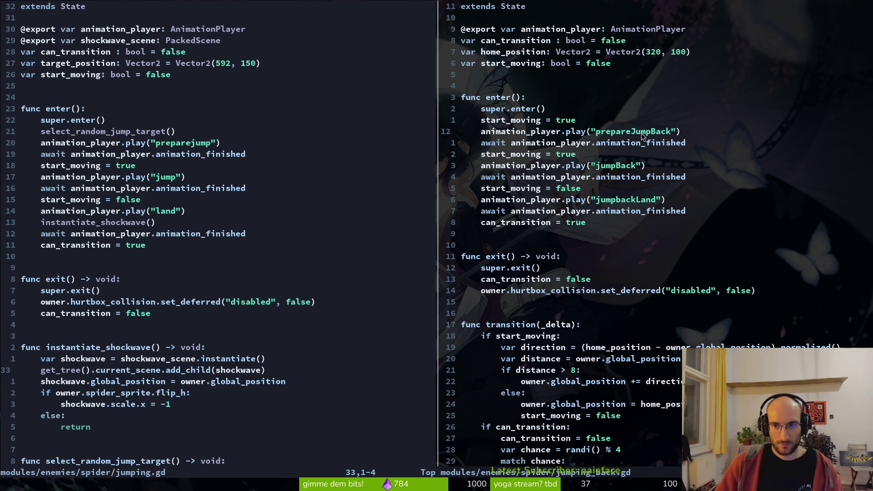
# Step: Paste the prepareJumpBack play/await lines and try moving start_moving = true, then undo
pyautogui.press('0')
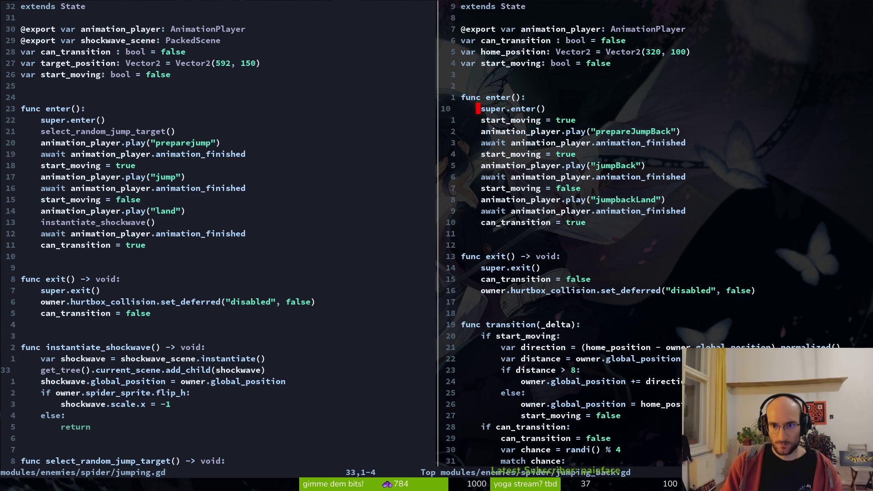
pyautogui.press('p')
pyautogui.press('j')
pyautogui.press('d')
pyautogui.press('d')
pyautogui.press('k')
pyautogui.hotkey('shift', 'p')
pyautogui.press('d')
pyautogui.press('d')
pyautogui.press('k')
pyautogui.hotkey('shift', 'p')
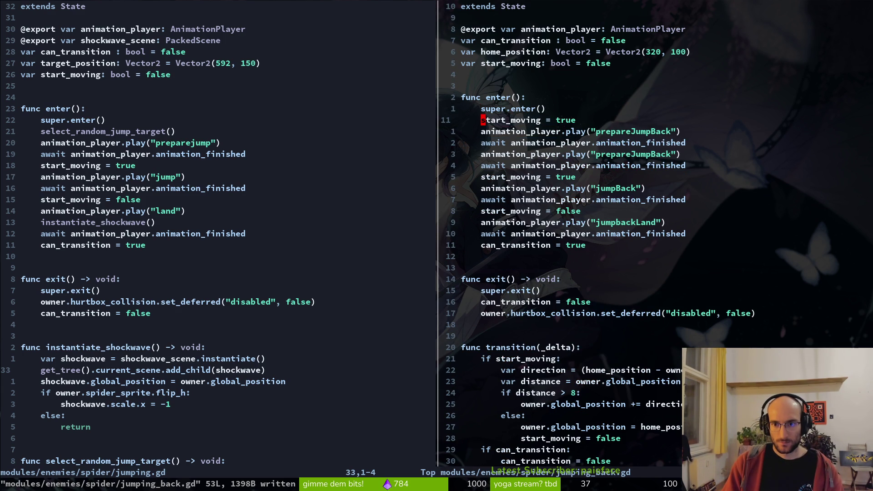
pyautogui.press('u')
pyautogui.press('u')
pyautogui.press('u')
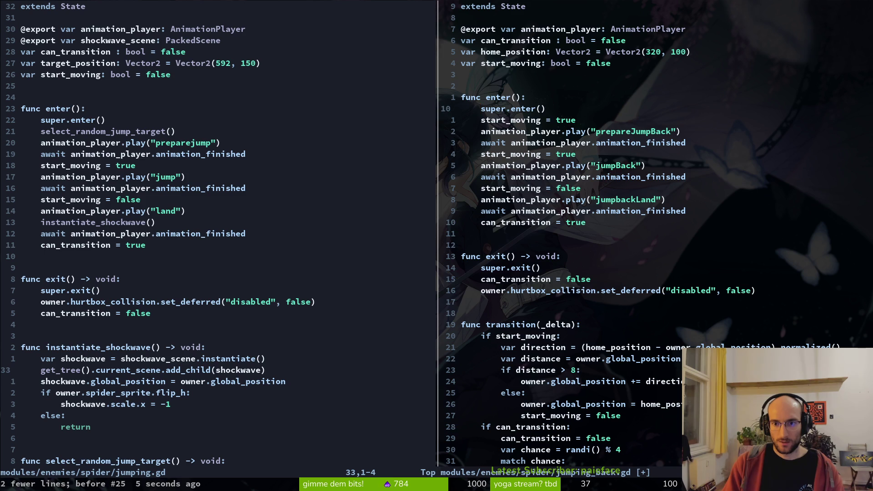
# Step: Delete the start_moving = true line from enter() and return to Godot
pyautogui.hotkey('shift', 'v')
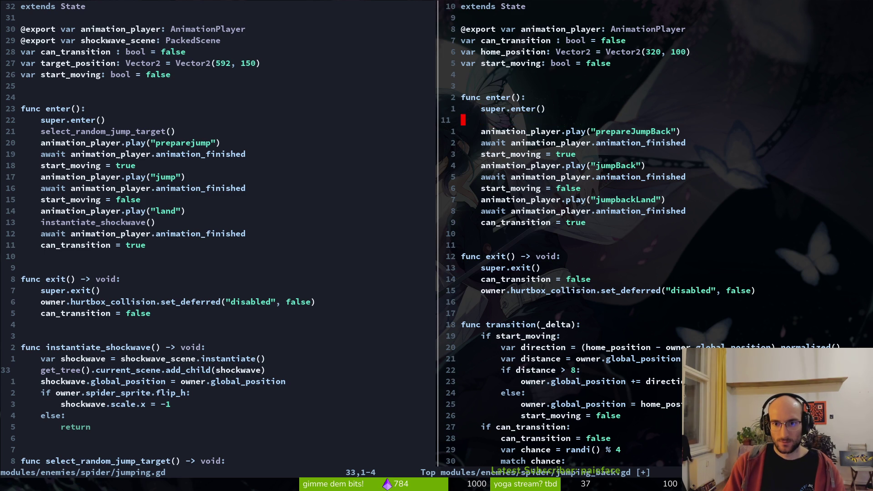
pyautogui.press('d')
pyautogui.press('d')
pyautogui.hotkey('alt', 'Tab')
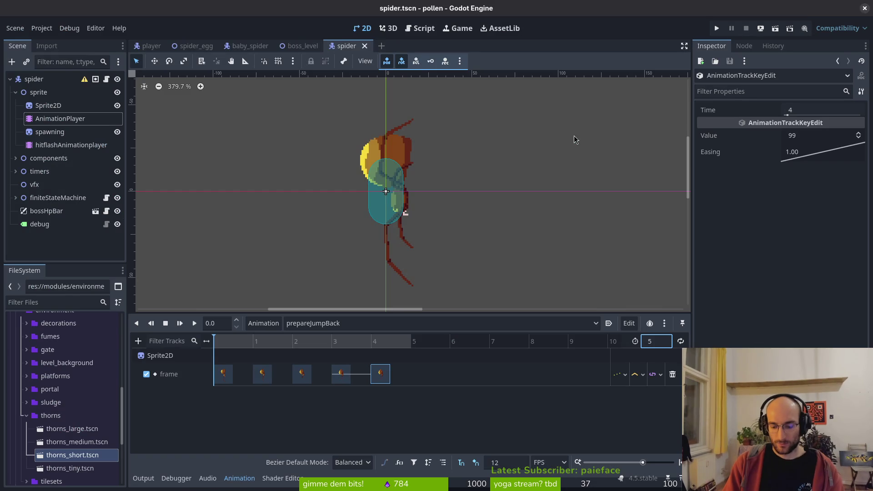
# Step: Run the game with F5, fight the spider with the new jump-back, then close the window
pyautogui.press('F5')
pyautogui.press('Return')
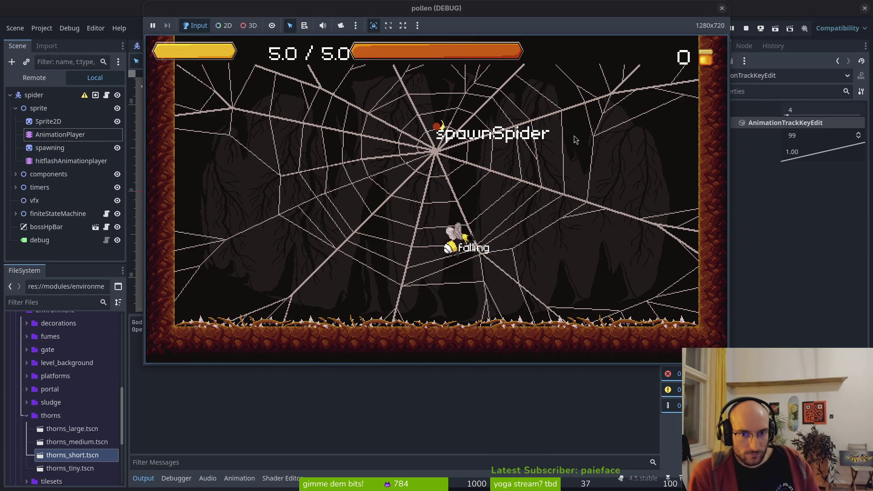
pyautogui.press('space')
pyautogui.press('shift')
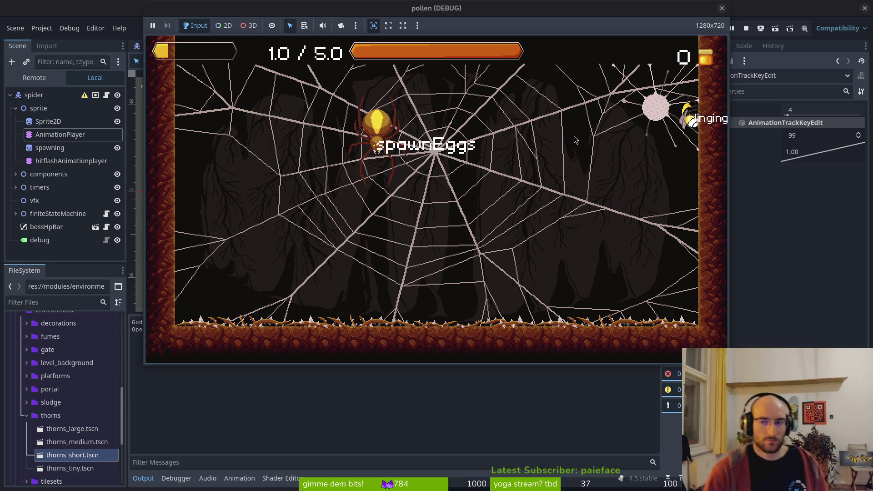
pyautogui.click(721, 8)
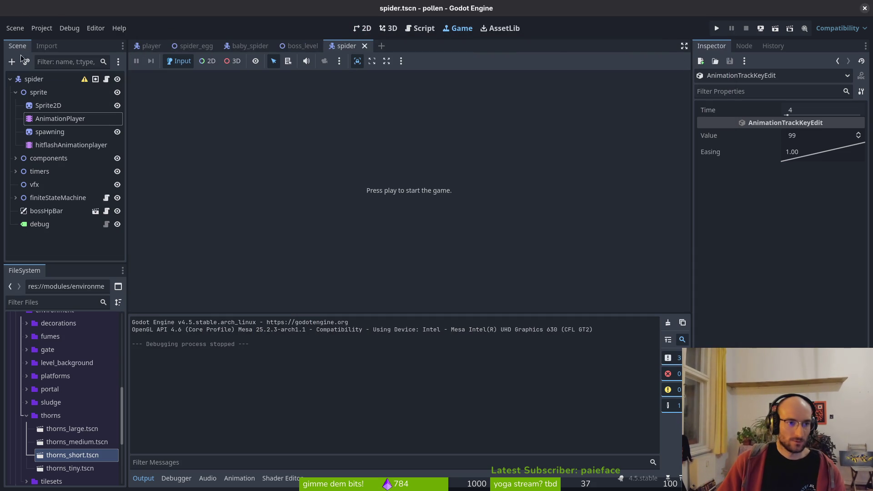
# Step: Select the spider's AnimationPlayer and load the jumpBack animation
pyautogui.click(47, 105)
pyautogui.click(60, 118)
pyautogui.click(328, 323)
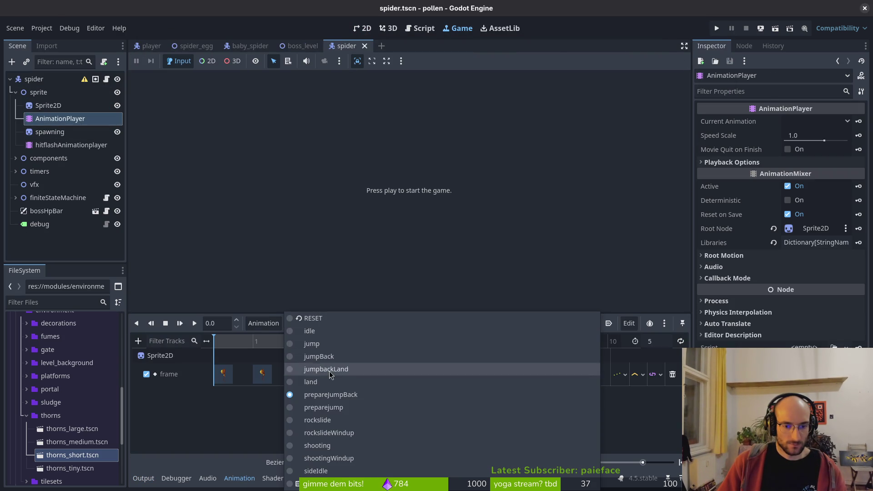
pyautogui.click(341, 407)
pyautogui.click(327, 323)
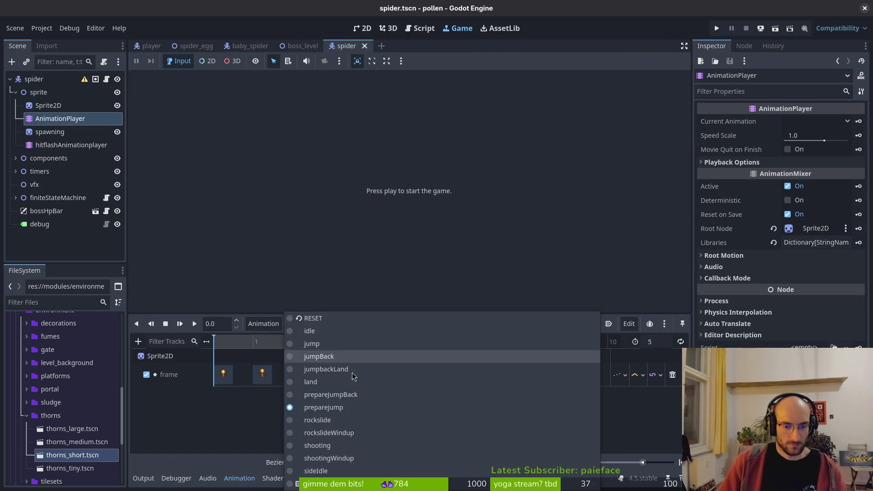
pyautogui.click(319, 356)
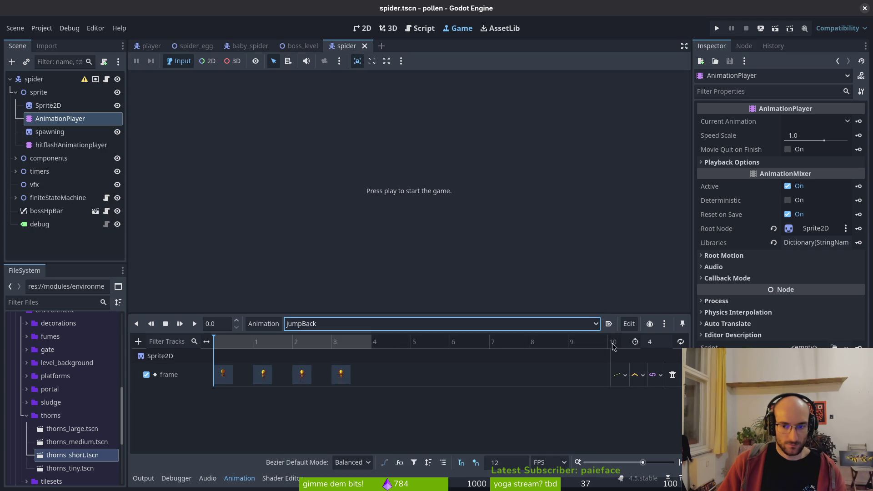
# Step: Set jumpBack's length to 6, drag the later keyframe right, and save the scene
pyautogui.write('6')
pyautogui.press('Return')
pyautogui.hotkey('ctrl', 's')
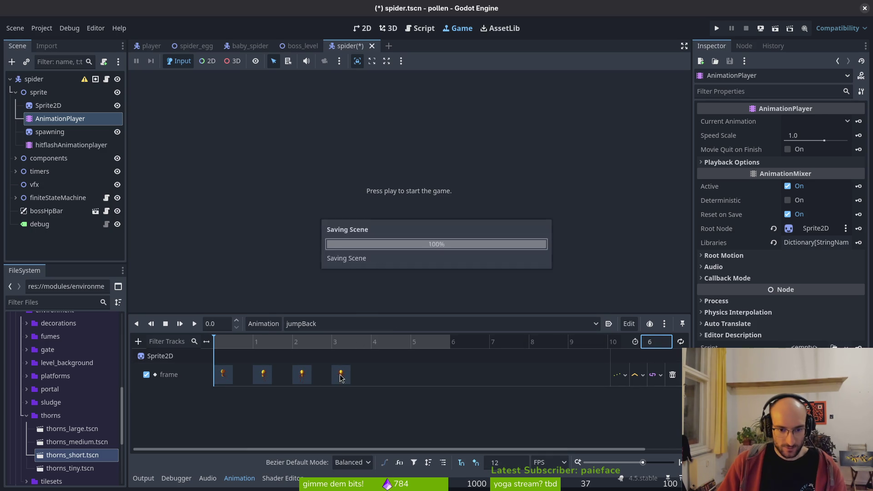
pyautogui.moveTo(342, 374); pyautogui.dragTo(381, 375)
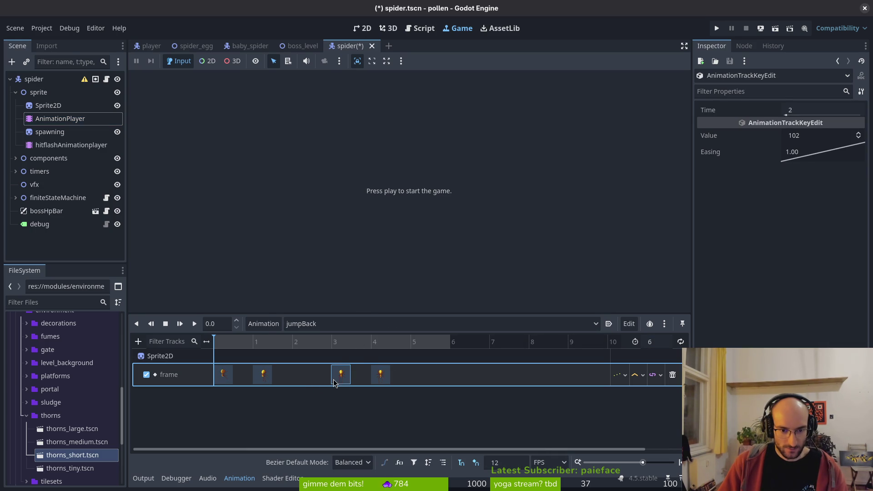
pyautogui.click(263, 374)
pyautogui.hotkey('ctrl', 's')
# Step: Preview jumpBack frames 0, 1, 3 and the last frame in 2D, then run the game
pyautogui.hotkey('ctrl', 'F1')
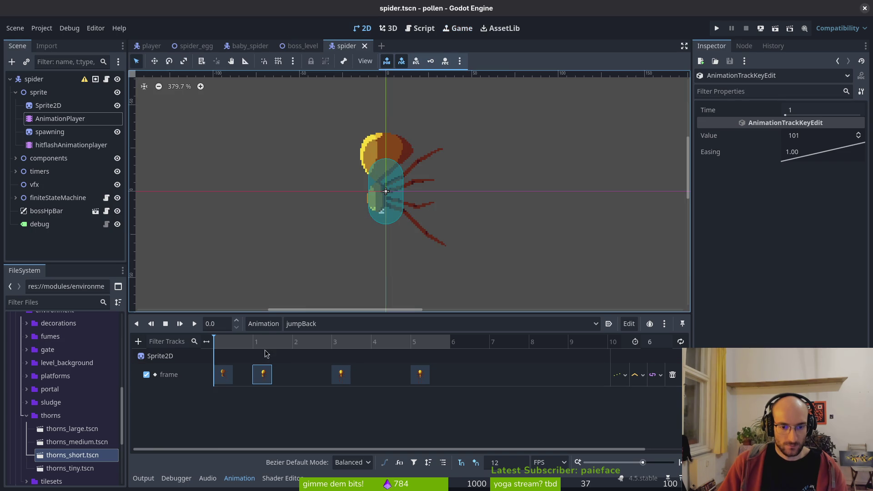
pyautogui.click(241, 347)
pyautogui.click(332, 355)
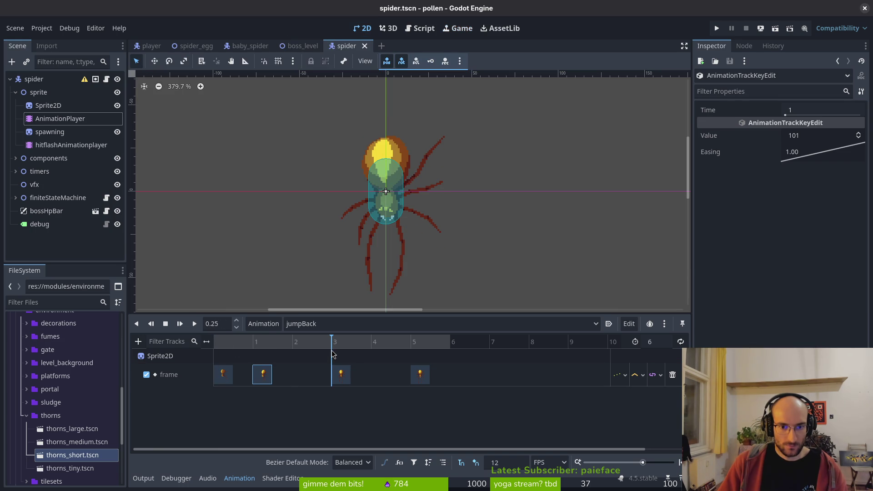
pyautogui.click(221, 361)
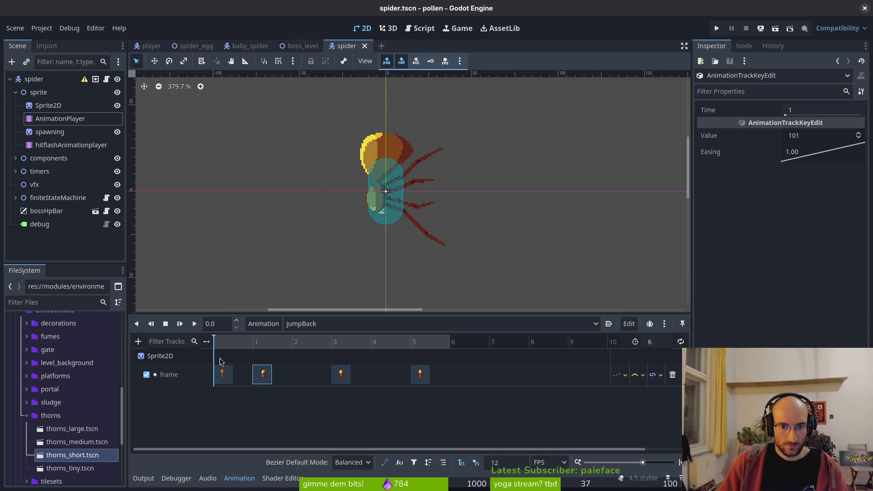
pyautogui.click(255, 360)
pyautogui.click(334, 363)
pyautogui.click(444, 364)
pyautogui.press('F5')
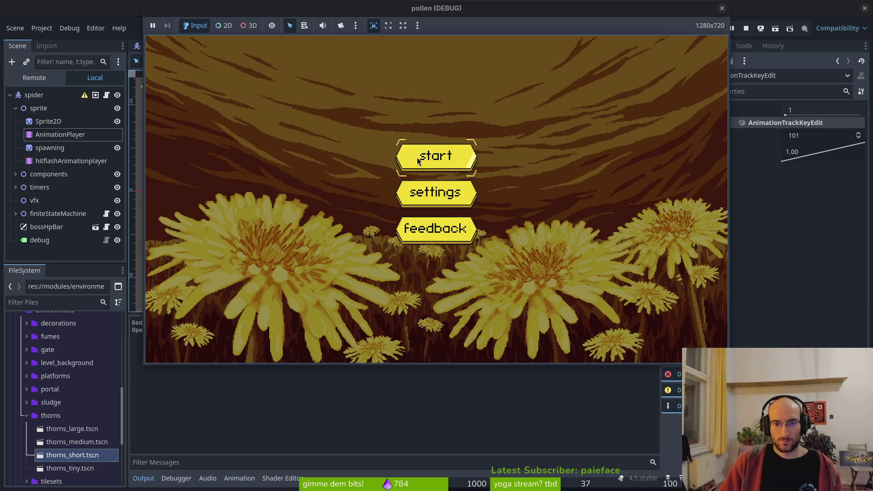
# Step: Start the game, enter the spider boss level and fight, then close it and return to Vim
pyautogui.click(416, 157)
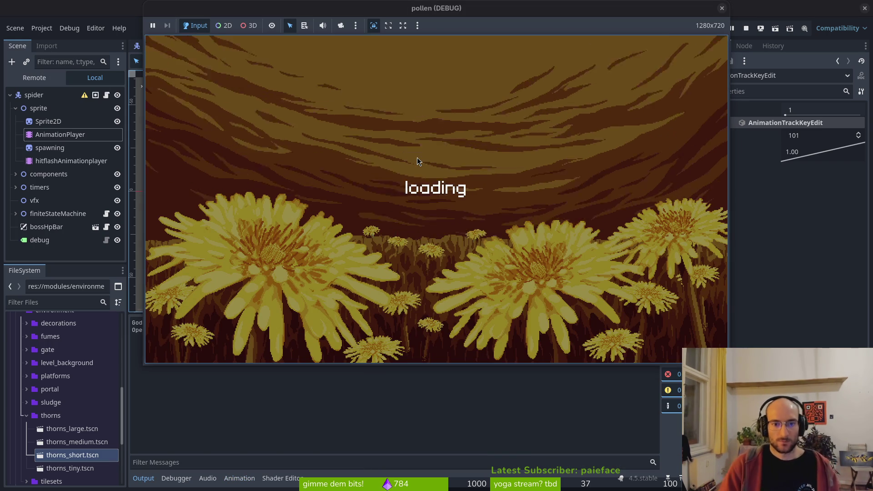
pyautogui.press('space')
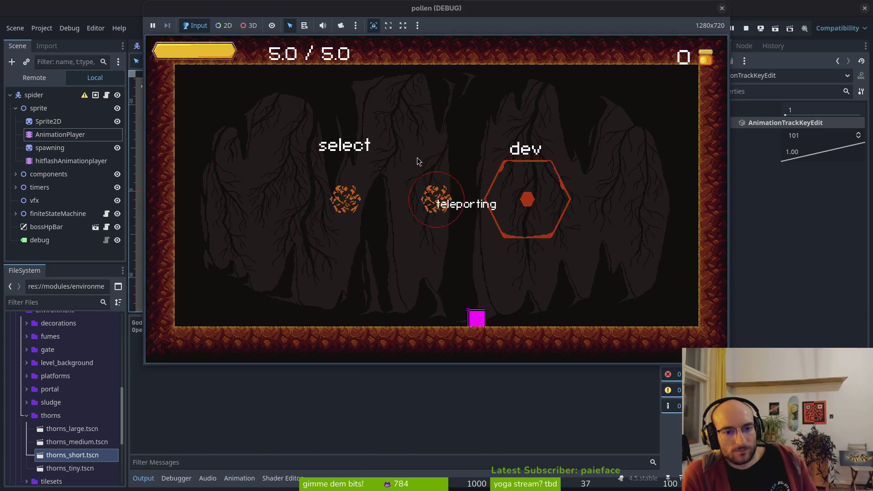
pyautogui.press('space')
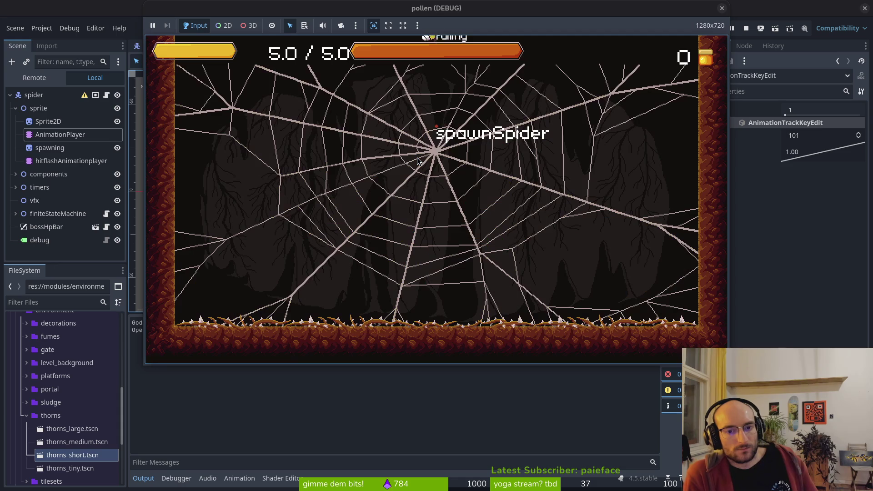
pyautogui.press('space')
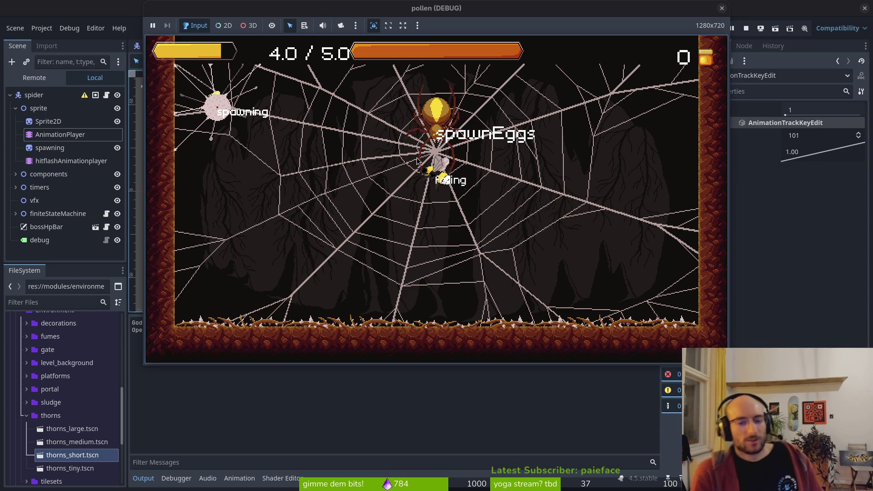
pyautogui.click(722, 8)
pyautogui.press('super+1')
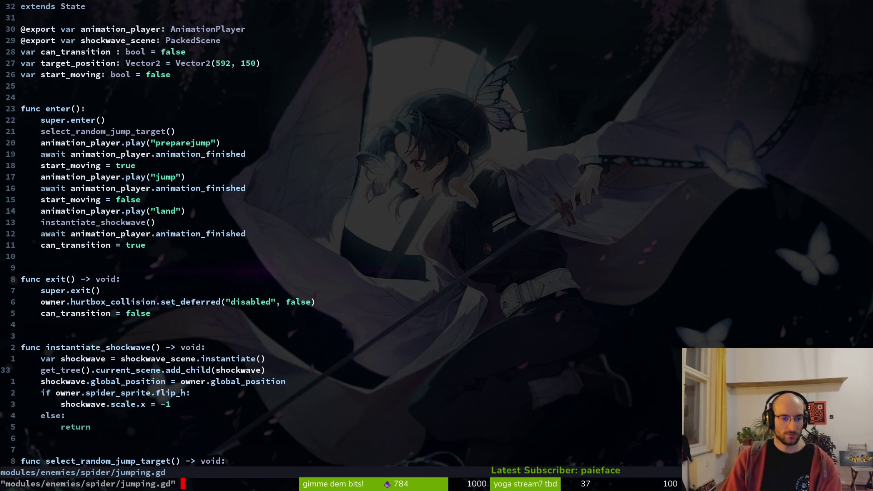
# Step: Search the project for 'print', then quit Neovim back to the shell
pyautogui.press('Return')
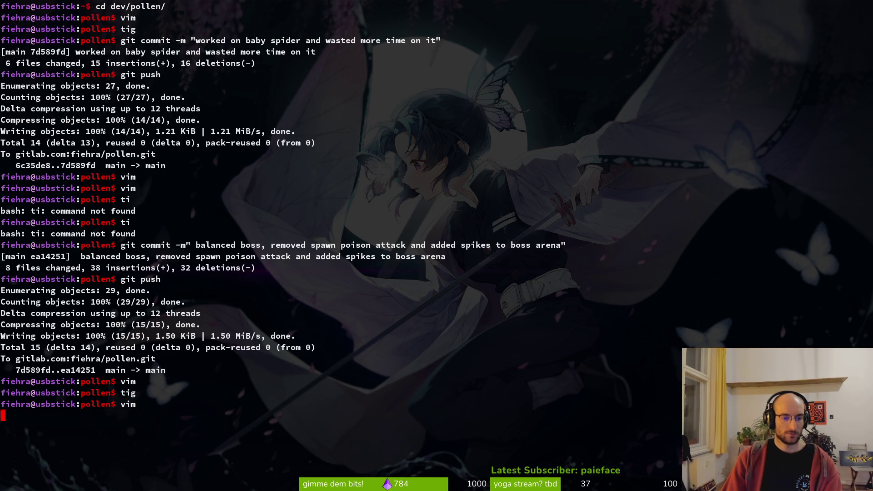
pyautogui.press('Return')
pyautogui.press('Escape')
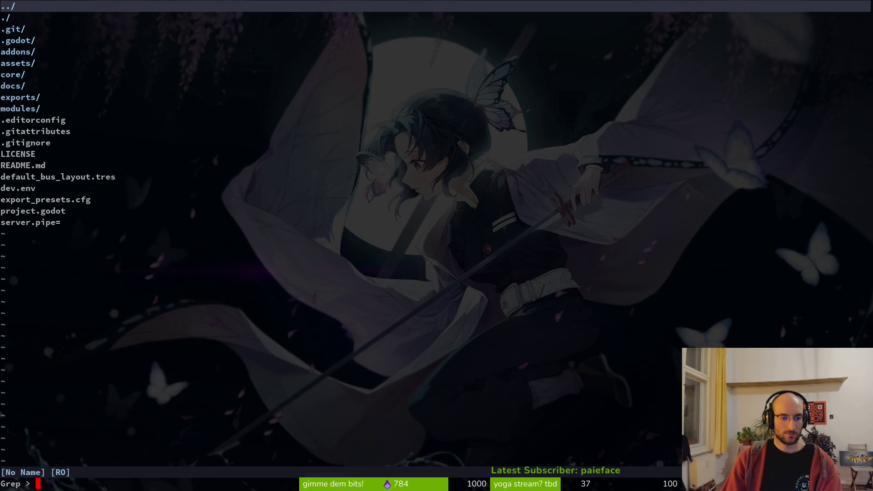
pyautogui.write('print')
pyautogui.press('Return')
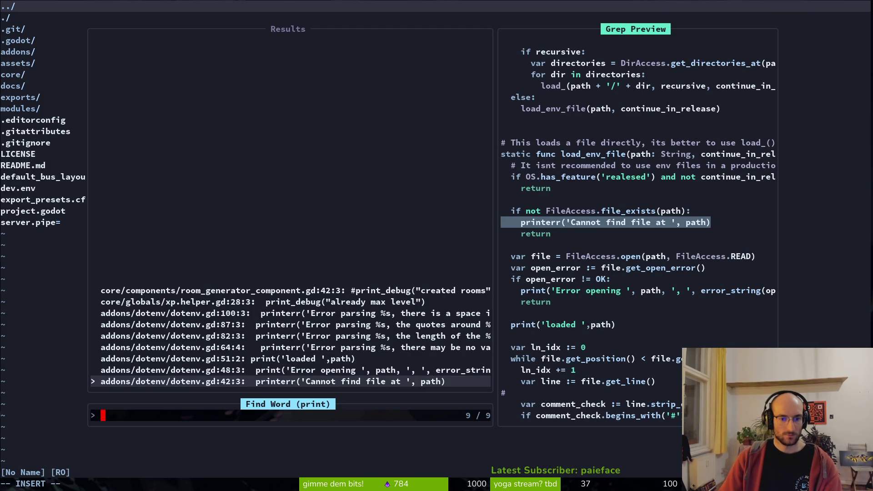
pyautogui.press('Down')
pyautogui.press('Down')
pyautogui.press('Escape')
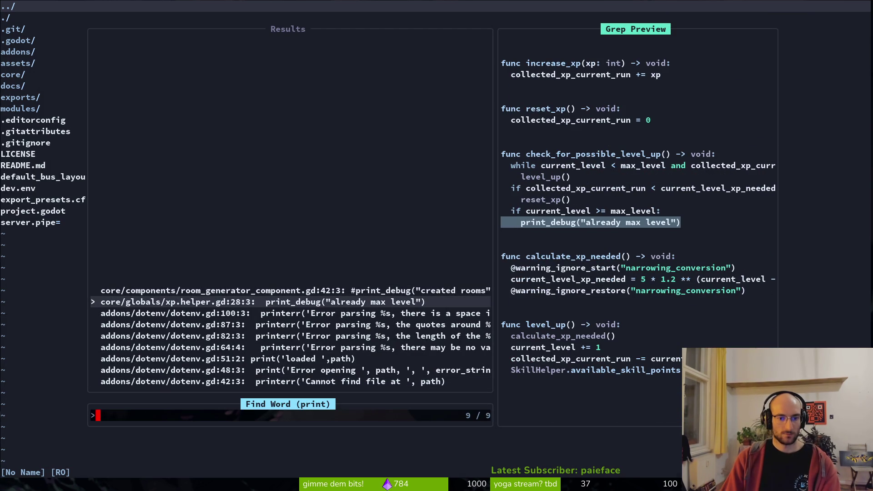
pyautogui.press('Escape')
pyautogui.press('Return')
pyautogui.press('-')
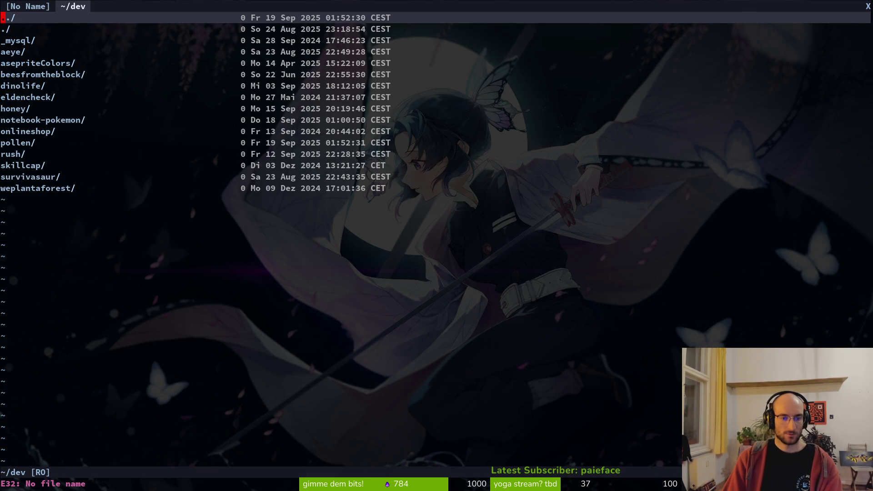
pyautogui.write(':q')
pyautogui.press('Return')
pyautogui.write(':q')
pyautogui.press('Return')
# Step: In tig, stage baby_spider.tscn, jumping_back.gd, spawn_rockslide.gd, spawn_spider.gd, spider.gd and spider.tscn, skipping debug.helper.gd
pyautogui.write('tig')
pyautogui.press('Return')
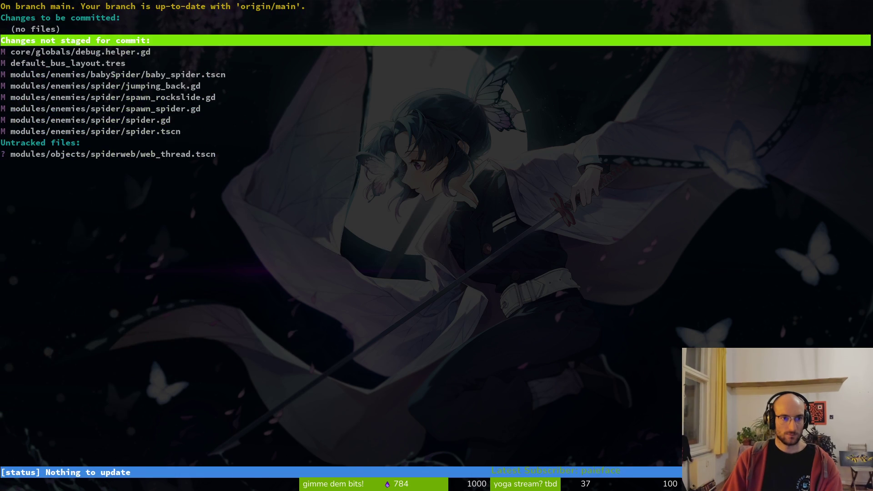
pyautogui.press('Down')
pyautogui.press('Down')
pyautogui.press('Down')
pyautogui.press('Return')
pyautogui.press('u')
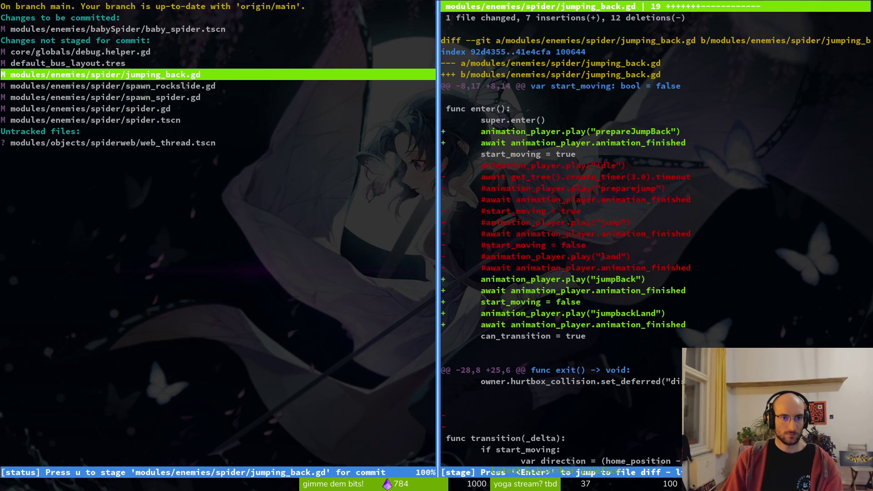
pyautogui.press('u')
pyautogui.press('Down')
pyautogui.press('u')
pyautogui.press('Down')
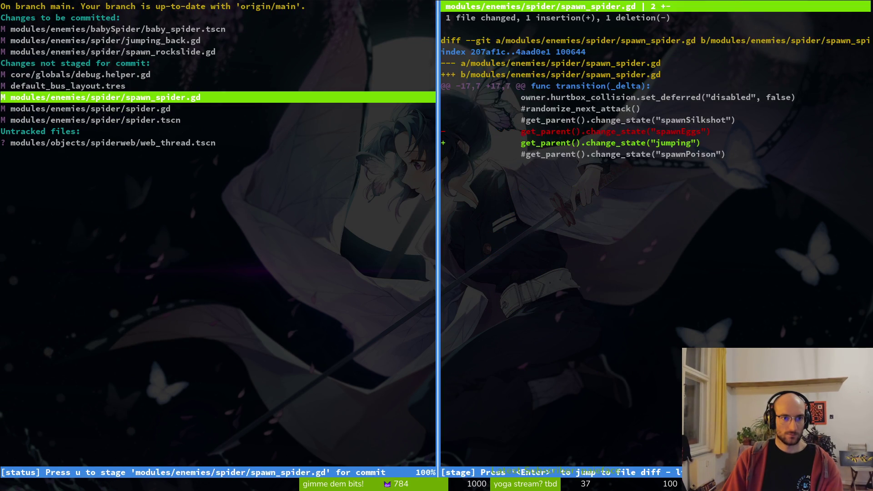
pyautogui.press('u')
pyautogui.press('u')
pyautogui.press('u')
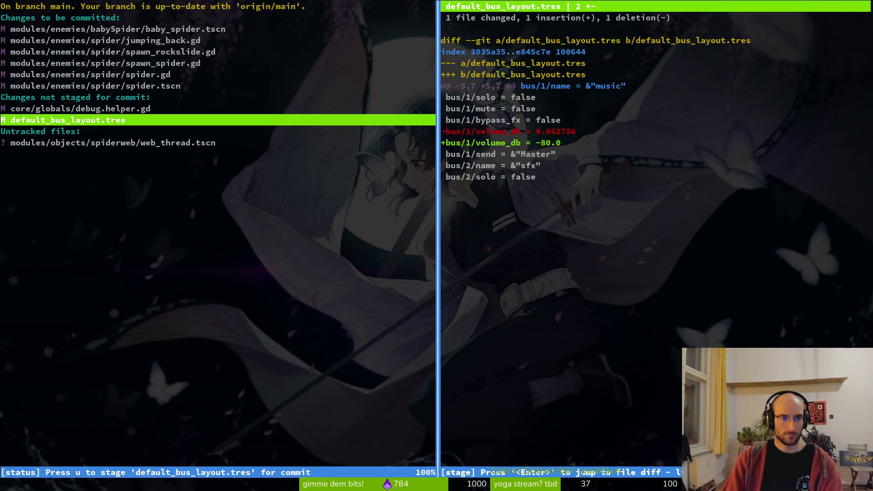
pyautogui.press('Up')
pyautogui.press('q')
pyautogui.press('Return')
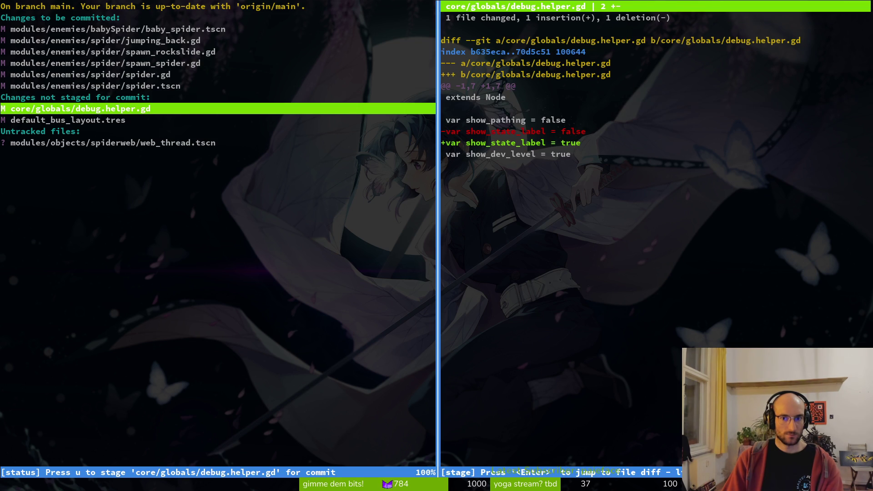
# Step: Exit tig and the editor, then relaunch tig from the shell
pyautogui.write('qv')
pyautogui.press('Return')
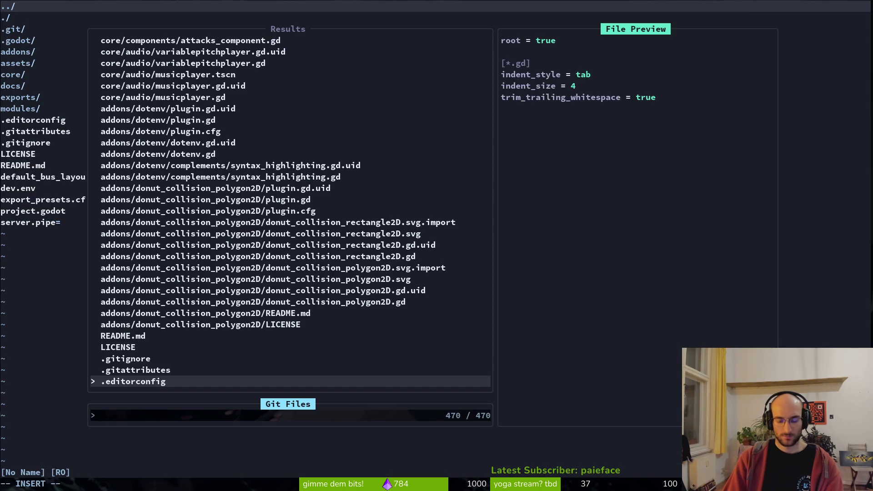
pyautogui.press('Escape')
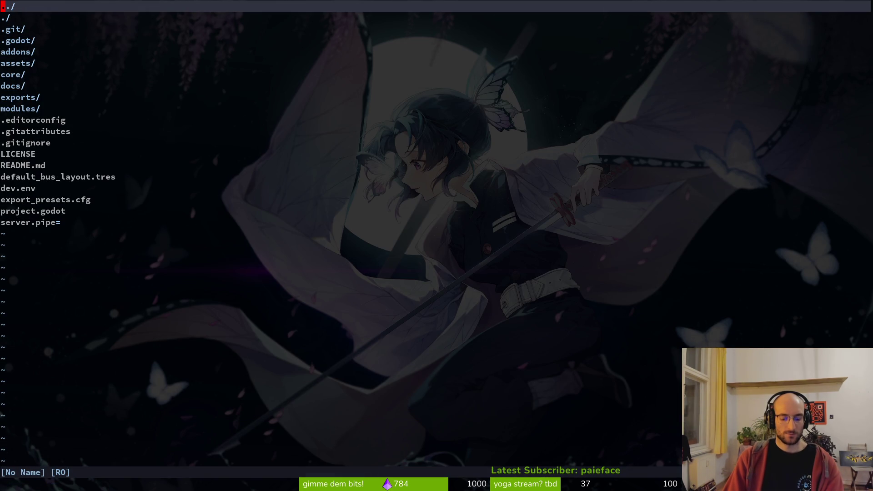
pyautogui.write(':q')
pyautogui.press('Return')
pyautogui.write('ti')
pyautogui.press('Return')
pyautogui.write('gsjj')
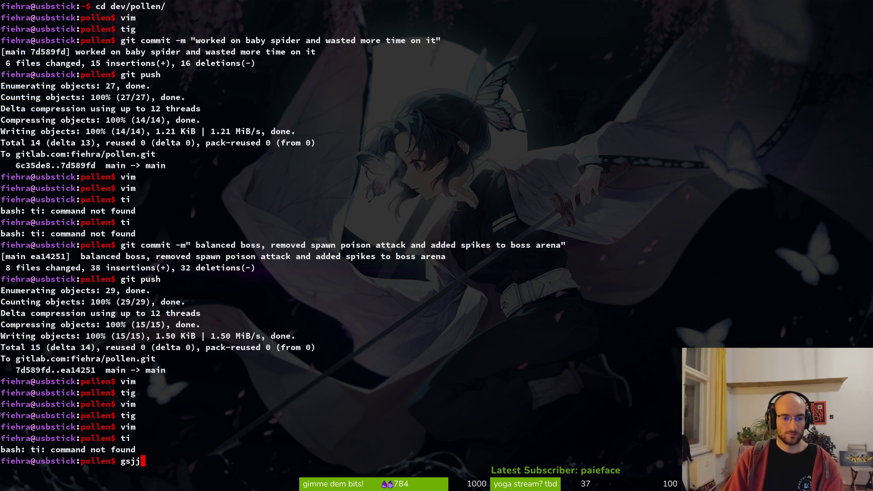
pyautogui.press('Return')
# Step: Review the staged spider.tscn, spider.gd, spawn_spider.gd and spawn_rockslide.gd diffs
pyautogui.press('s')
pyautogui.press('j')
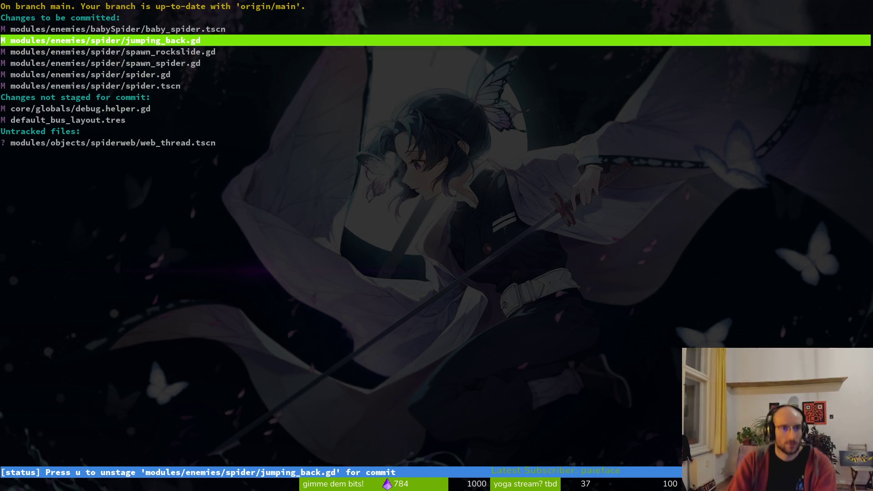
pyautogui.press('j')
pyautogui.press('j')
pyautogui.press('j')
pyautogui.press('j')
pyautogui.press('j')
pyautogui.press('k')
pyautogui.press('Return')
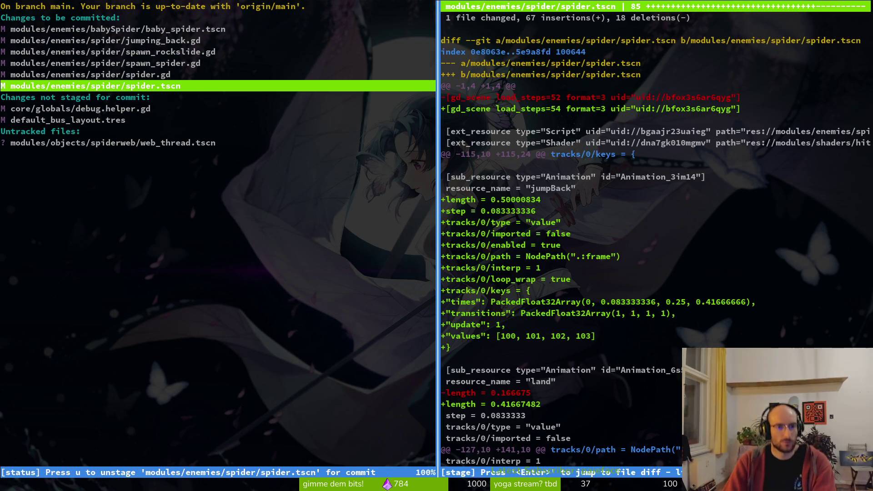
pyautogui.press('Up')
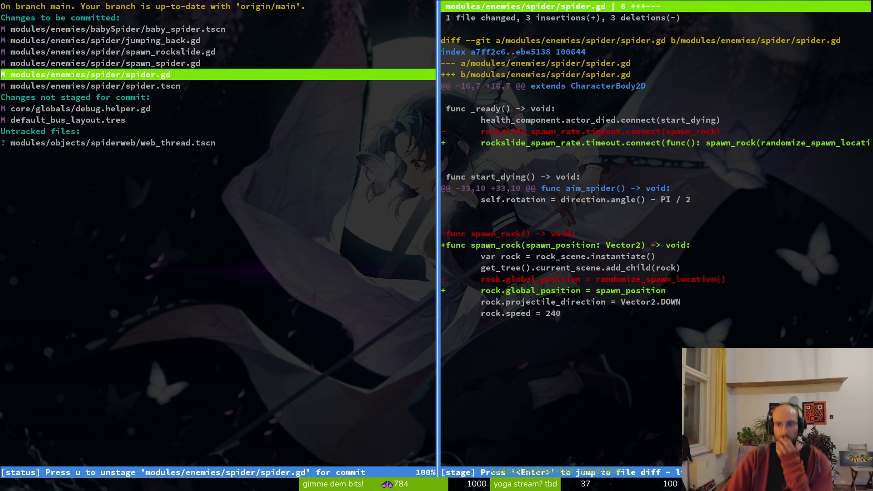
pyautogui.press('k')
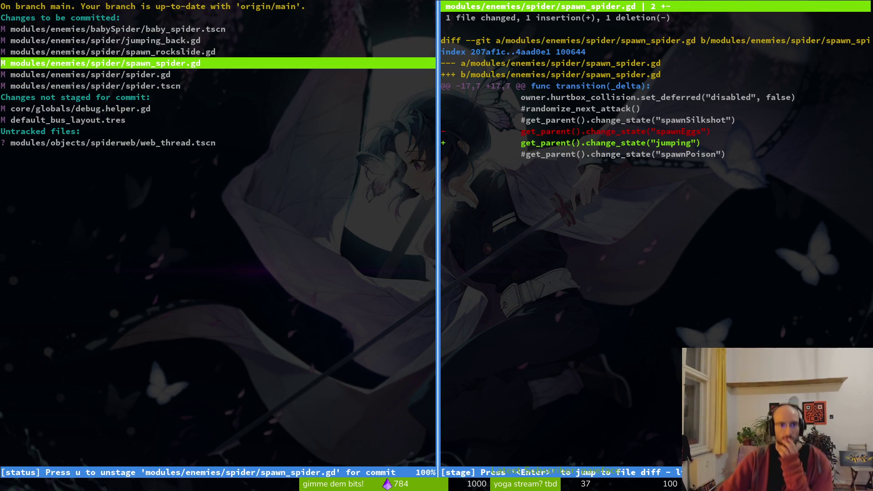
pyautogui.press('k')
pyautogui.press('j')
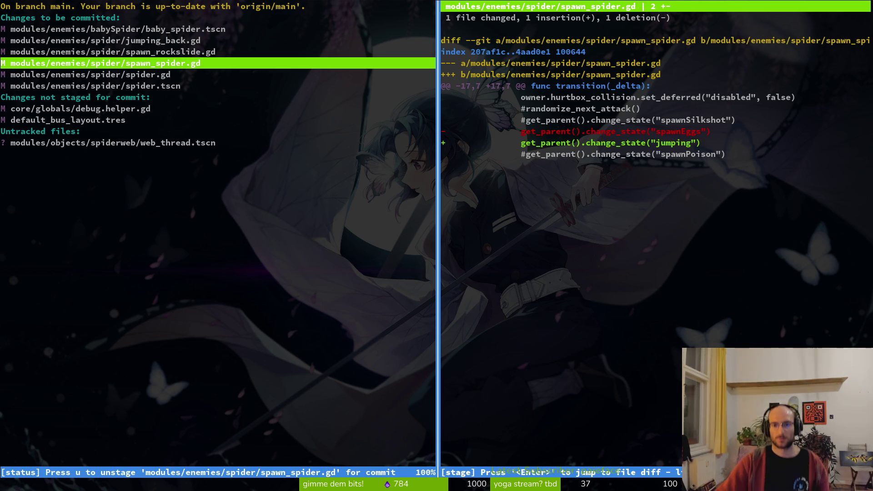
# Step: Leave tig and open spawn_spider.gd in Neovim through the git-files finder
pyautogui.press('k')
pyautogui.press('q')
pyautogui.press('q')
pyautogui.write('nvim .')
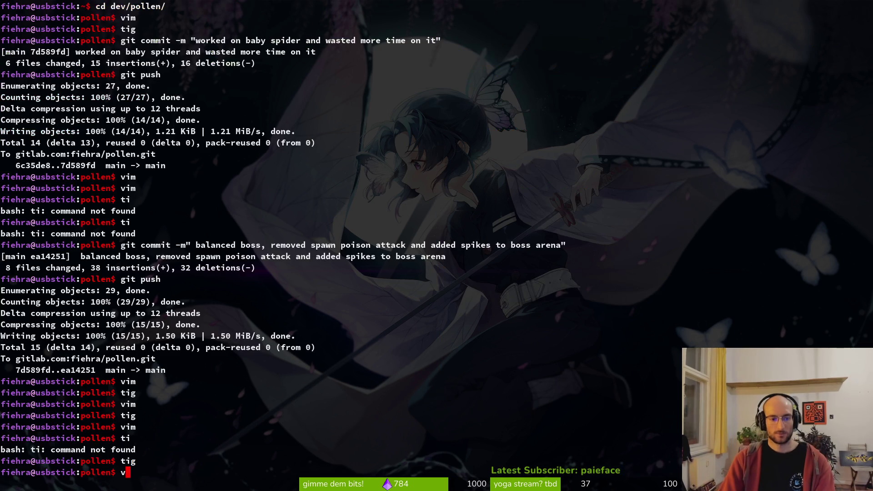
pyautogui.press('Return')
pyautogui.hotkey('ctrl', 'p')
pyautogui.write('spawnspider')
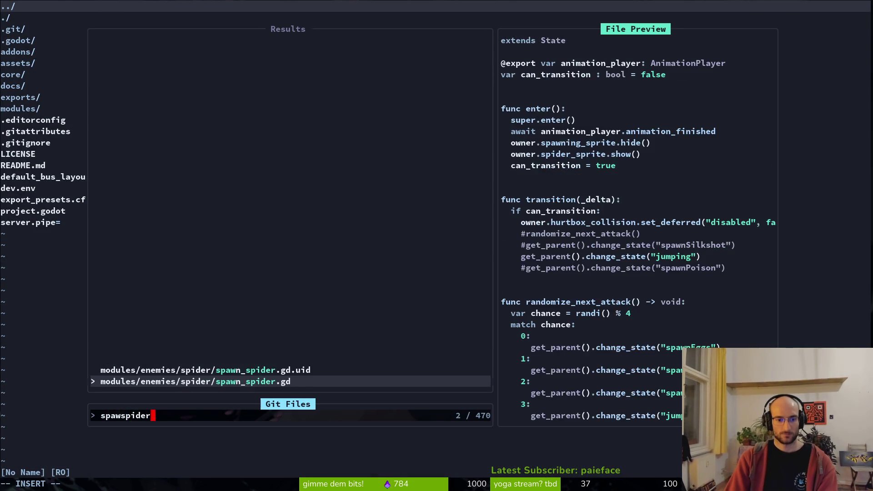
pyautogui.press('Return')
# Step: Uncomment randomize_next_attack(), comment out the change_state("jumping") line, and save spawn_spider.gd
pyautogui.press('j')
pyautogui.press('j')
pyautogui.press('j')
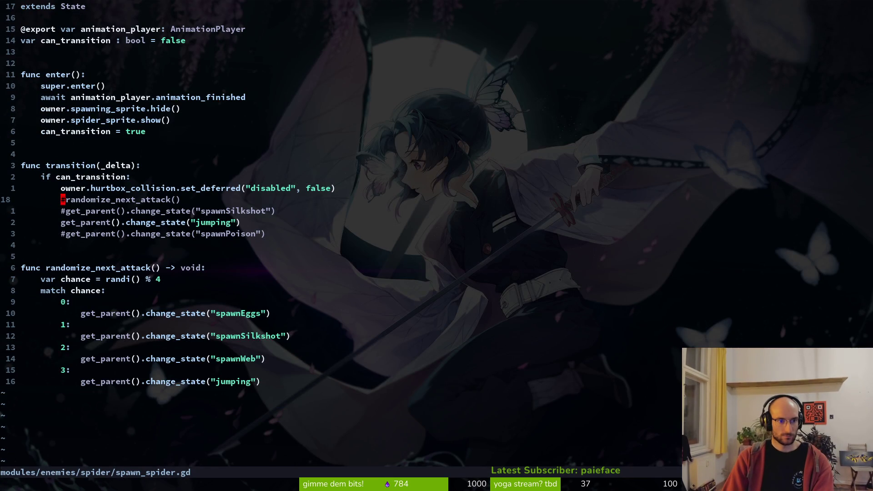
pyautogui.press('s')
pyautogui.press('Escape')
pyautogui.press('j')
pyautogui.press('j')
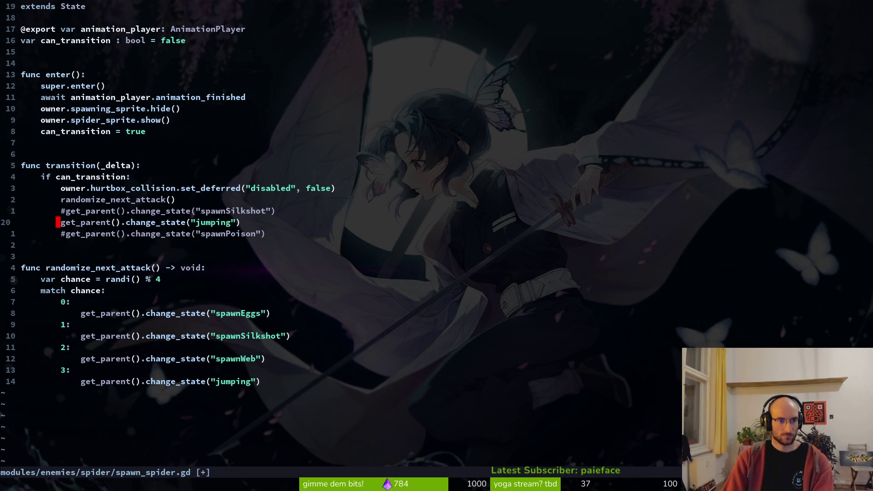
pyautogui.write('#')
pyautogui.press('Escape')
pyautogui.write(':w')
pyautogui.press('Return')
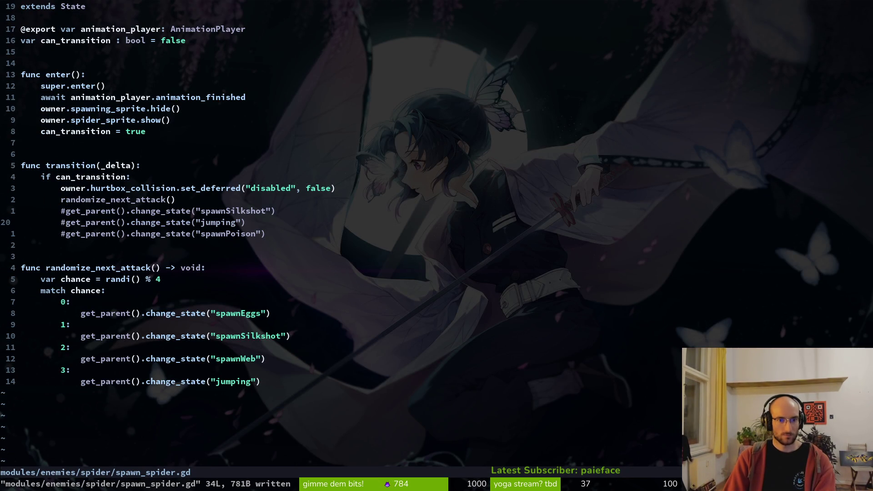
pyautogui.write(':q')
pyautogui.press('Return')
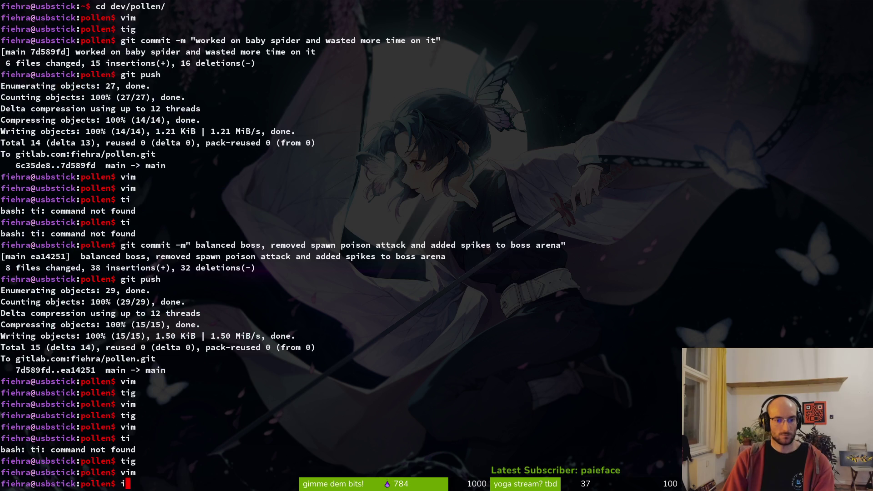
# Step: Check the working tree status in tig
pyautogui.write('sjj')
pyautogui.write('tig')
pyautogui.press('Return')
pyautogui.press('s')
pyautogui.press('j')
pyautogui.press('j')
pyautogui.press('j')
pyautogui.press('j')
pyautogui.press('j')
pyautogui.press('j')
pyautogui.press('j')
pyautogui.press('q')
pyautogui.press('q')
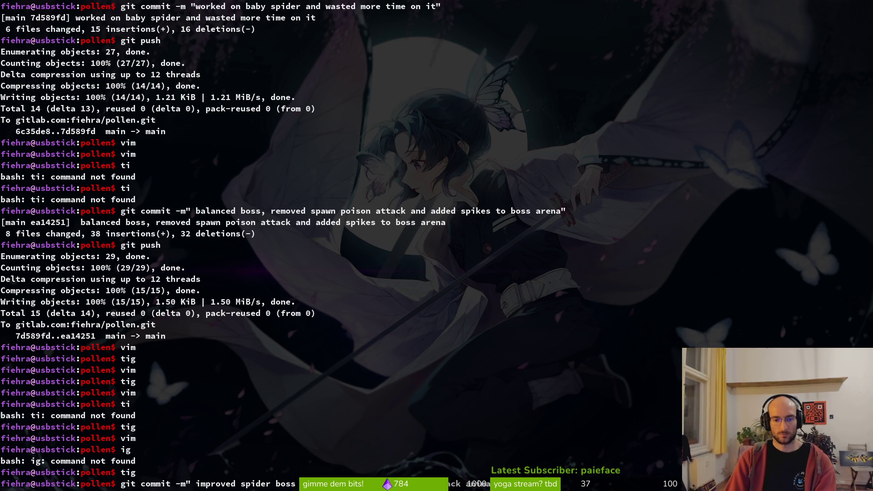
# Step: Commit 'improved spider boss mechanics and added new jumpback animationW' and push it to GitLab main
pyautogui.press('Return')
pyautogui.write('git p')
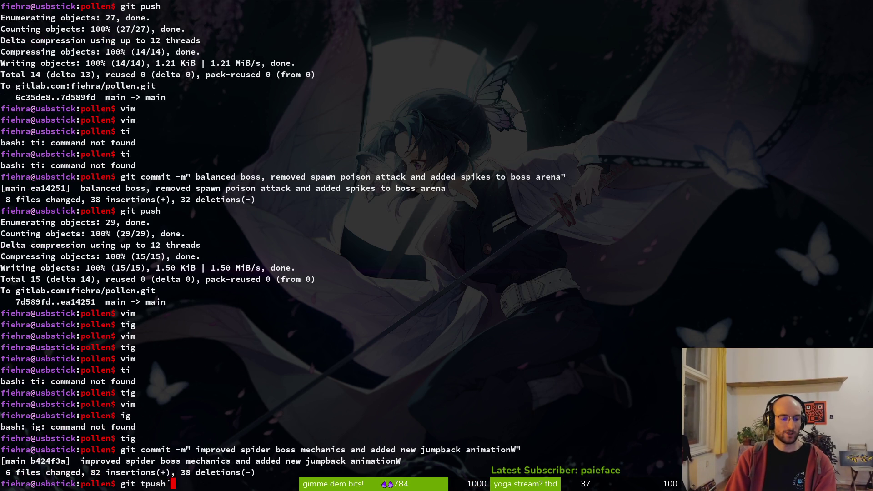
pyautogui.press('Return')
pyautogui.write('ush')
pyautogui.press('Return')
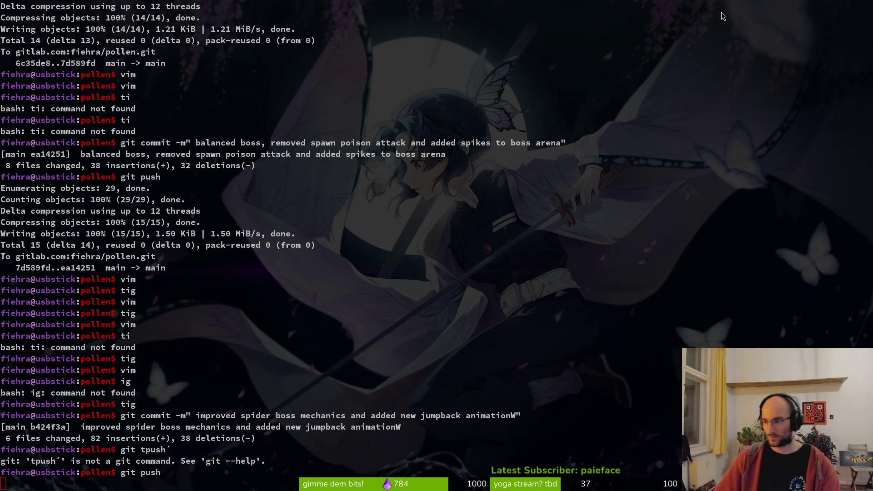
pyautogui.hotkey('alt', 'Tab')
pyautogui.hotkey('alt', 'Tab')
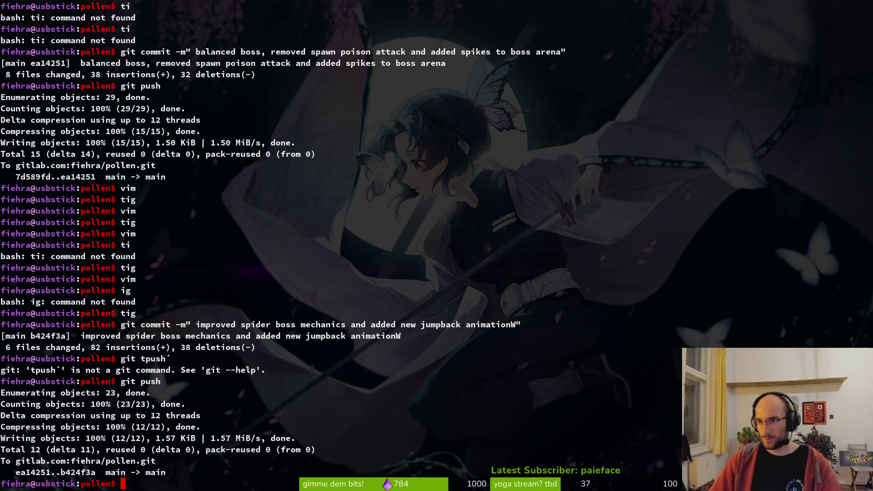
pyautogui.hotkey('alt', 'Tab')
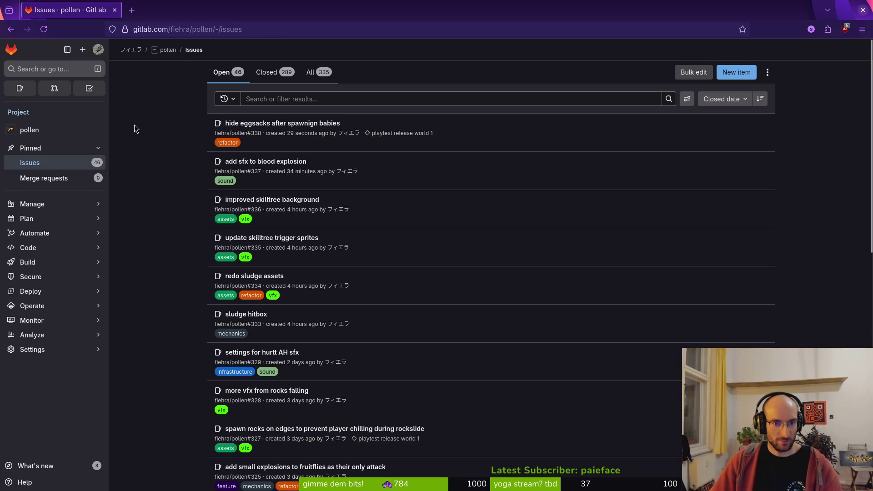
# Step: Open the playtest release world 1 milestone page
pyautogui.click(217, 144)
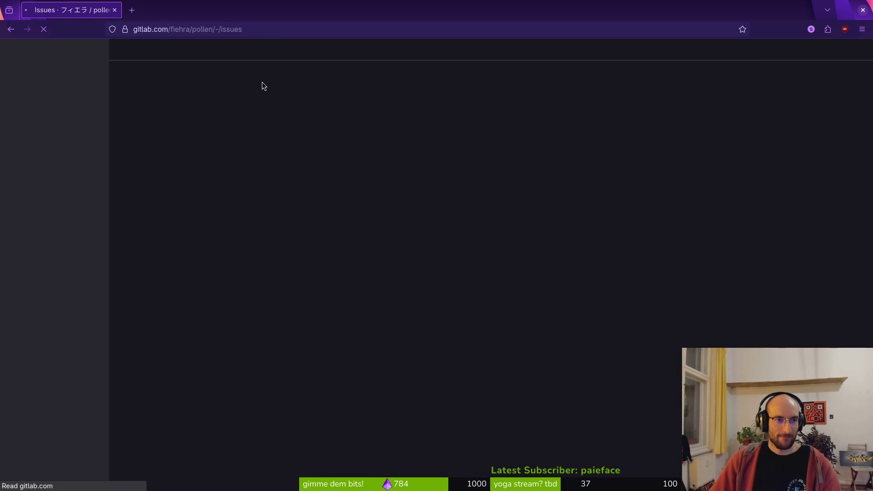
pyautogui.click(261, 28)
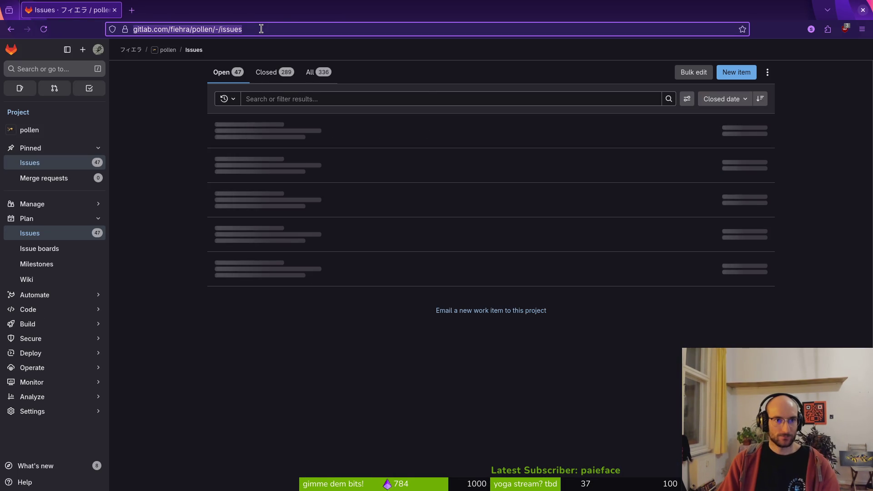
pyautogui.write('mile')
pyautogui.press('Return')
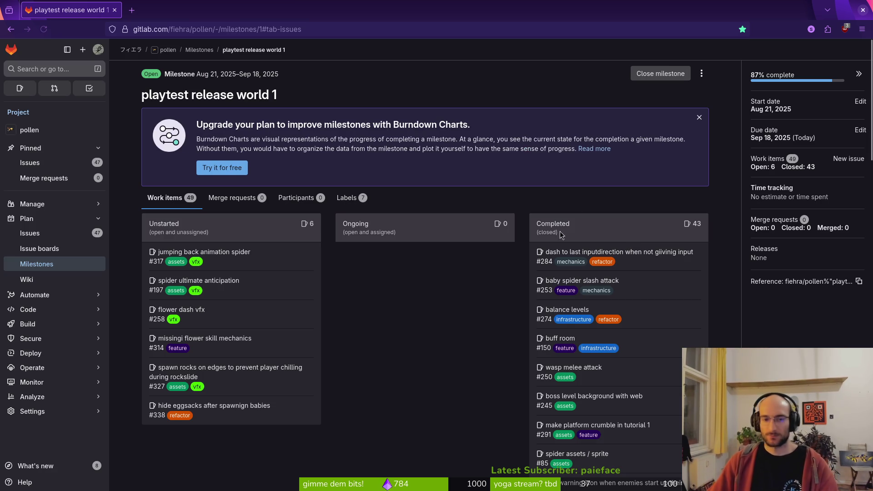
# Step: Close issue #317 'jumping back animation spider' and return to the project's issue list
pyautogui.click(214, 253)
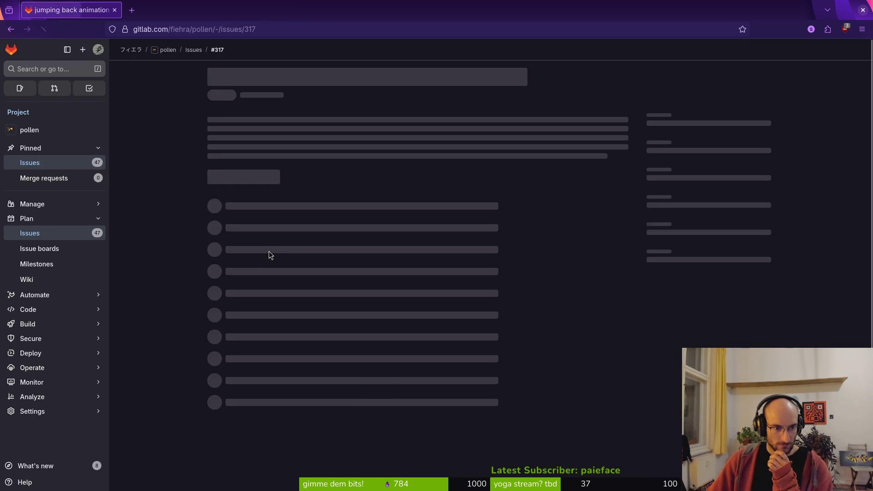
pyautogui.click(273, 428)
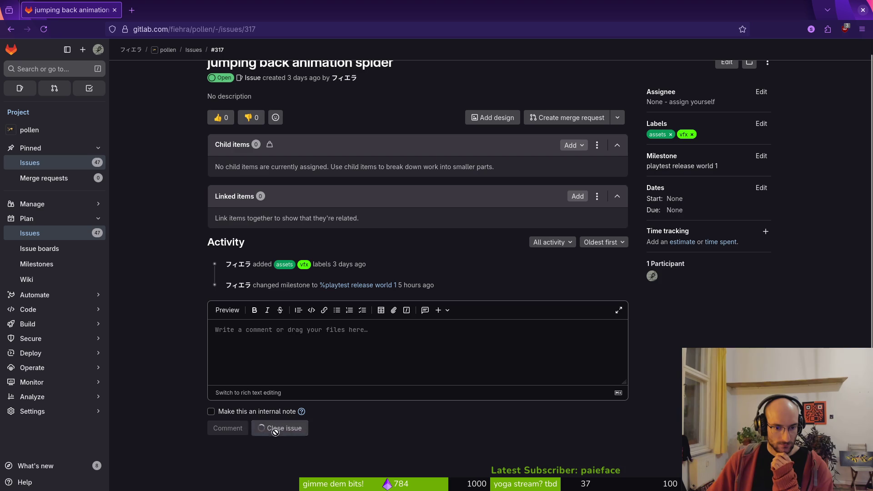
pyautogui.click(86, 163)
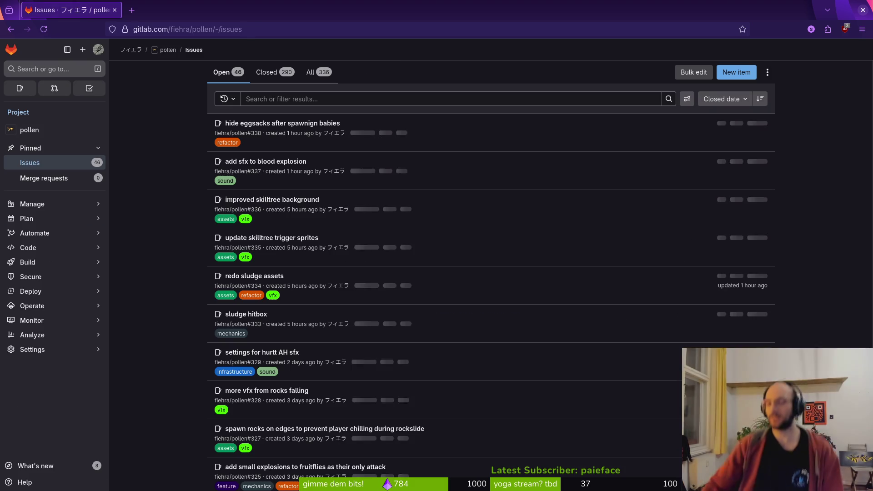
pyautogui.press('super')
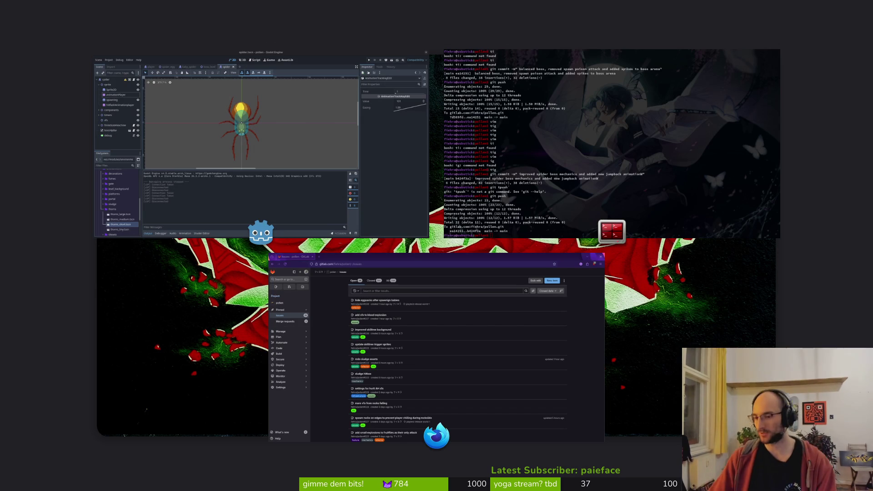
# Step: Export the Web preset to exports/index.html, overwriting the previous web export
pyautogui.click(214, 132)
pyautogui.click(41, 27)
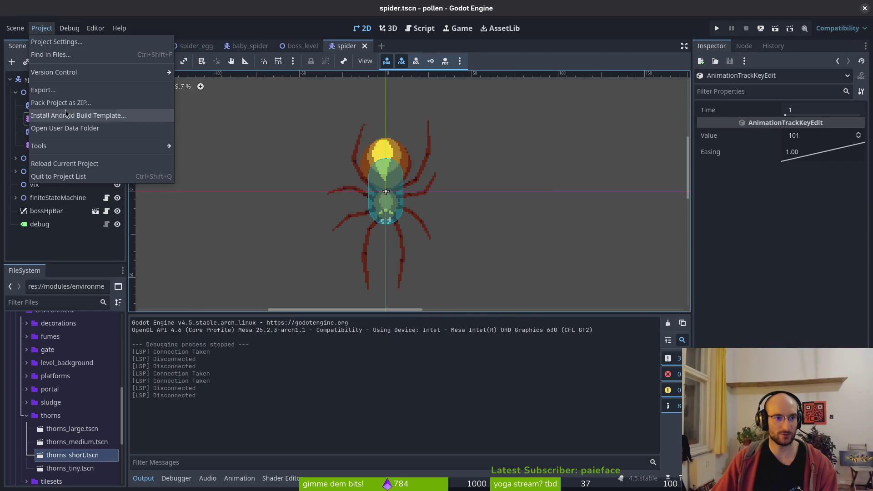
pyautogui.click(43, 89)
pyautogui.click(489, 374)
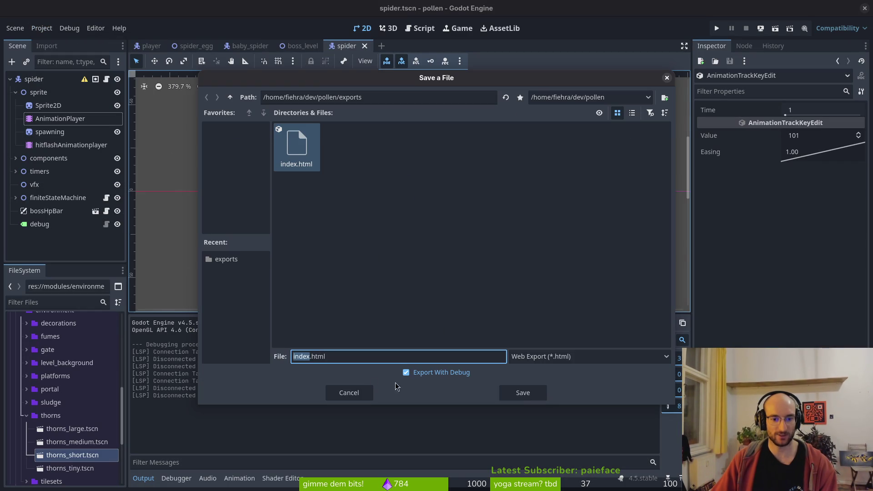
pyautogui.press('Return')
pyautogui.click(472, 260)
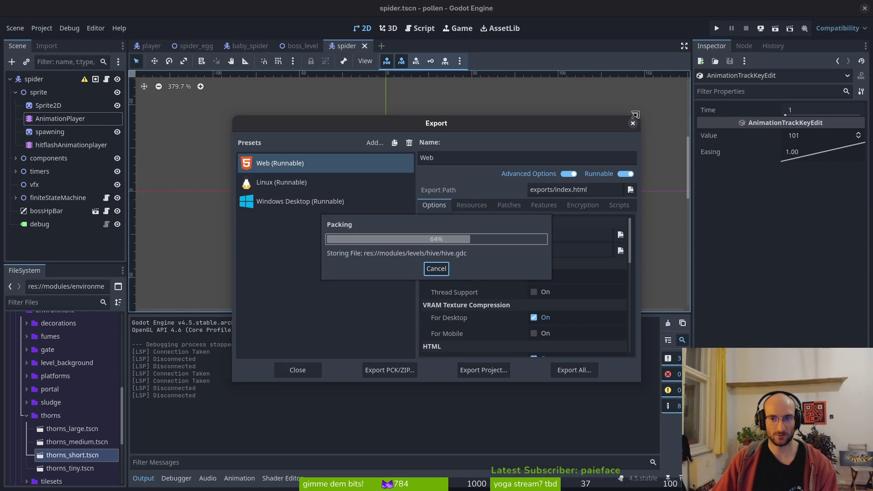
pyautogui.press('super')
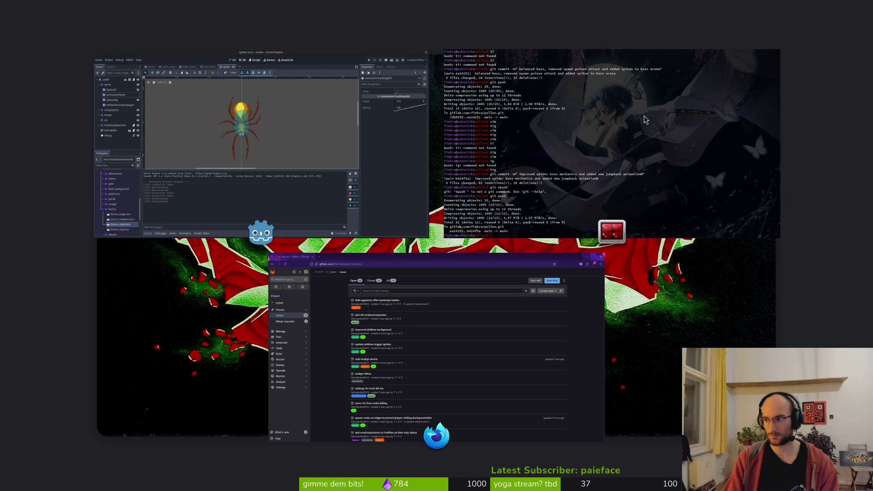
pyautogui.press('super')
pyautogui.press('super')
pyautogui.press('super')
pyautogui.press('super')
pyautogui.press('super')
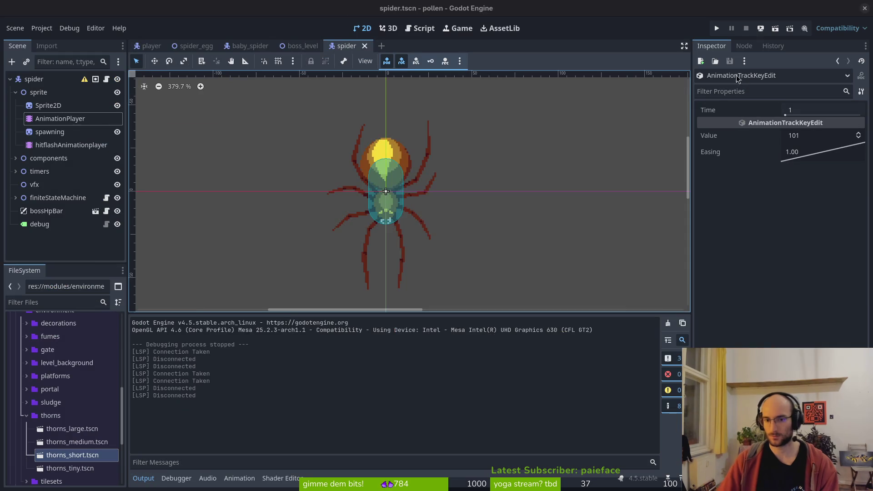
# Step: In pollen/exports, move the old pollen.zip to the trash
pyautogui.click(215, 265)
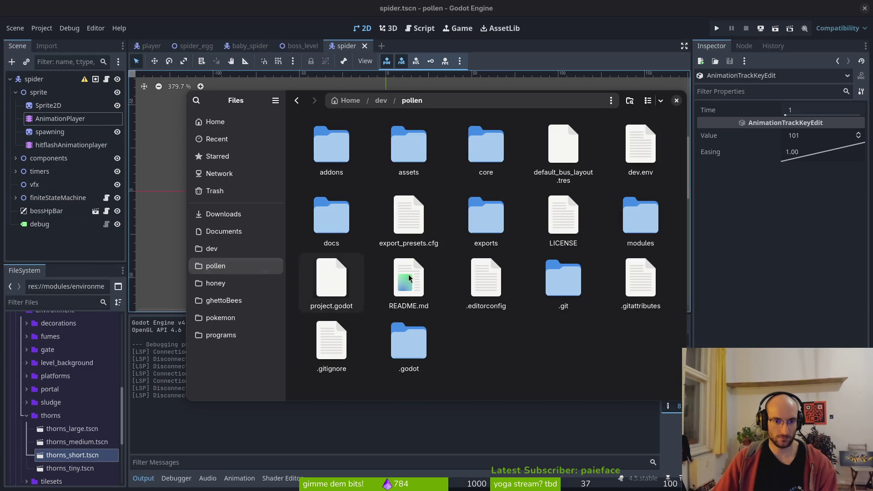
pyautogui.doubleClick(484, 214)
pyautogui.click(484, 291)
pyautogui.press('Delete')
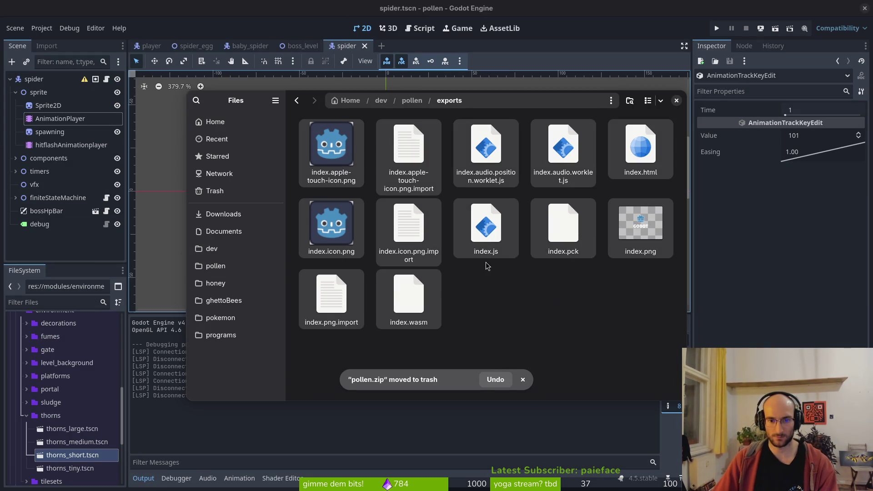
# Step: Compress all twelve web export files into a new pollen.zip archive
pyautogui.hotkey('ctrl', 'a')
pyautogui.rightClick(484, 234)
pyautogui.click(508, 379)
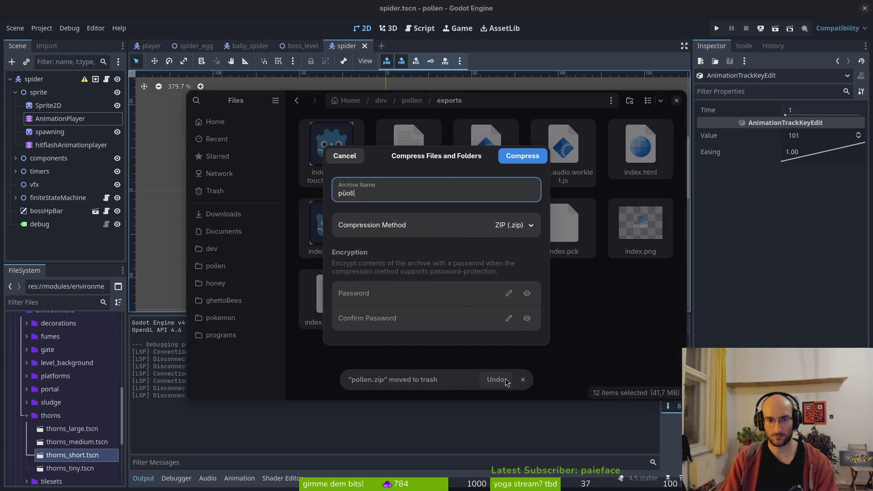
pyautogui.write('len')
pyautogui.press('Return')
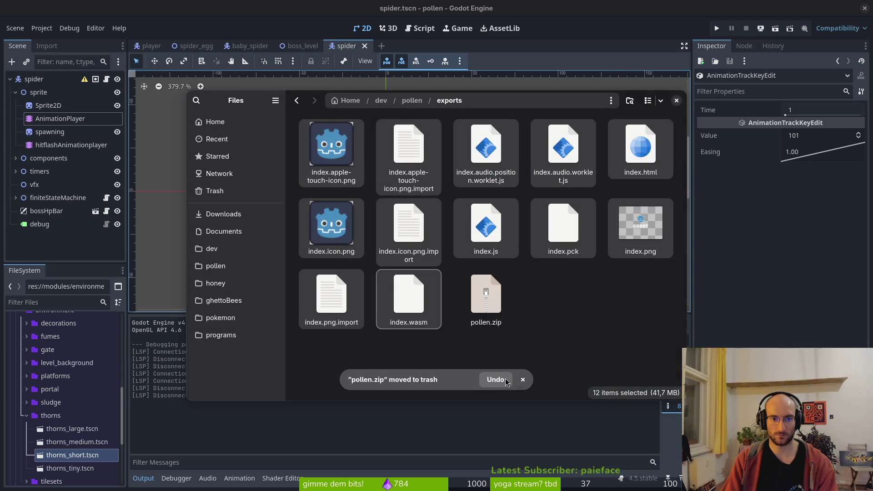
pyautogui.hotkey('ctrl', 'w')
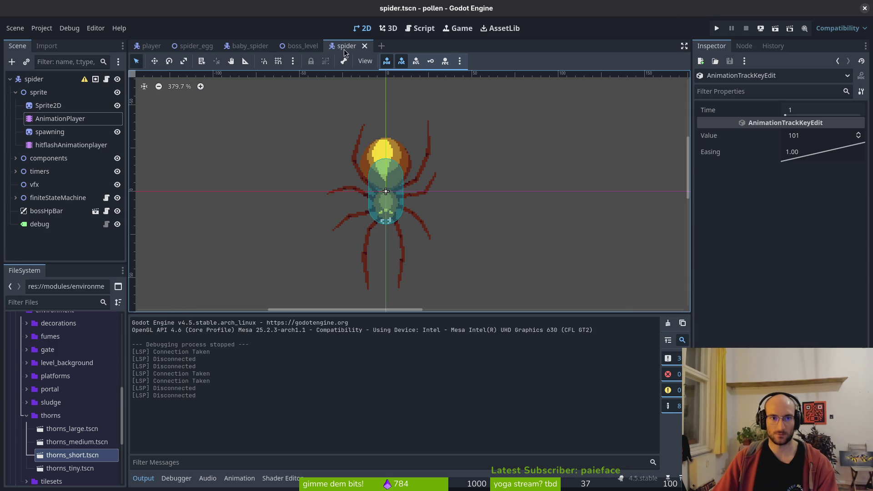
# Step: Close the spider, boss_level and baby_spider scenes and quit Godot
pyautogui.middleClick(339, 46)
pyautogui.middleClick(278, 46)
pyautogui.middleClick(248, 45)
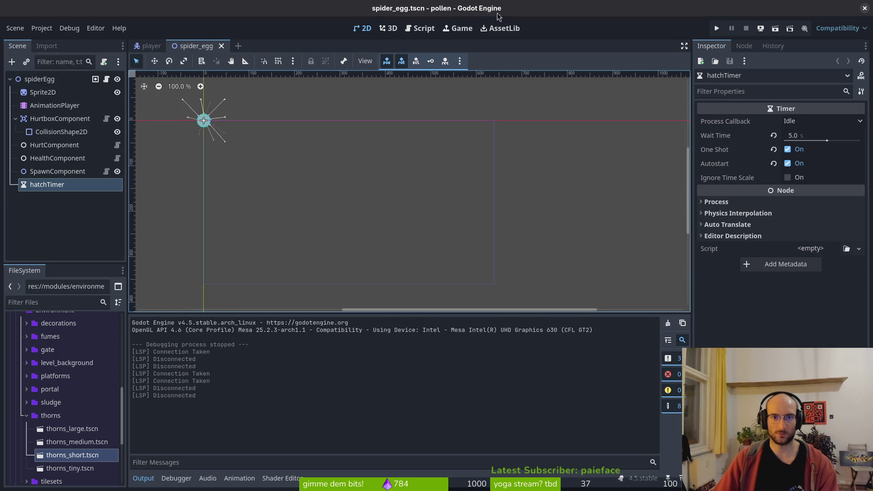
pyautogui.click(864, 8)
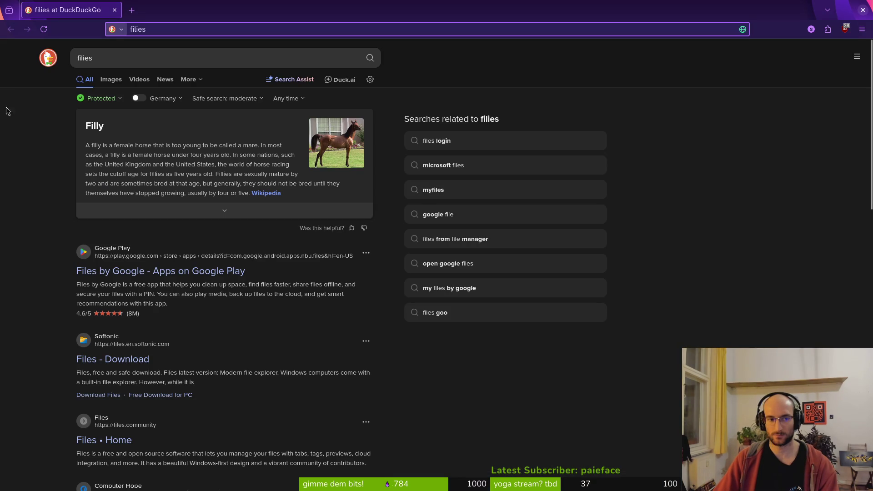
# Step: Load itch.io and open 'pollinate or die' for editing from the creator dashboard
pyautogui.click(190, 34)
pyautogui.write('itch.io')
pyautogui.press('Return')
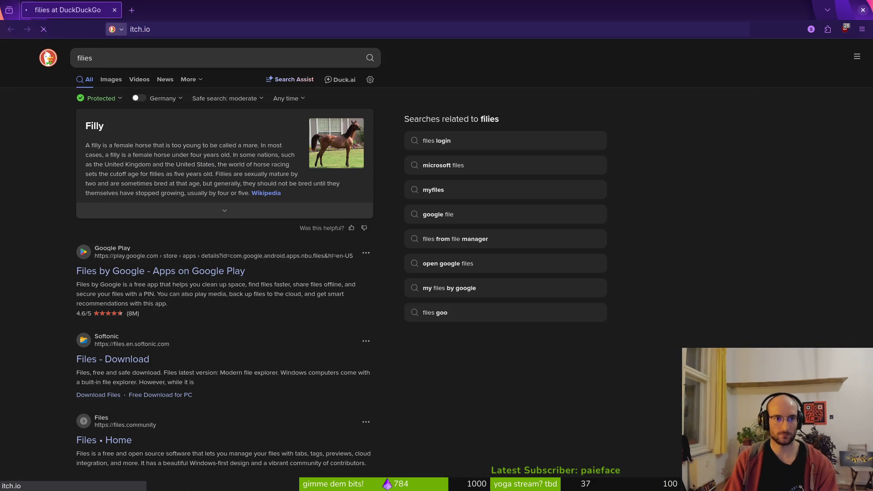
pyautogui.hotkey('alt', 'Tab')
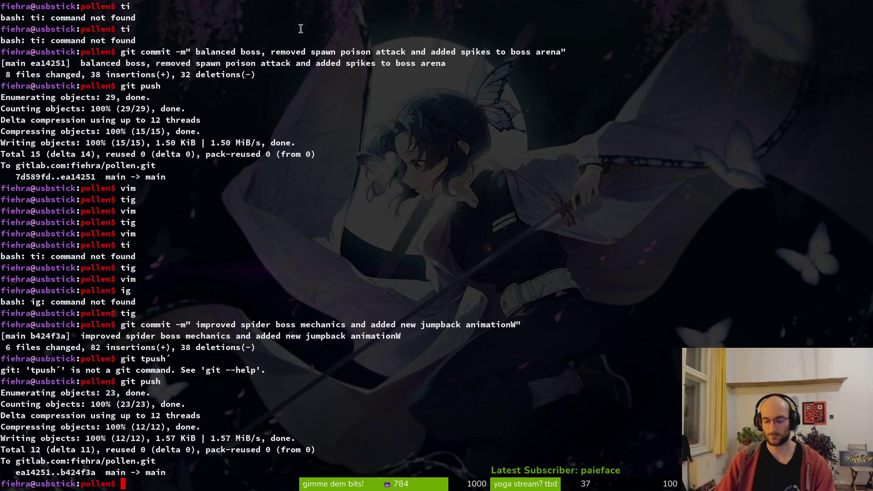
pyautogui.hotkey('alt', 'Tab')
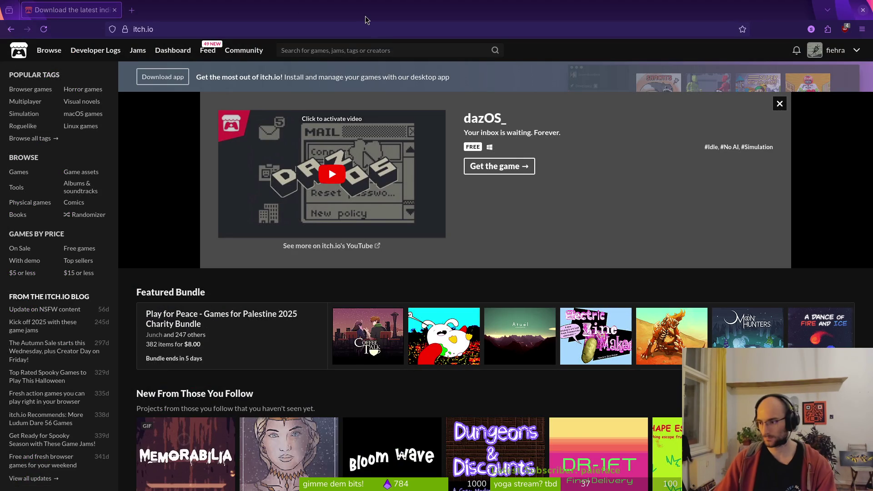
pyautogui.hotkey('alt', 'Tab')
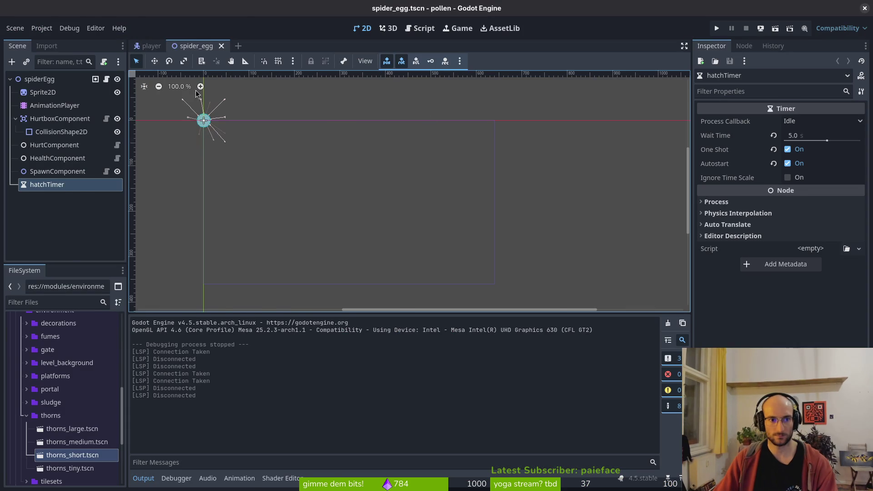
pyautogui.hotkey('alt', 'Tab')
pyautogui.click(173, 50)
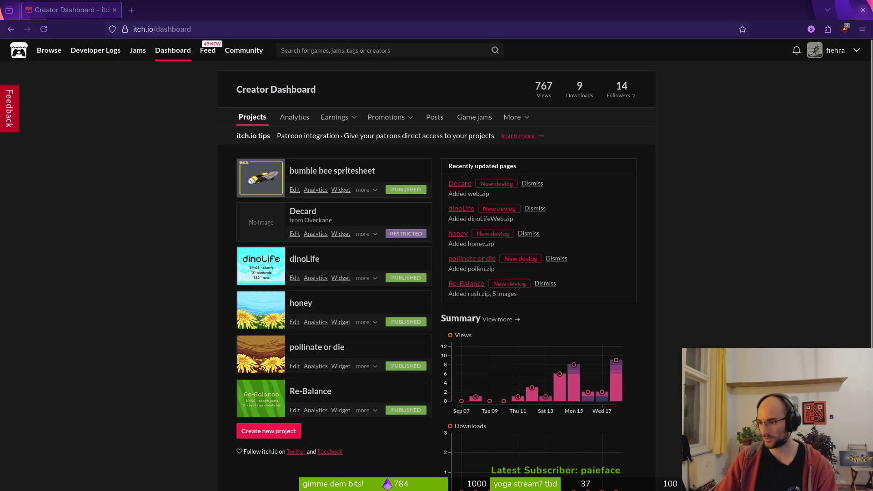
pyautogui.click(315, 348)
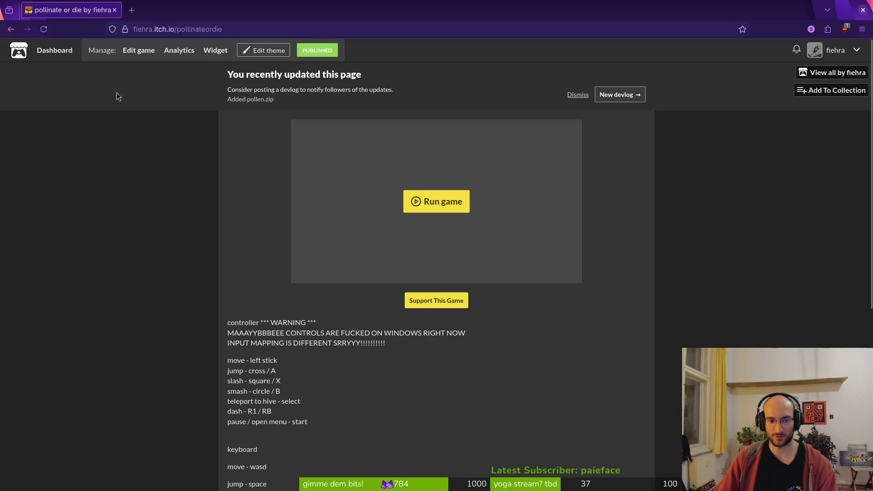
pyautogui.click(136, 57)
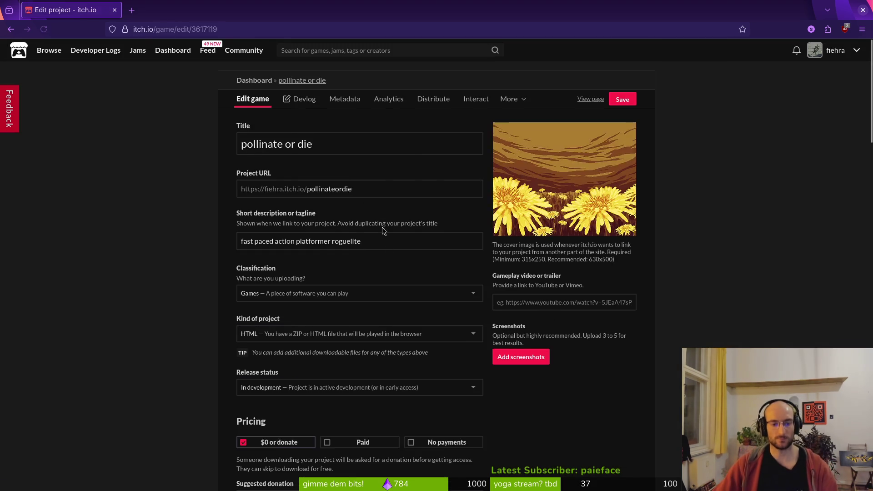
# Step: Upload pollen.zip from the exports folder as the new build
pyautogui.scroll(-10, 383, 247)
pyautogui.scroll(5, 259, 279)
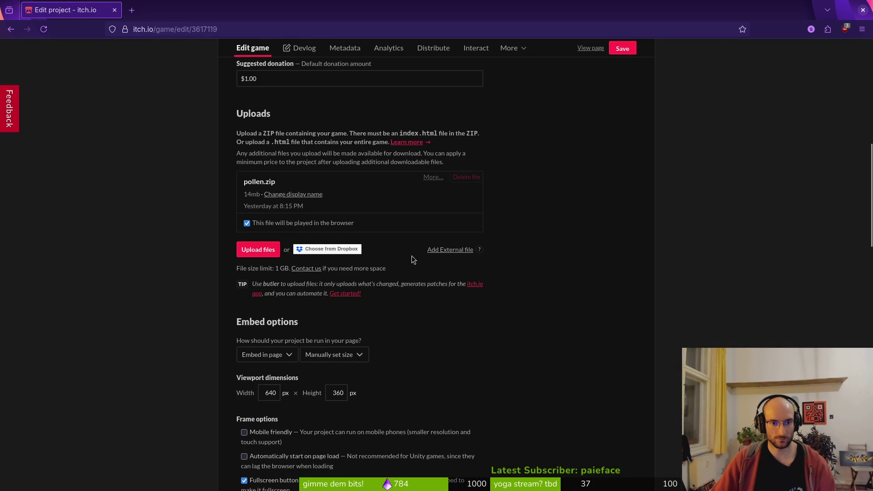
pyautogui.click(258, 249)
pyautogui.click(363, 295)
pyautogui.click(609, 354)
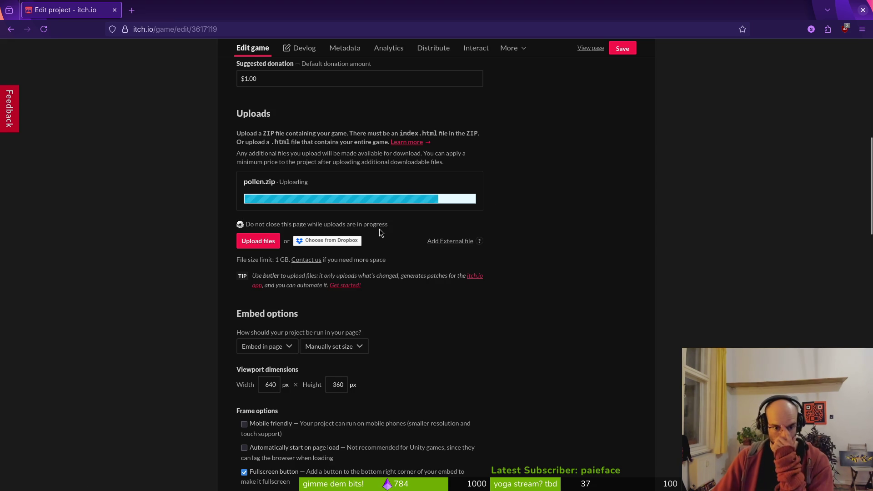
pyautogui.hotkey('alt', 'Tab')
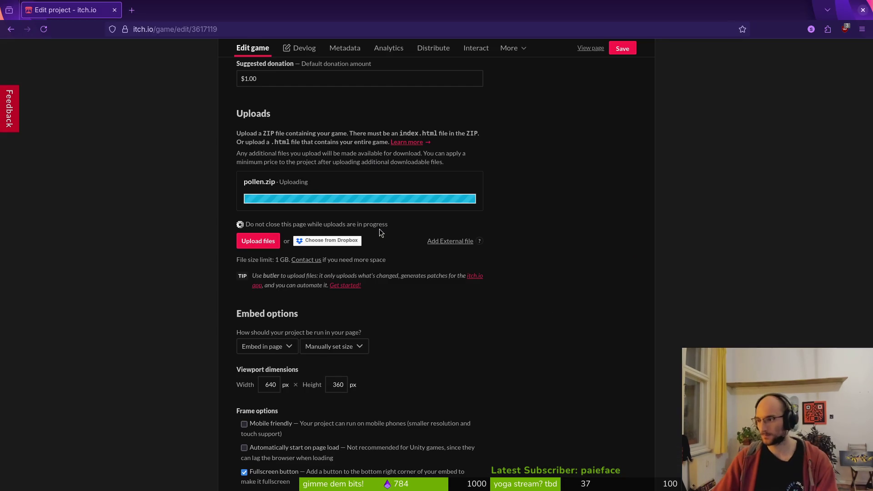
# Step: Open the GitLab profile in a new tab and view the pollen repository's issue list
pyautogui.hotkey('ctrl', 't')
pyautogui.write('gitlab.com/fiehra')
pyautogui.press('Return')
pyautogui.hotkey('ctrl', 'pageup')
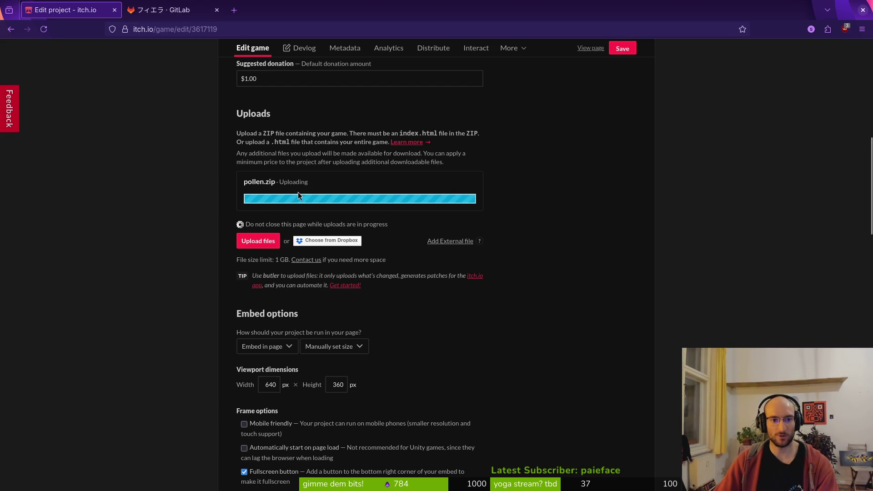
pyautogui.scroll(2, 331, 230)
pyautogui.scroll(-4, 345, 229)
pyautogui.scroll(5, 555, 181)
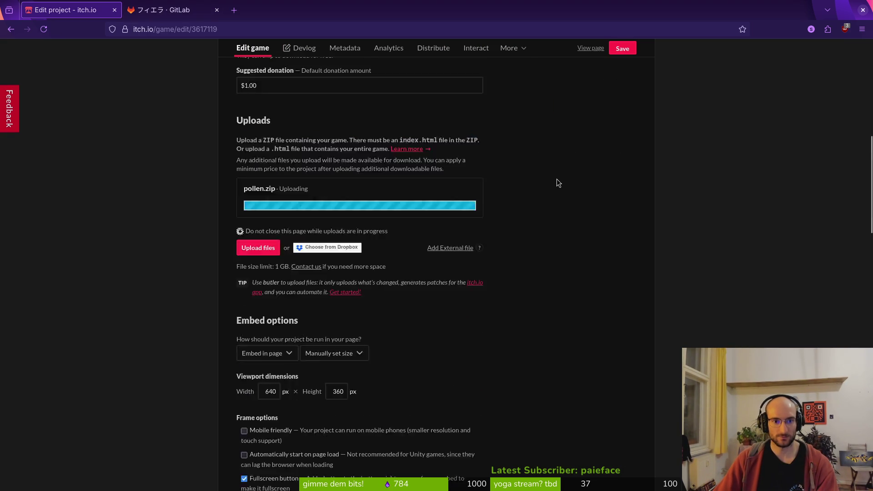
pyautogui.click(140, 6)
pyautogui.click(410, 244)
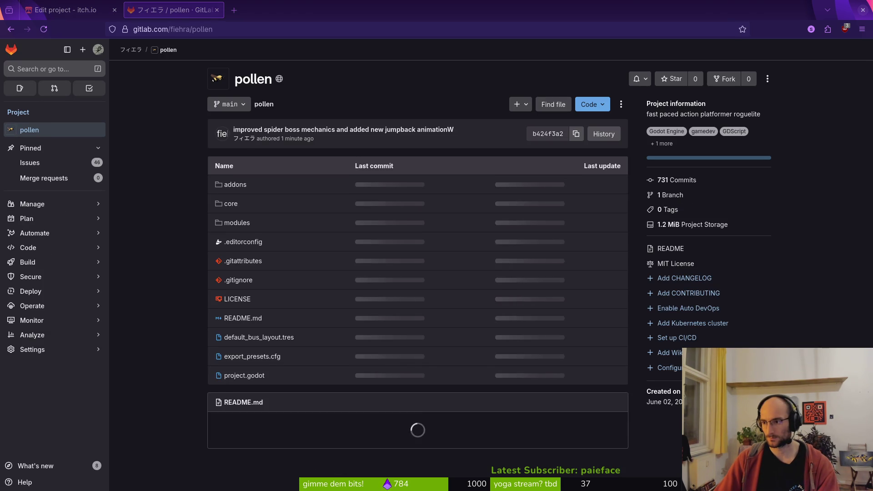
pyautogui.click(29, 163)
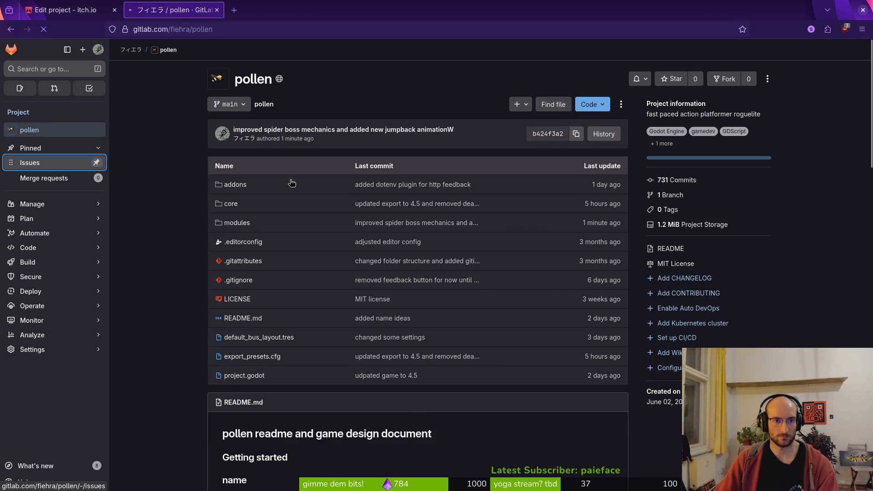
# Step: Set pollen.zip to be played in the browser and save the project
pyautogui.click(60, 7)
pyautogui.click(284, 442)
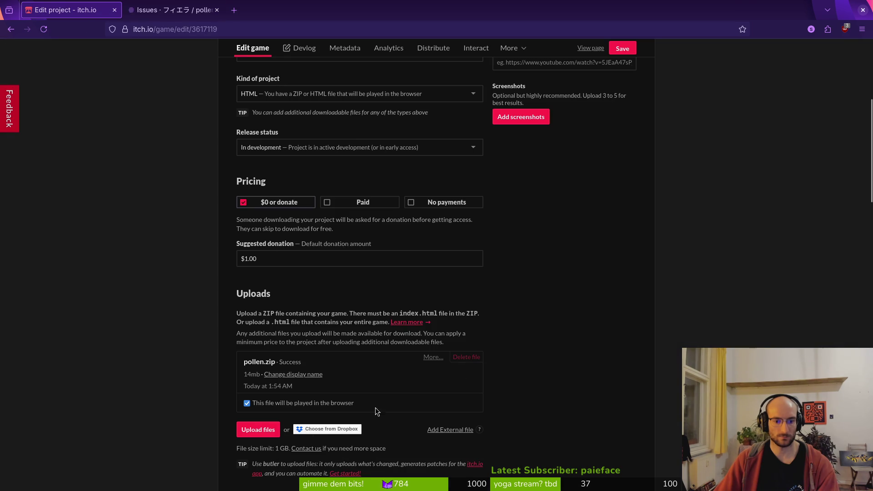
pyautogui.click(622, 49)
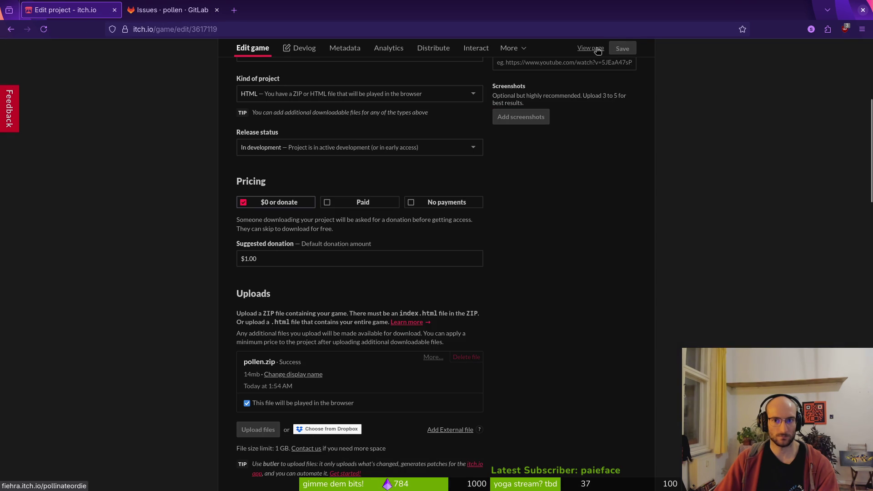
pyautogui.click(591, 49)
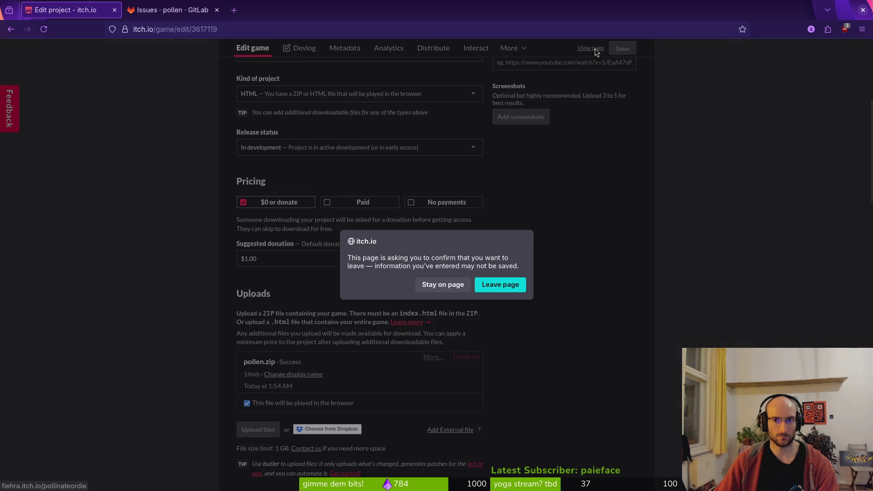
pyautogui.press('Escape')
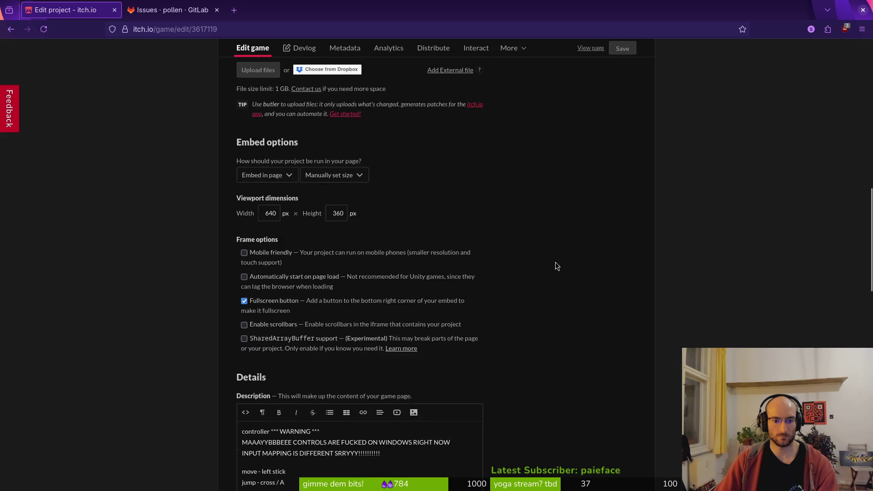
# Step: Create pollen issue #339 'make more passive enemies patrol on the map' labelled mechanics
pyautogui.click(173, 9)
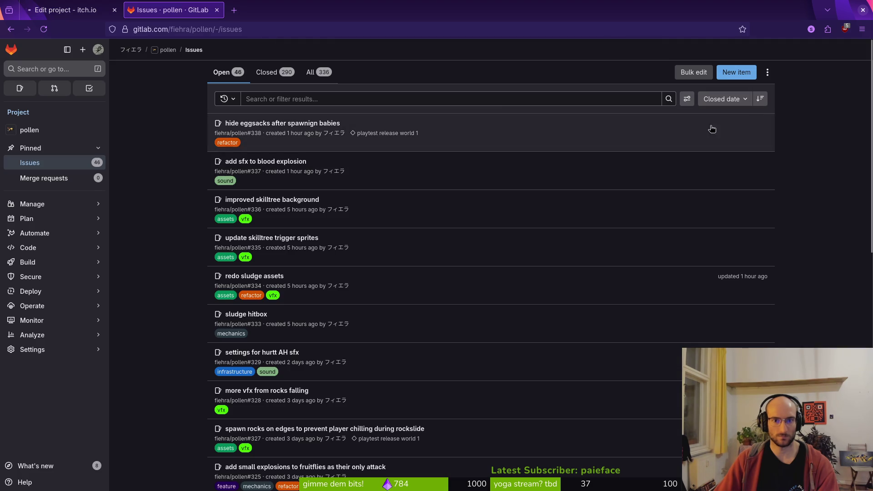
pyautogui.middleClick(731, 75)
pyautogui.hotkey('ctrl', 'Tab')
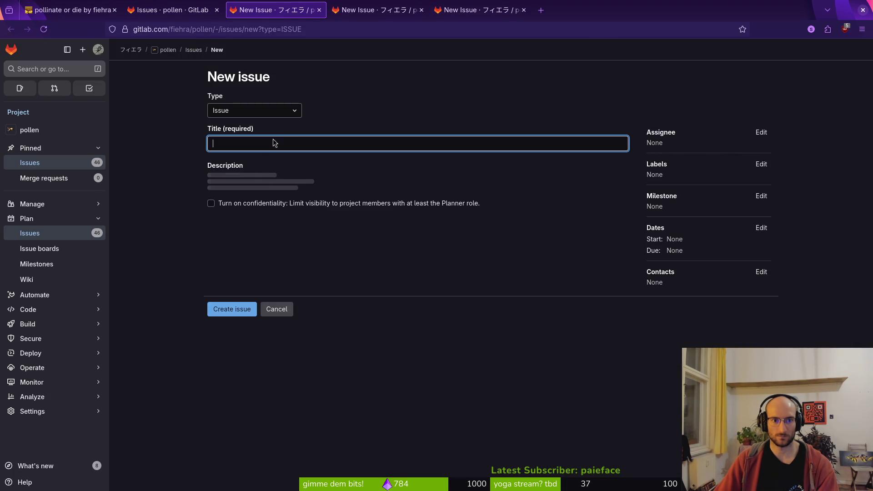
pyautogui.write('make more pass')
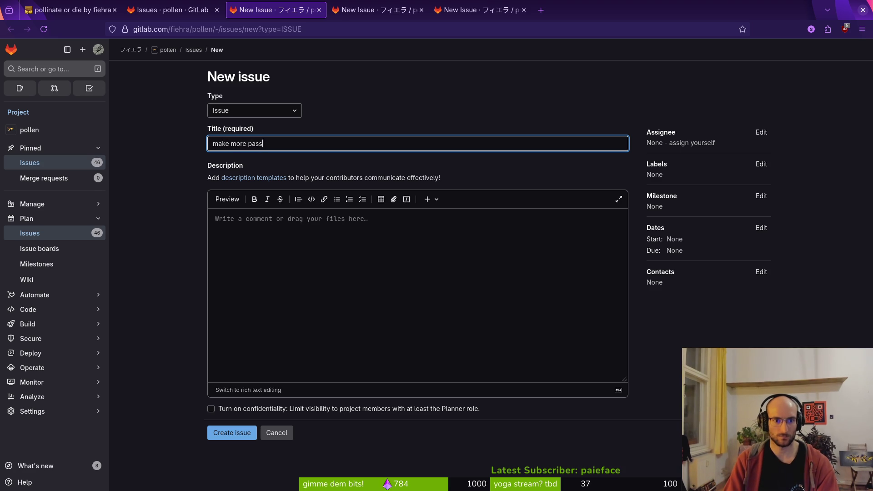
pyautogui.write('ive enemies patrol on the map')
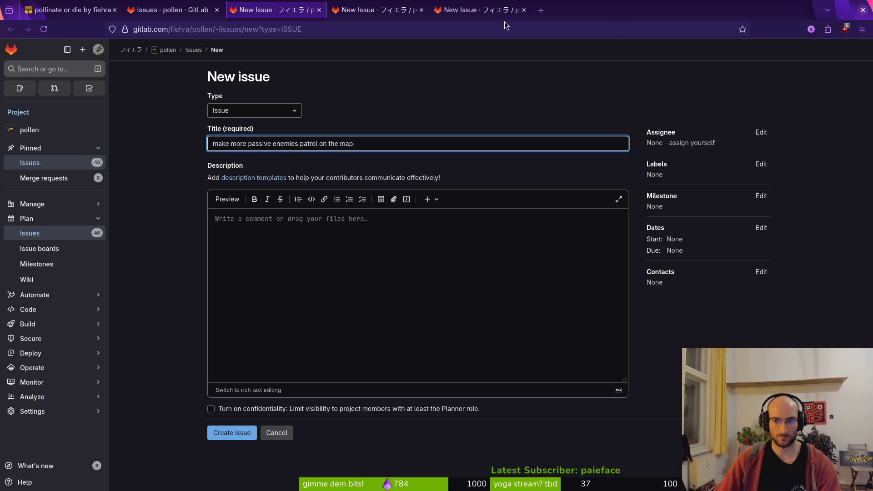
pyautogui.click(761, 164)
pyautogui.scroll(-2, 691, 278)
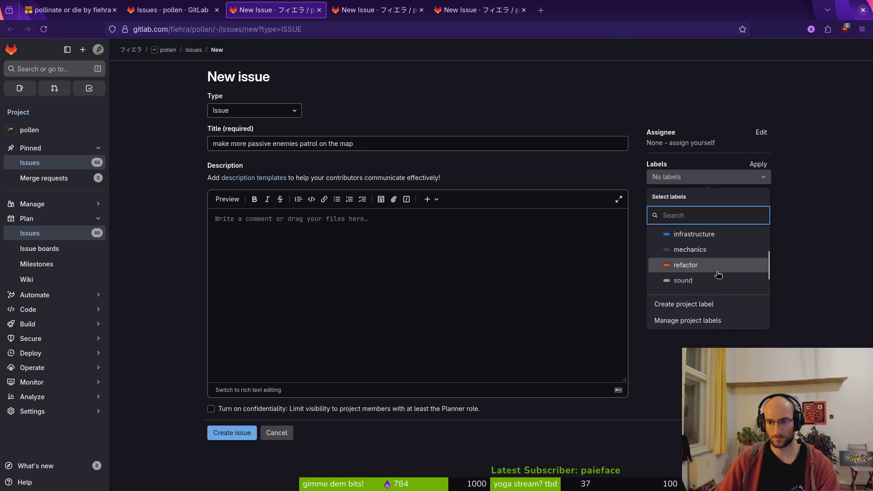
pyautogui.click(691, 249)
pyautogui.click(678, 353)
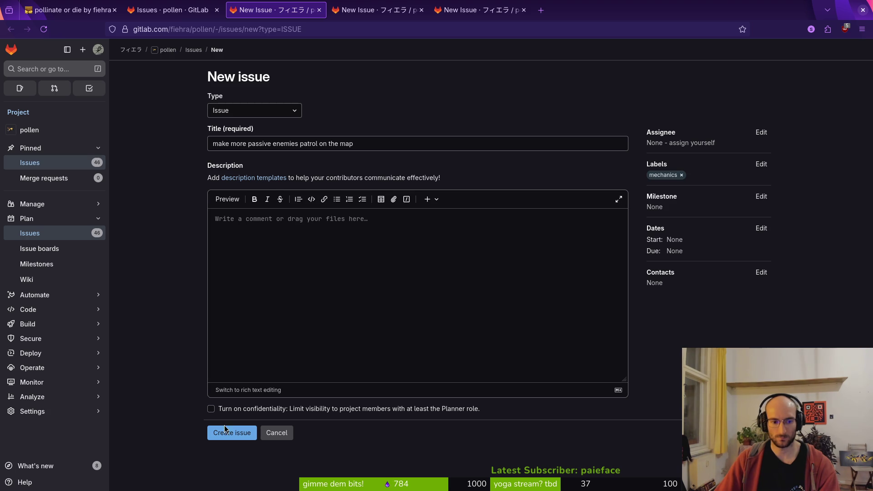
pyautogui.click(229, 433)
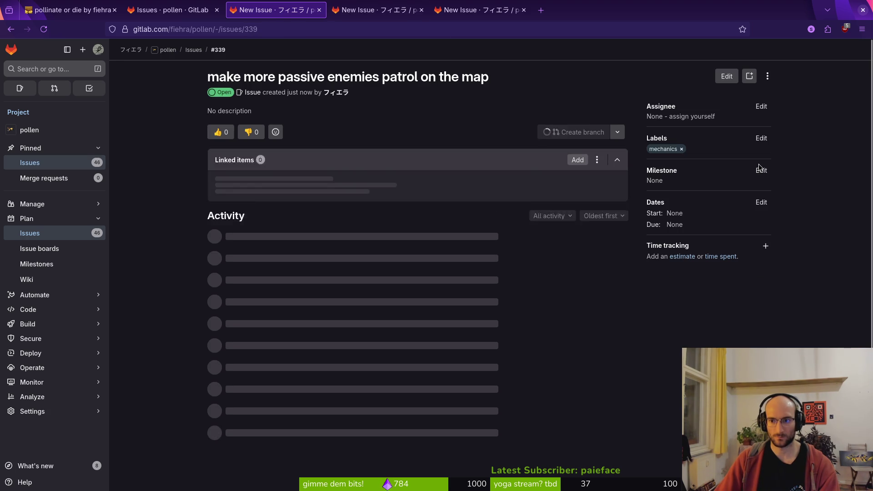
# Step: Add the feature label to issue #339 as well
pyautogui.click(761, 138)
pyautogui.scroll(-3, 706, 232)
pyautogui.click(737, 221)
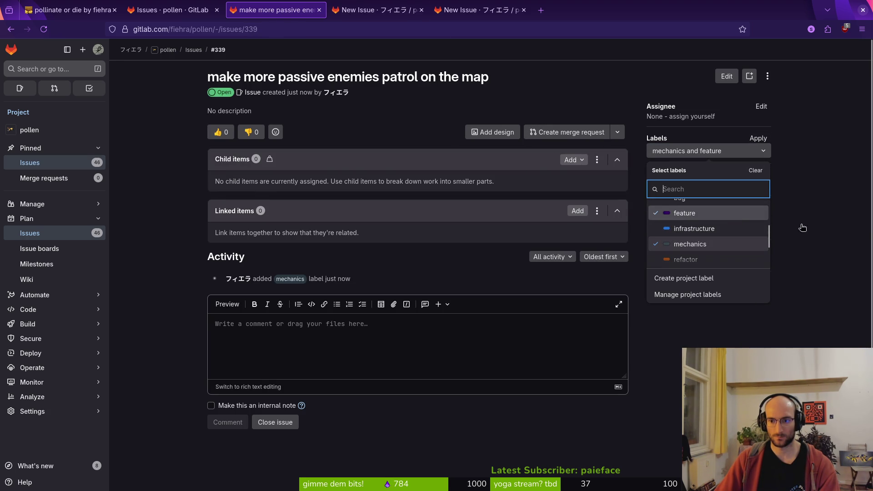
pyautogui.press('Escape')
pyautogui.click(391, 17)
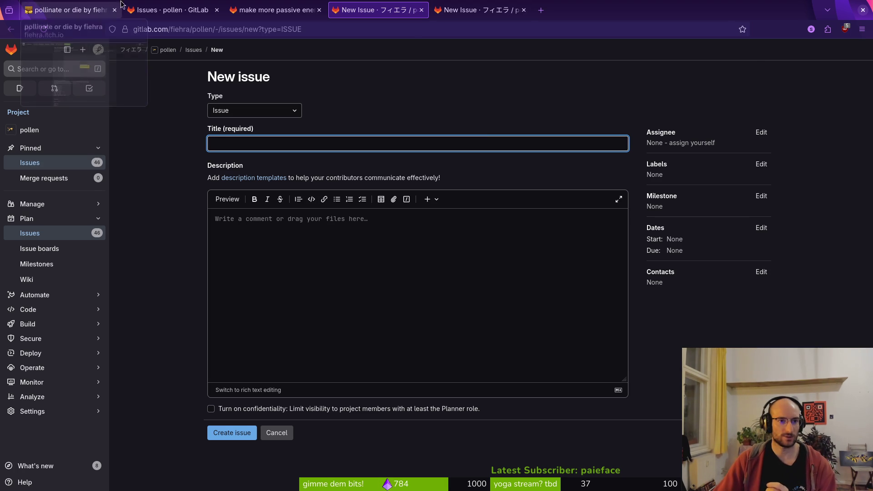
# Step: Review issue #327, then load the milestones page showing playtest release world 1 at 91%
pyautogui.click(172, 9)
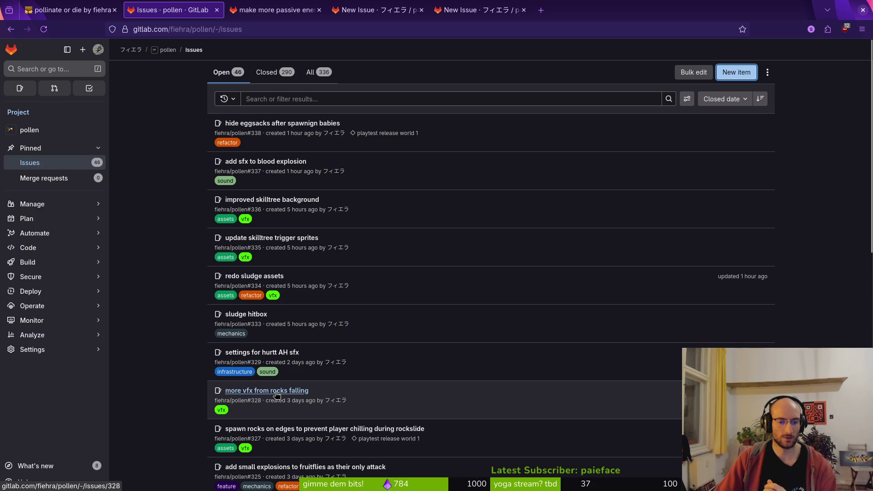
pyautogui.click(335, 429)
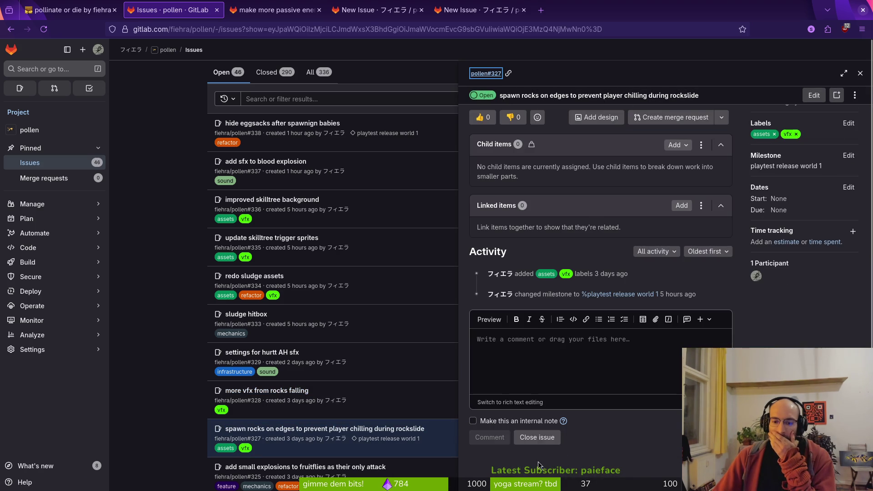
pyautogui.scroll(-3, 176, 354)
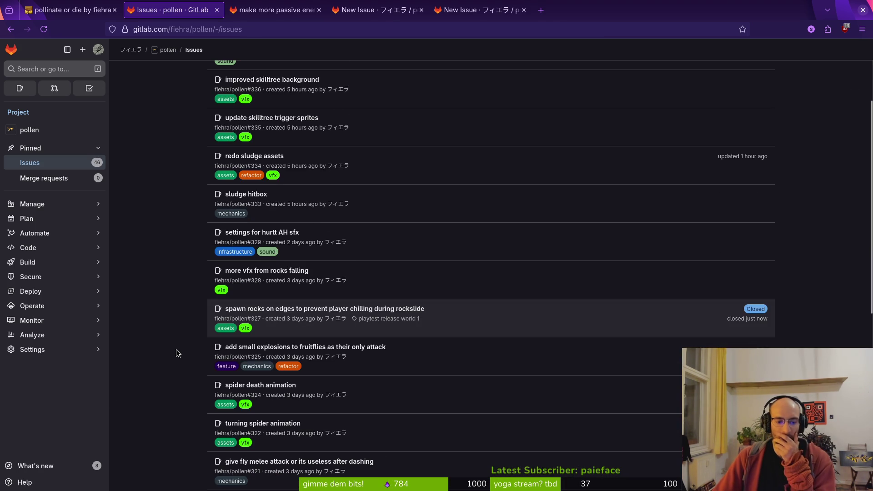
pyautogui.click(272, 30)
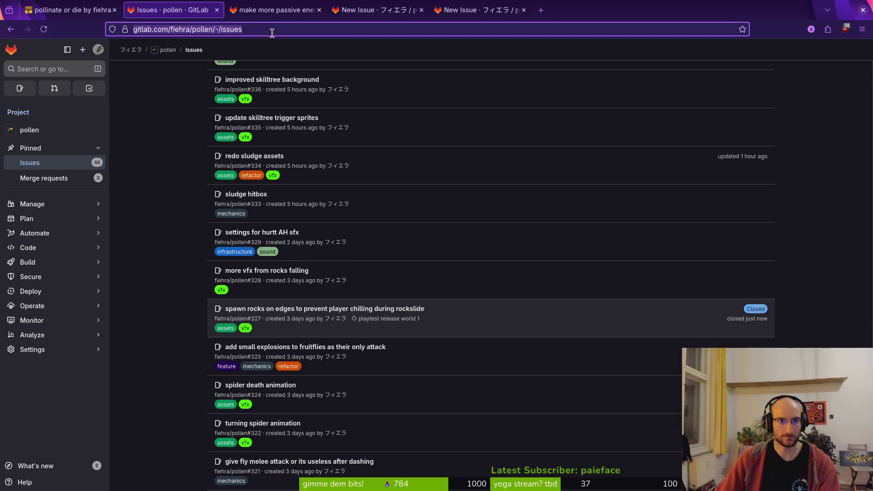
pyautogui.write('milestones/1#tab-')
pyautogui.press('Return')
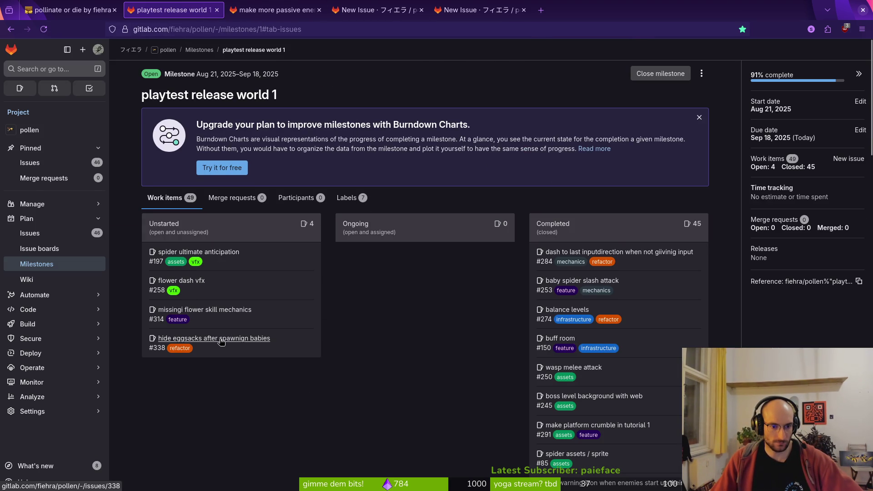
# Step: Close the extra New Issue tabs and the milestone tab to return to the game page
pyautogui.hotkey('ctrl', 'Tab')
pyautogui.hotkey('ctrl', 'w')
pyautogui.hotkey('ctrl', 'w')
pyautogui.hotkey('ctrl', 'w')
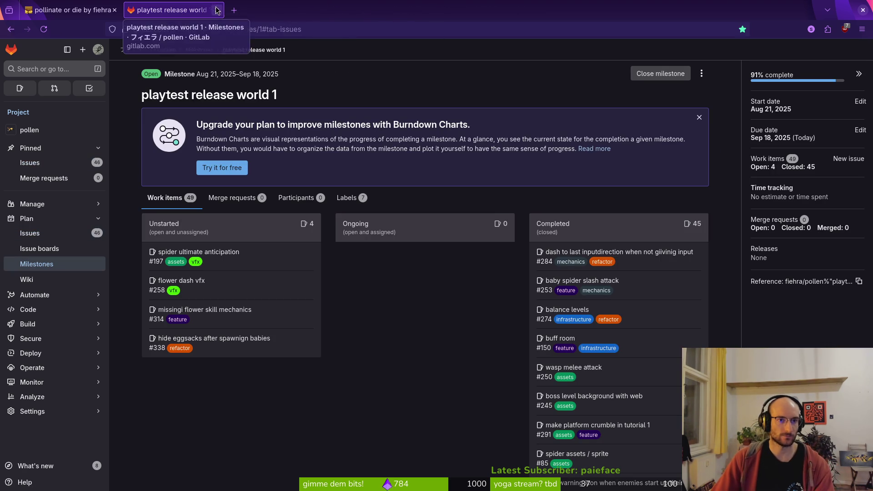
pyautogui.click(217, 10)
# Step: Run the web build full screen, cross the hub to the select portal, and enter the boss level
pyautogui.click(545, 244)
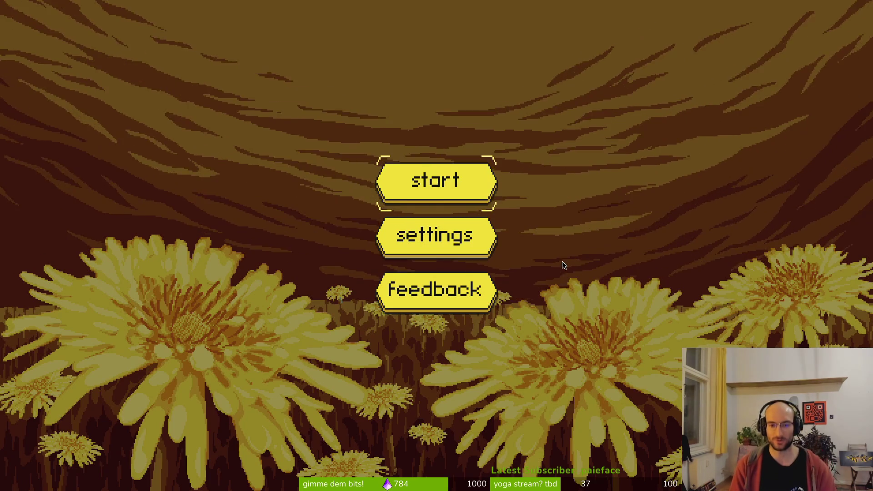
pyautogui.press('Return')
pyautogui.press('Right')
pyautogui.press('space')
pyautogui.press('space')
pyautogui.press('space')
pyautogui.press('Right')
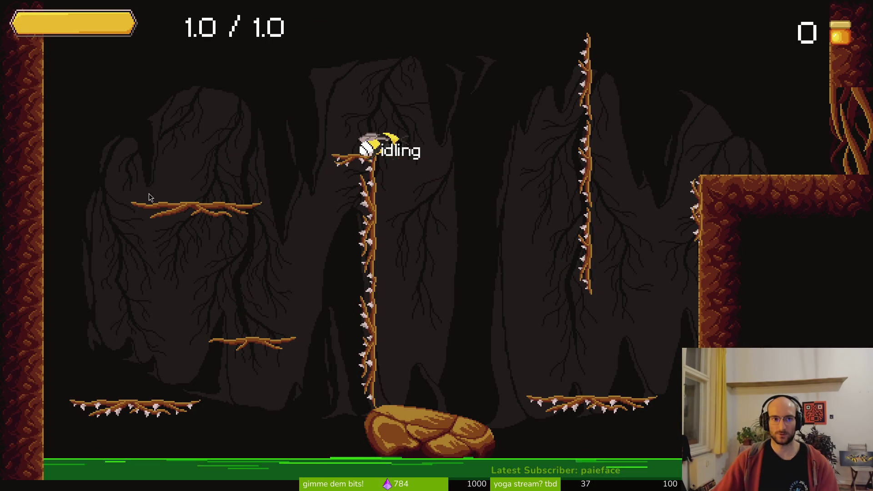
pyautogui.press('Right')
pyautogui.press('Right')
pyautogui.press('space')
pyautogui.press('space')
pyautogui.press('space')
pyautogui.press('Right')
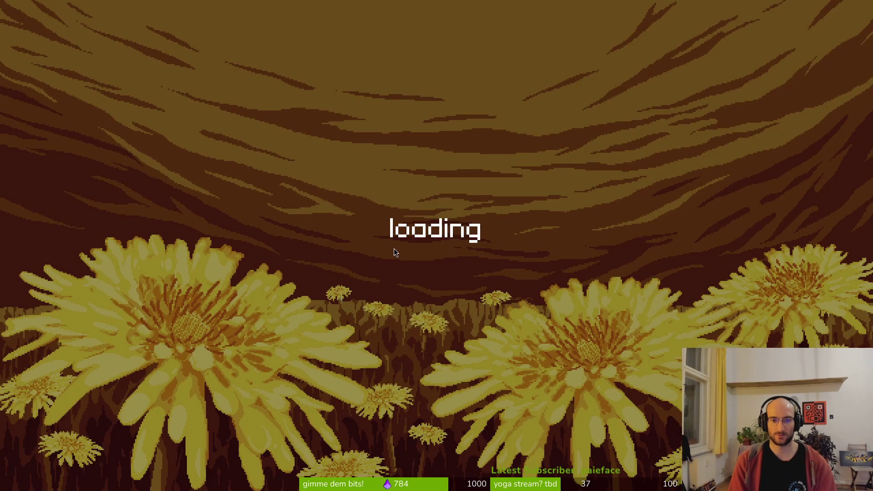
pyautogui.press('space')
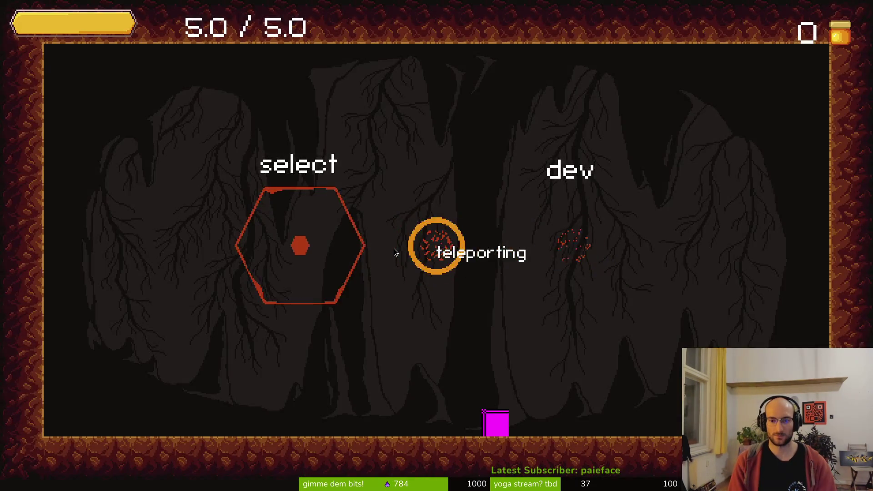
pyautogui.press('Left')
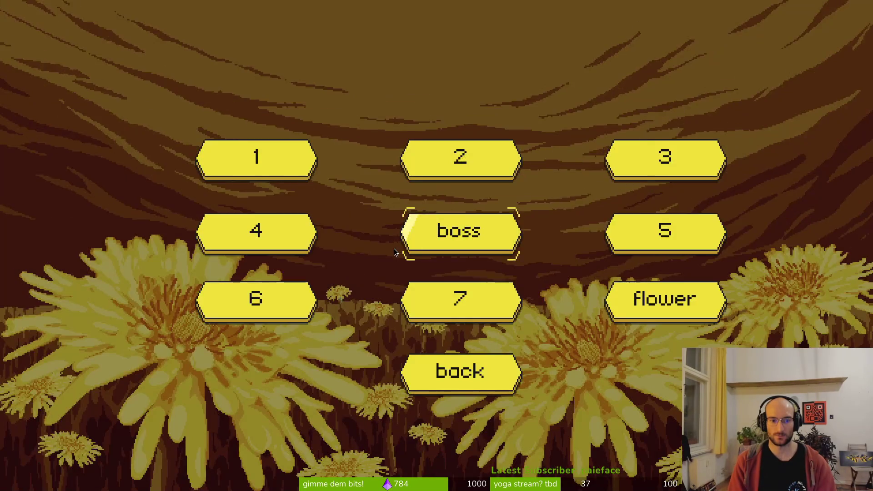
pyautogui.press('Return')
# Step: Dash across the web, destroy egg sacs and slash toward the spider while dodging rocks
pyautogui.press('Left')
pyautogui.press('Left')
pyautogui.press('Left')
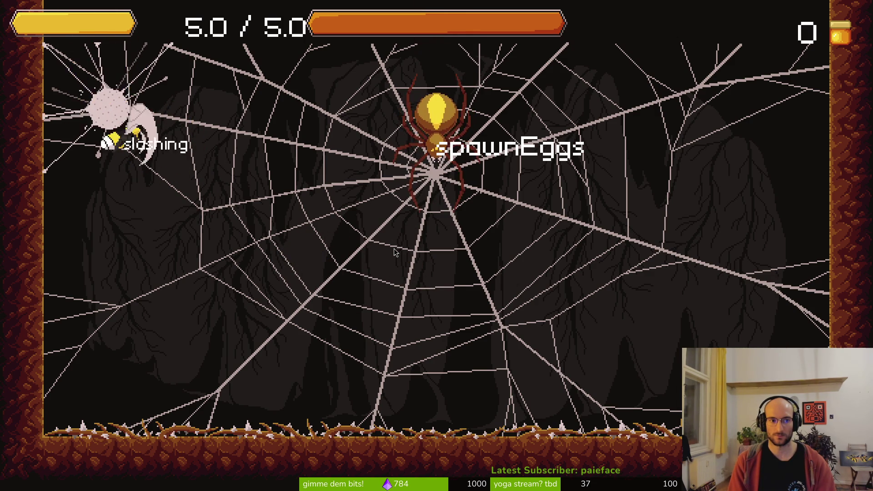
pyautogui.press('Left')
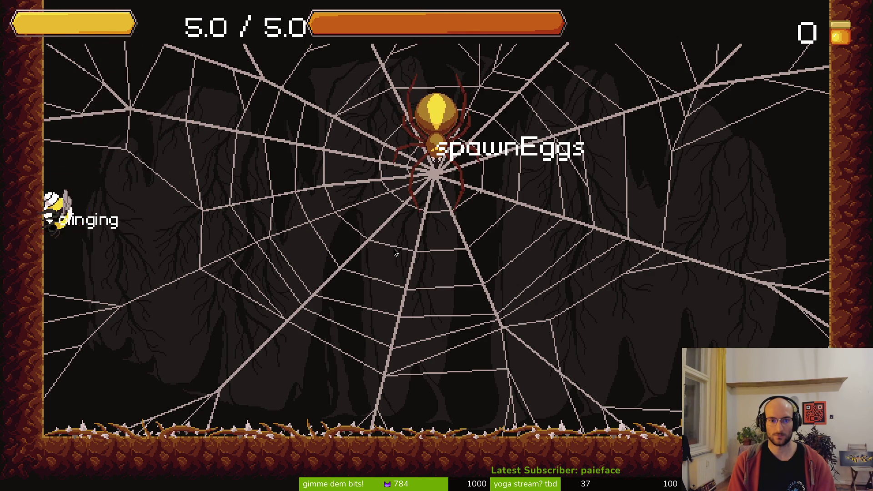
pyautogui.press('Right')
pyautogui.press('Right')
pyautogui.press('Right')
pyautogui.press('Left')
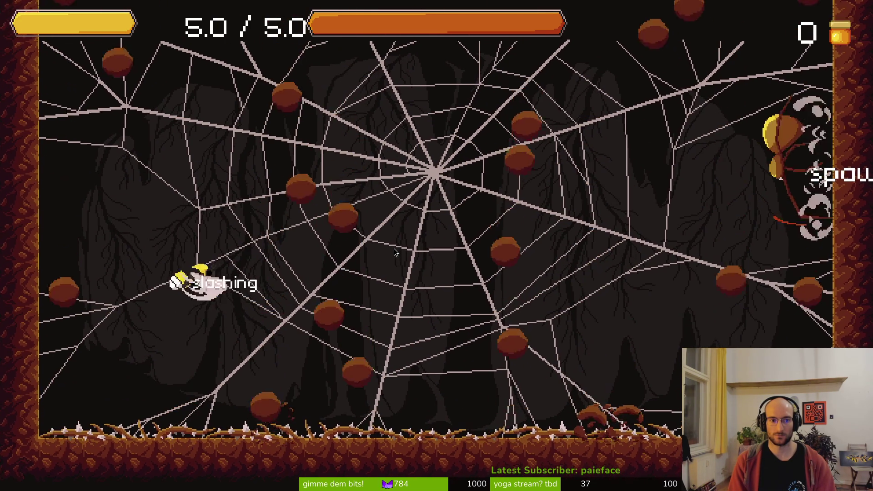
pyautogui.press('x')
pyautogui.press('Right')
pyautogui.press('x')
pyautogui.press('x')
pyautogui.press('Left')
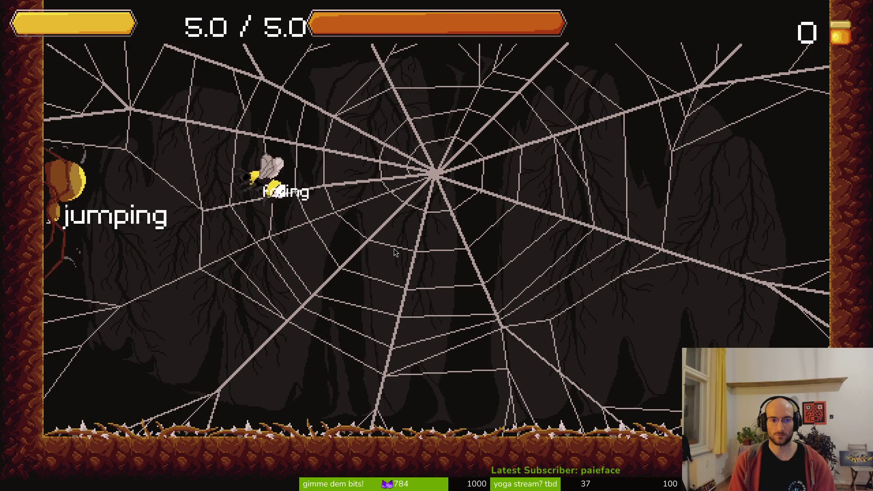
pyautogui.press('Right')
pyautogui.press('Left')
pyautogui.press('x')
pyautogui.press('x')
pyautogui.press('x')
pyautogui.press('x')
pyautogui.press('x')
# Step: Smash and slash the spider until it takes damage, then exit full screen
pyautogui.press('z')
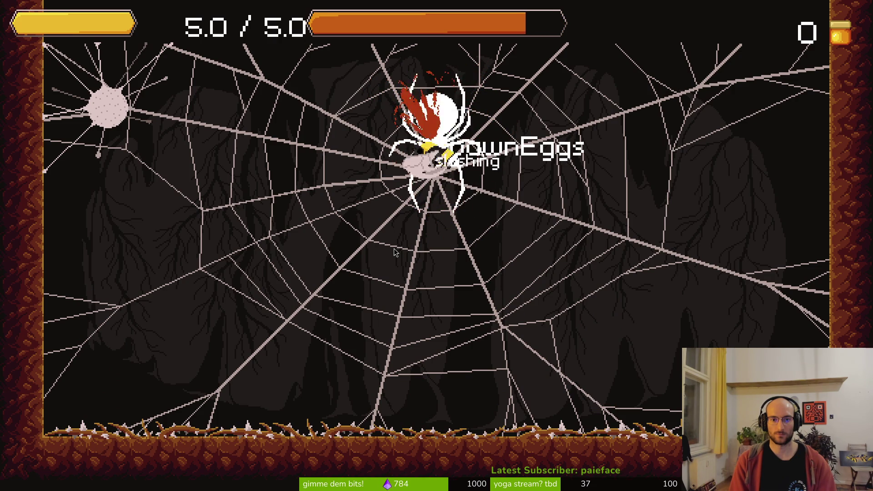
pyautogui.press('z')
pyautogui.press('x')
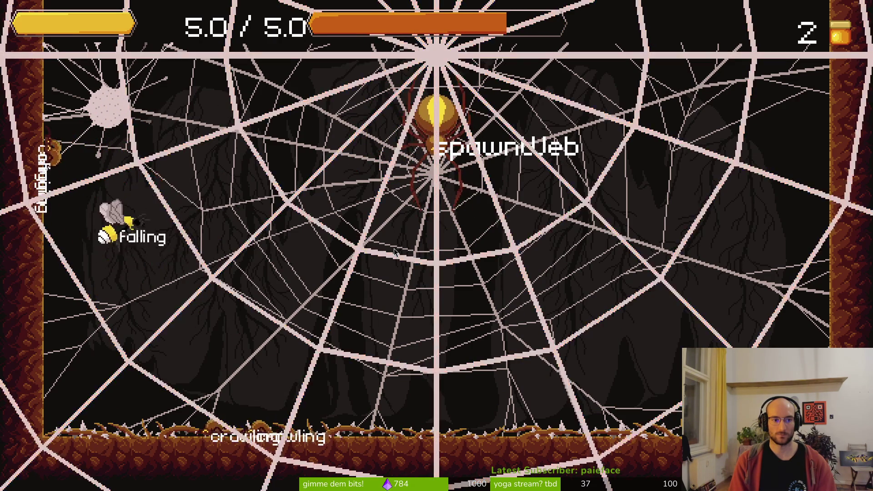
pyautogui.press('x')
pyautogui.press('z')
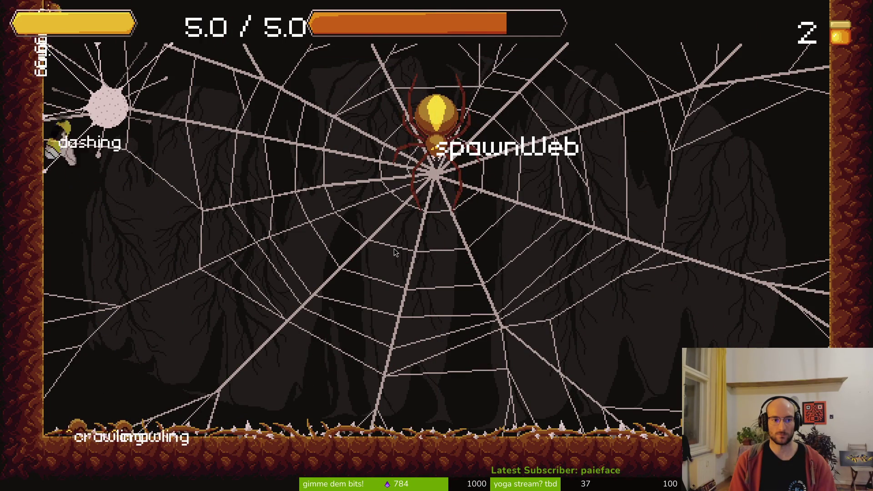
pyautogui.press('z')
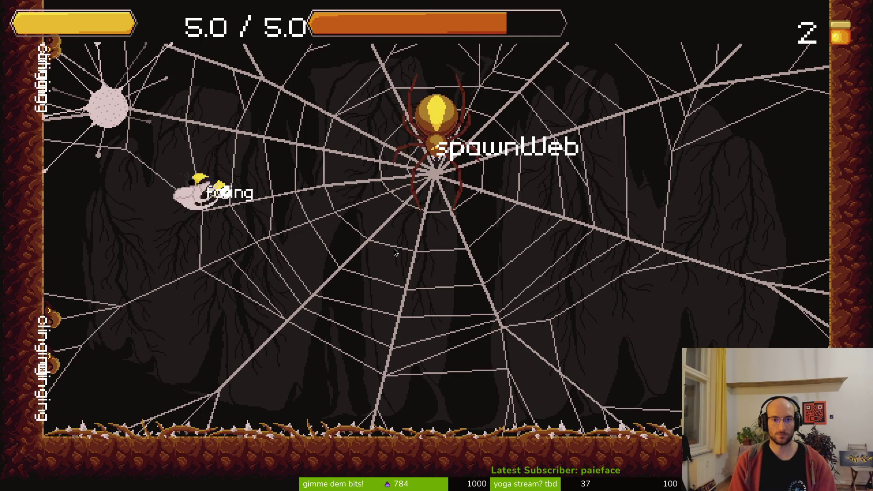
pyautogui.press('z')
pyautogui.press('x')
pyautogui.press('x')
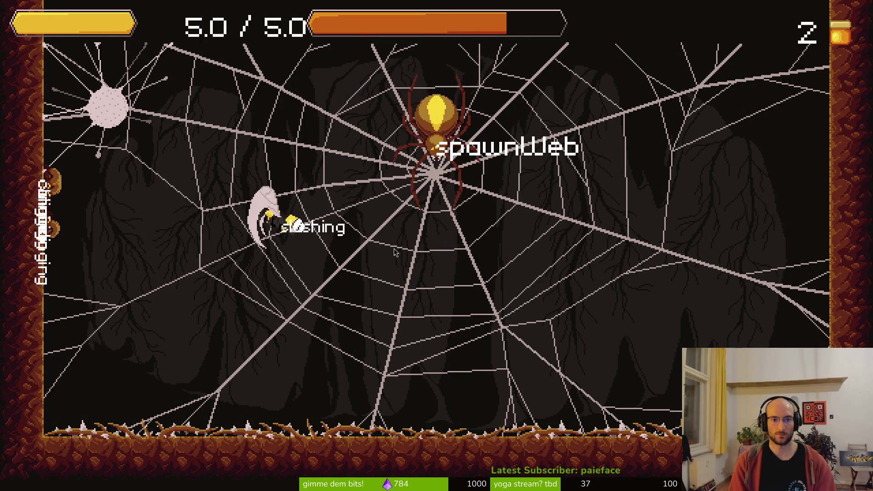
pyautogui.press('x')
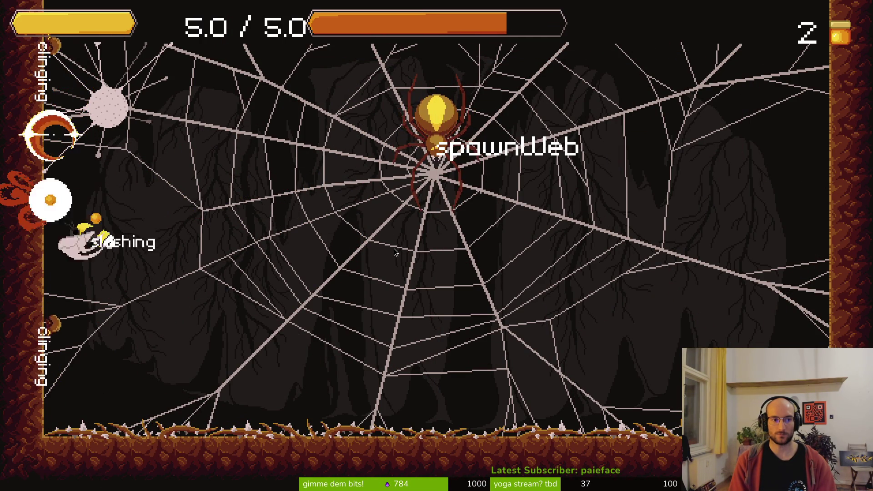
pyautogui.press('x')
pyautogui.press('x')
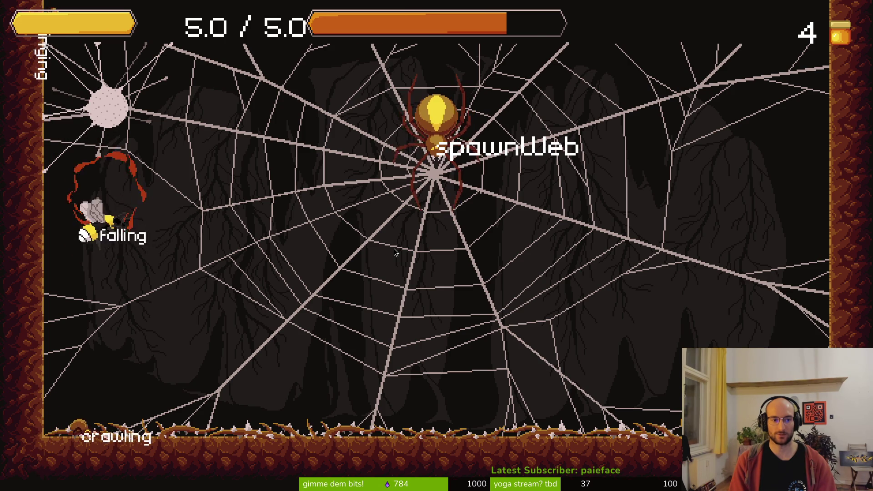
pyautogui.press('x')
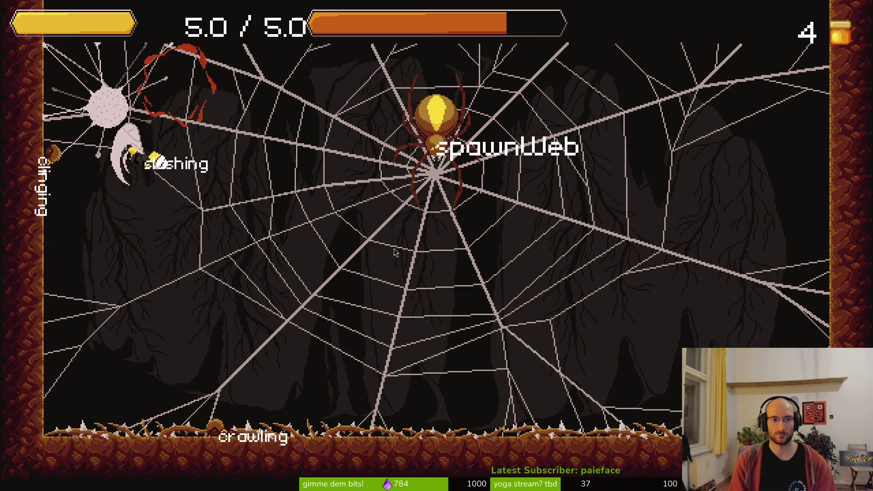
pyautogui.press('x')
pyautogui.press('x')
pyautogui.press('x')
pyautogui.press('x')
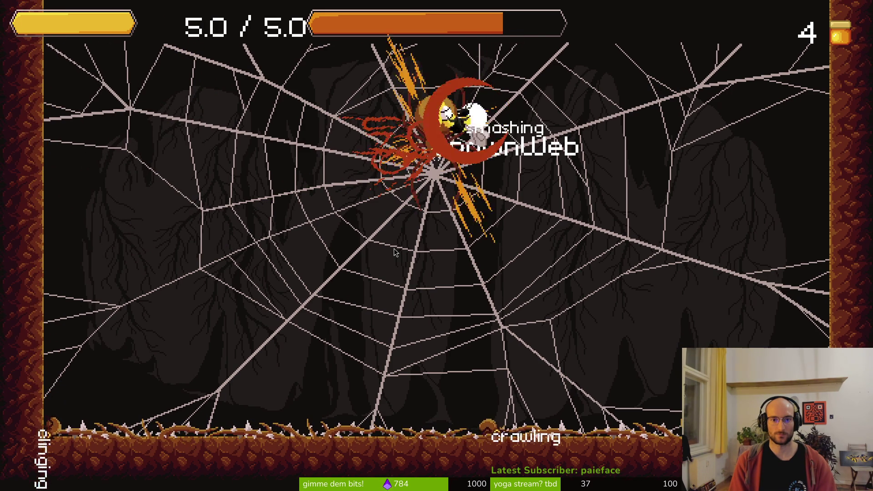
pyautogui.press('x')
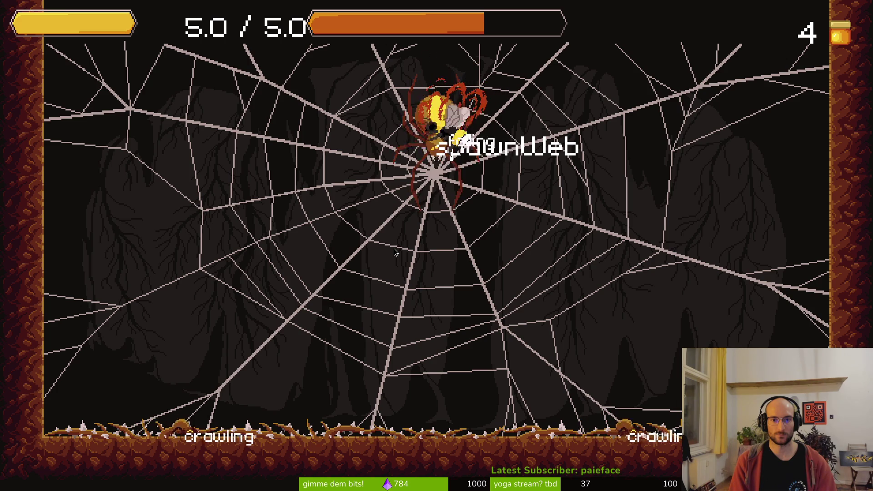
pyautogui.press('Escape')
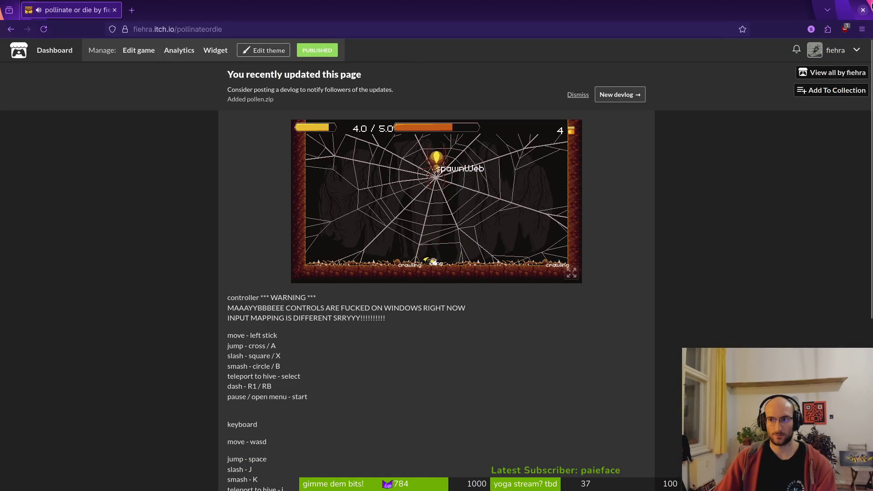
# Step: Close the itch.io and GitLab browser windows to reveal the terminal in dev/pollen
pyautogui.click(862, 9)
pyautogui.press('super')
pyautogui.press('super')
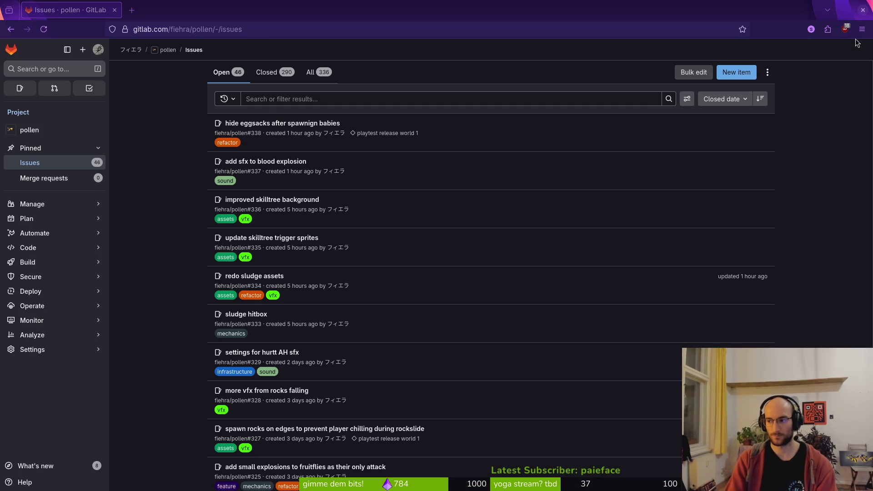
pyautogui.hotkey('ctrl', 'w')
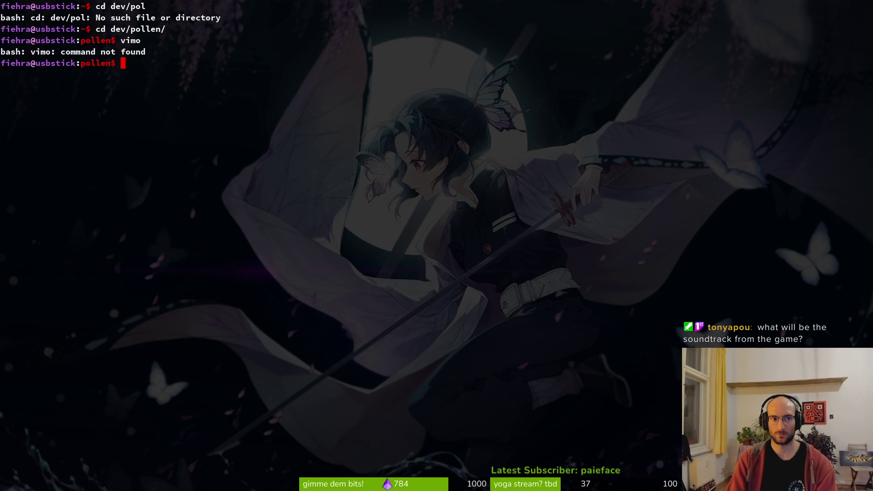
# Step: Open spawn_web.gd in Neovim via the fuzzy finder, scroll through it, and quit
pyautogui.write('vimi')
pyautogui.press('Return')
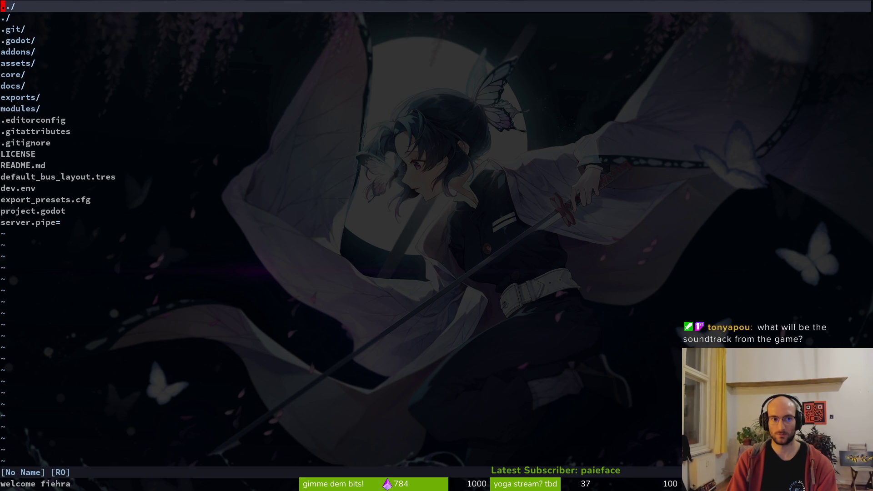
pyautogui.hotkey('ctrl', 'p')
pyautogui.write('spawnw')
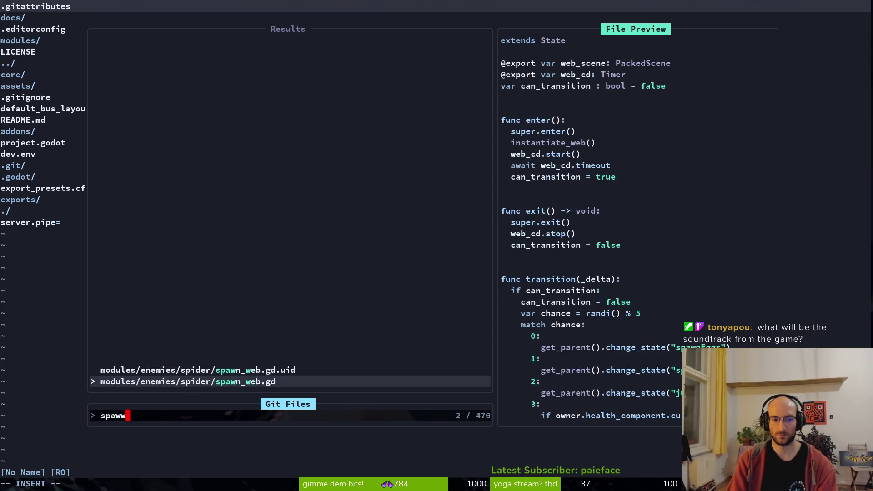
pyautogui.press('Return')
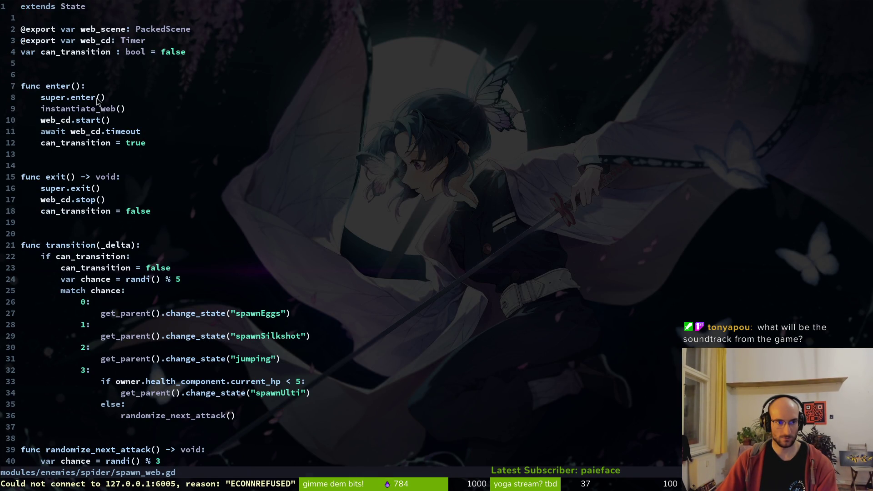
pyautogui.scroll(-11, 134, 247)
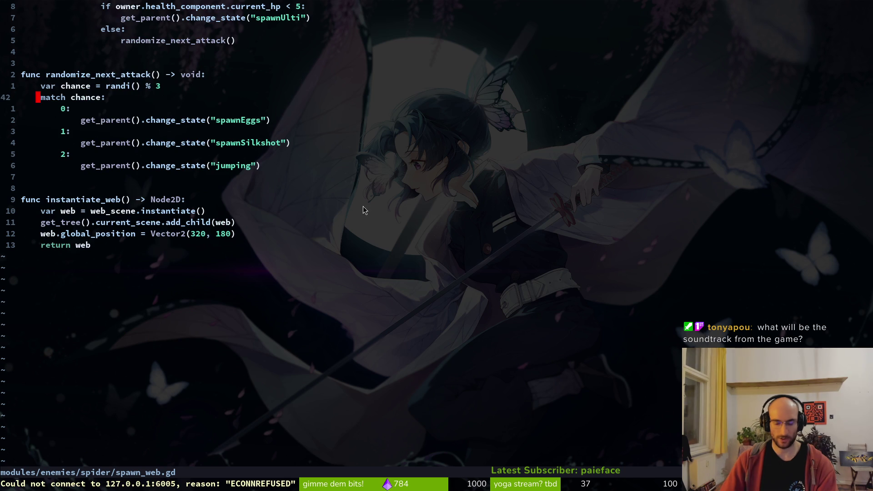
pyautogui.write(':q')
pyautogui.press('Return')
# Step: Check pending changes in tig's status view, then return to the GitLab issues list
pyautogui.write('tig')
pyautogui.press('Return')
pyautogui.press('Down')
pyautogui.press('Down')
pyautogui.press('Down')
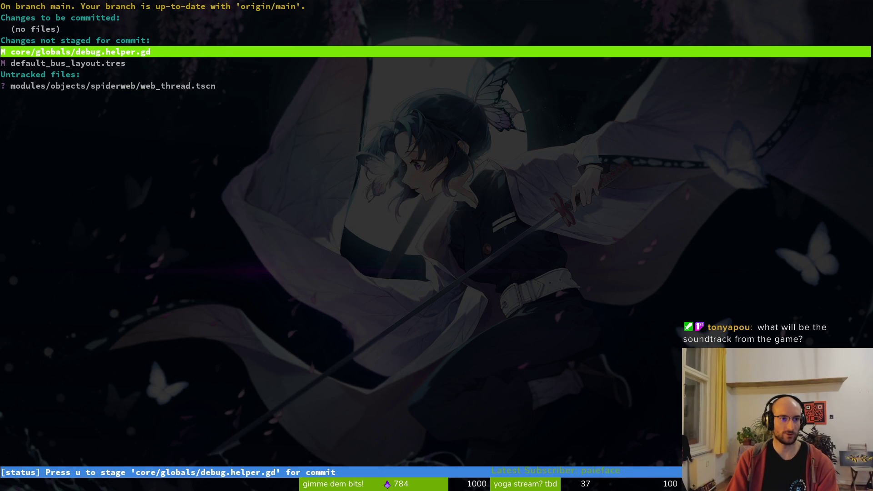
pyautogui.press('q')
pyautogui.hotkey('alt', 'Tab')
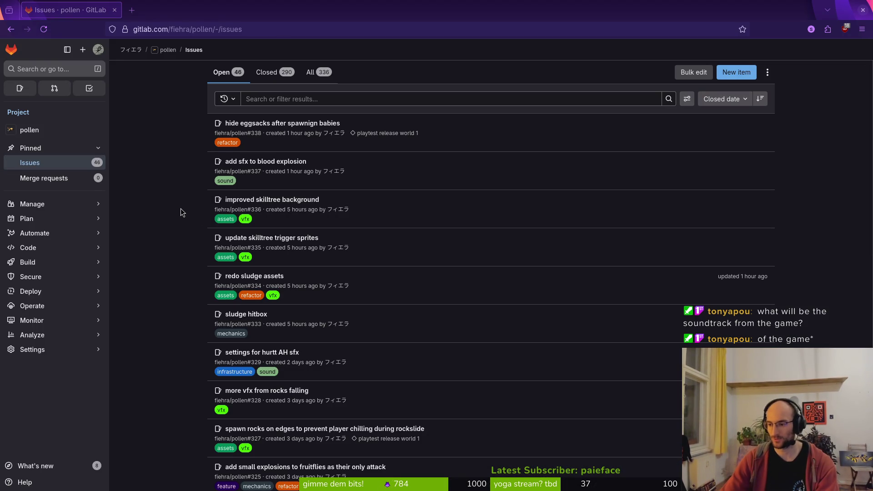
# Step: Load itch.io in a new browser tab to reach the pollinate or die page
pyautogui.press('super')
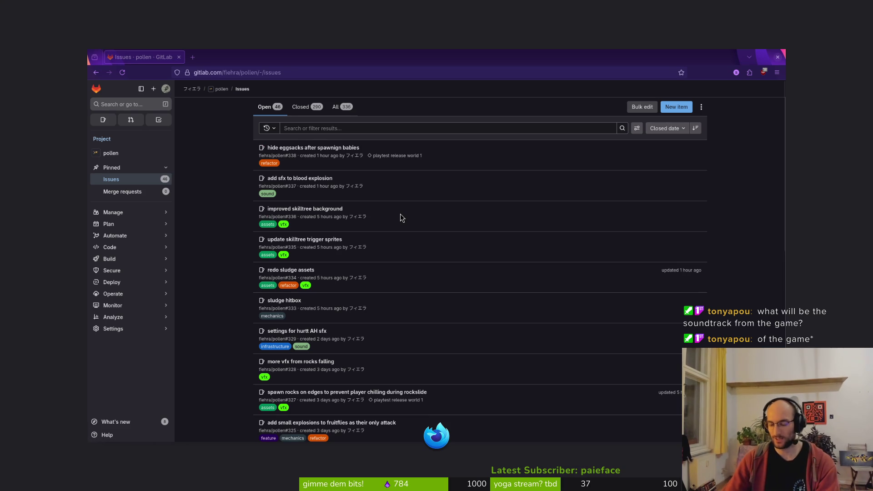
pyautogui.click(400, 214)
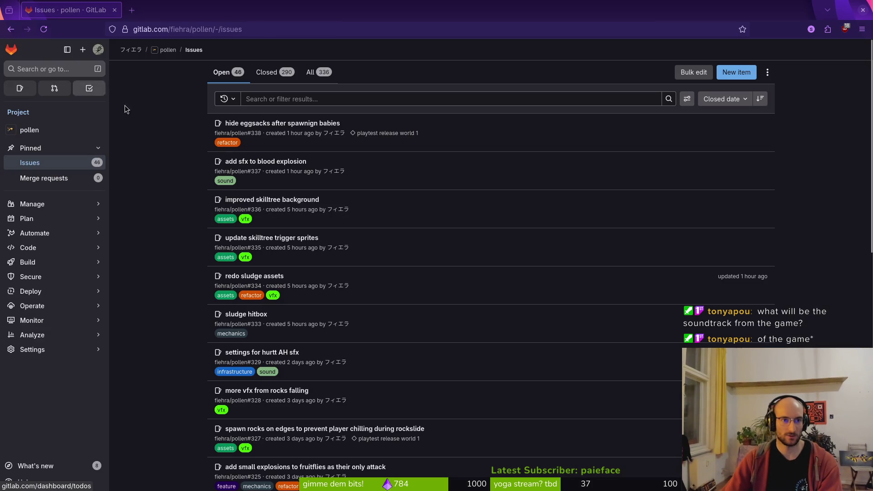
pyautogui.click(131, 8)
pyautogui.write('itch.io/')
pyautogui.press('Return')
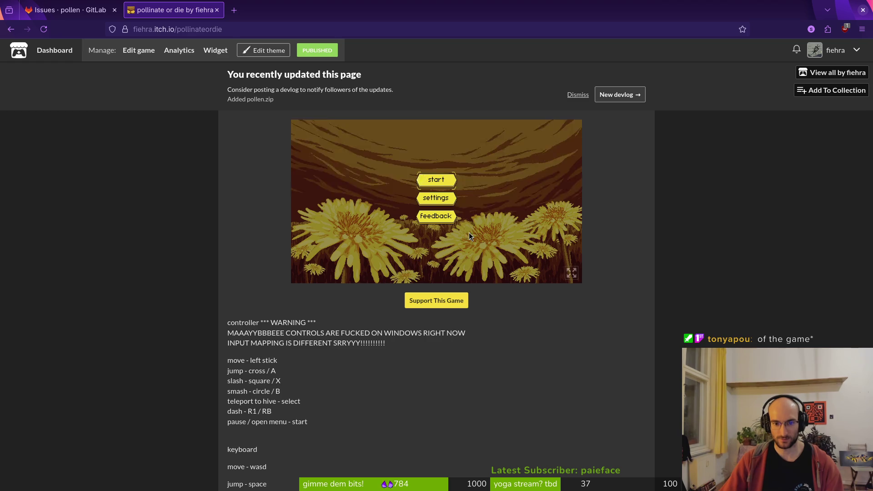
# Step: Turn the game's music volume to maximum and start the game full screen
pyautogui.click(436, 199)
pyautogui.moveTo(390, 204); pyautogui.dragTo(545, 202)
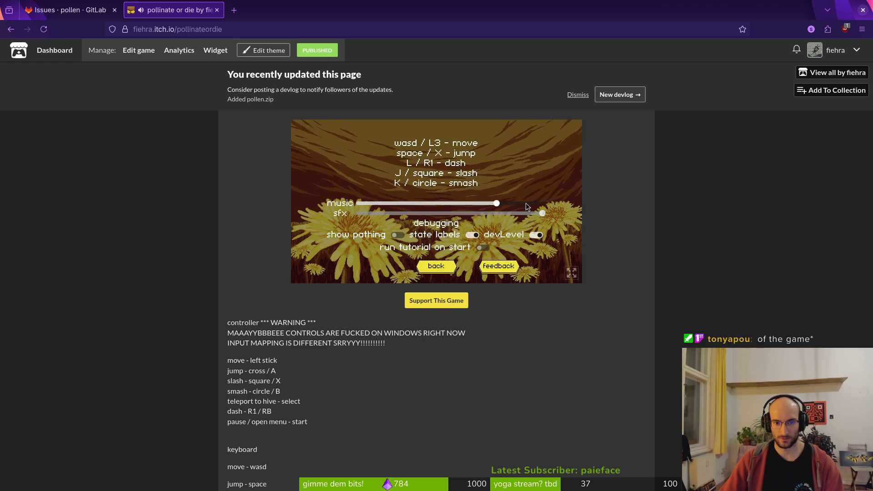
pyautogui.click(436, 267)
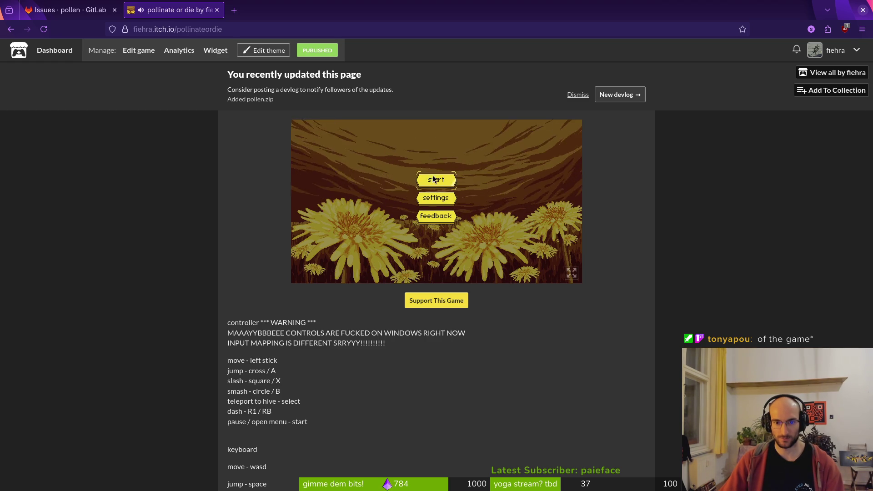
pyautogui.press('Return')
pyautogui.click(571, 273)
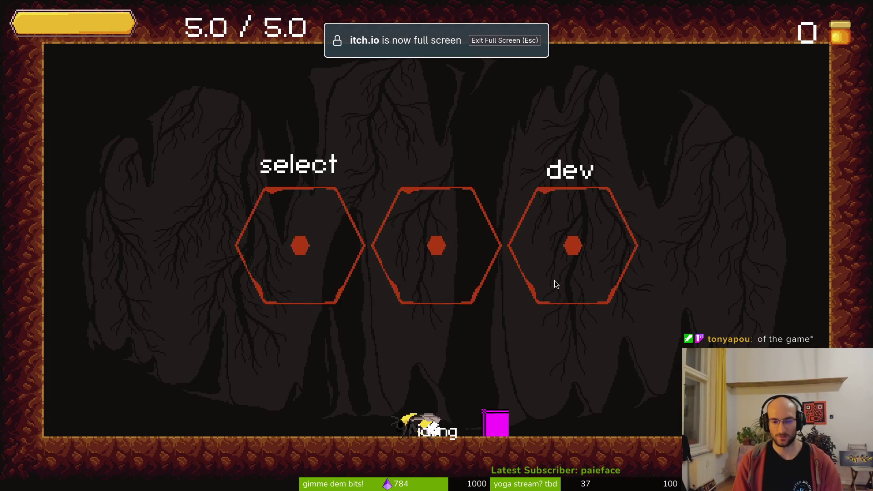
# Step: Playtest by flying the bee up and slashing several insects
pyautogui.press('Left')
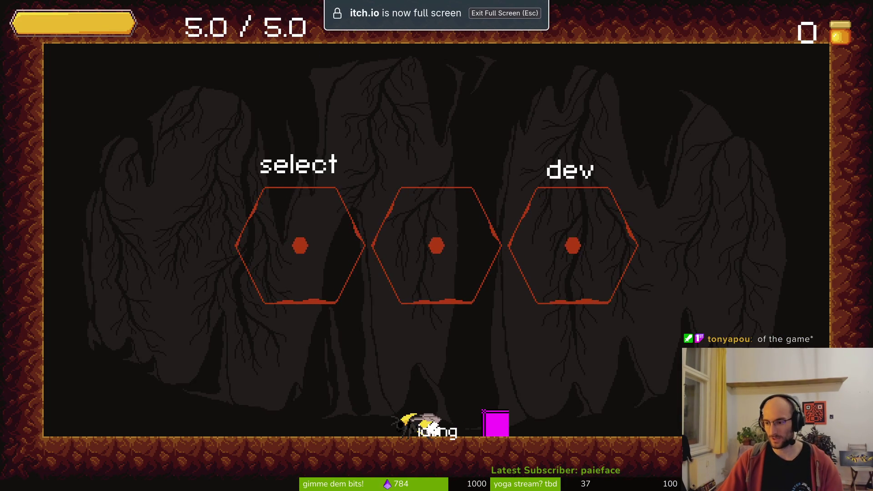
pyautogui.press('space')
pyautogui.press('space')
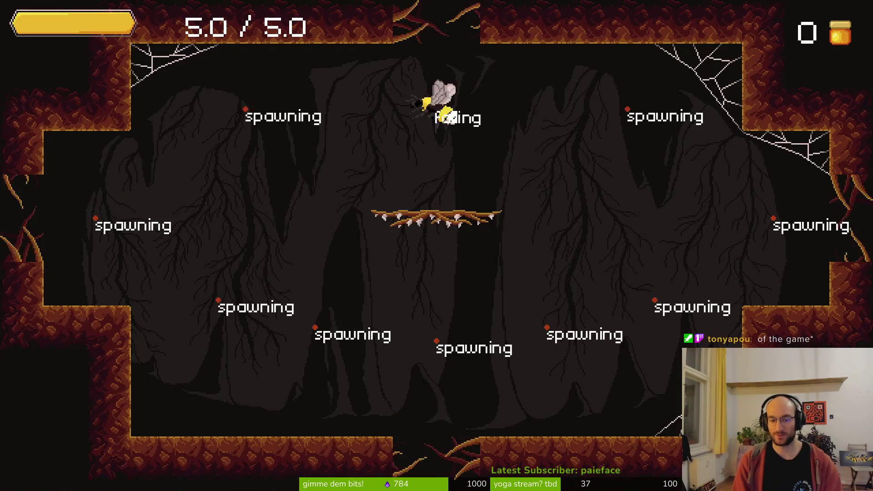
pyautogui.press('space')
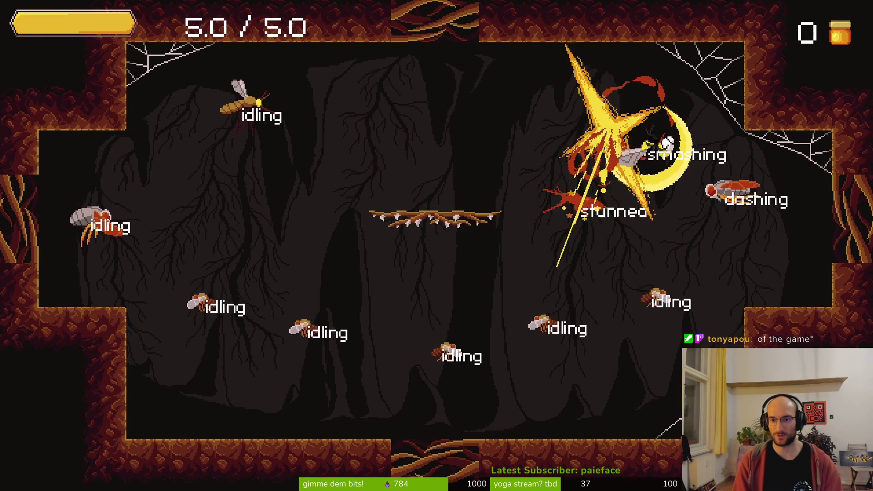
pyautogui.press('space')
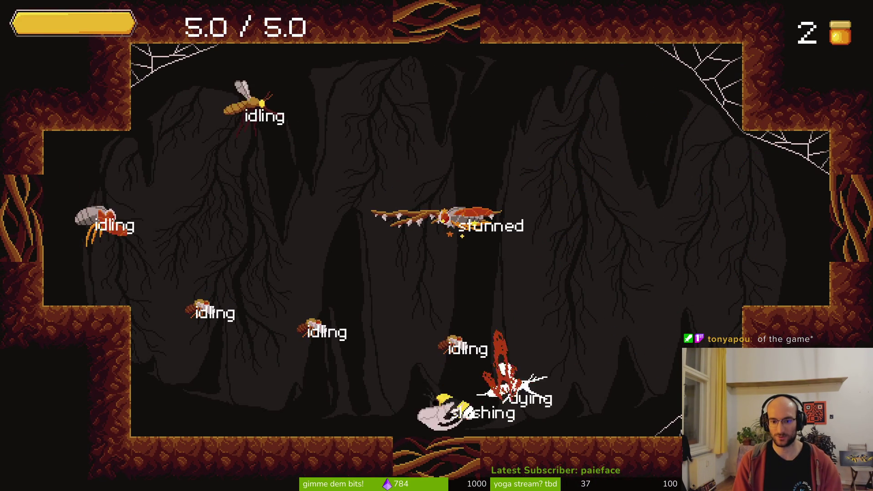
pyautogui.press('space')
pyautogui.press('space')
pyautogui.press('space')
pyautogui.press('space')
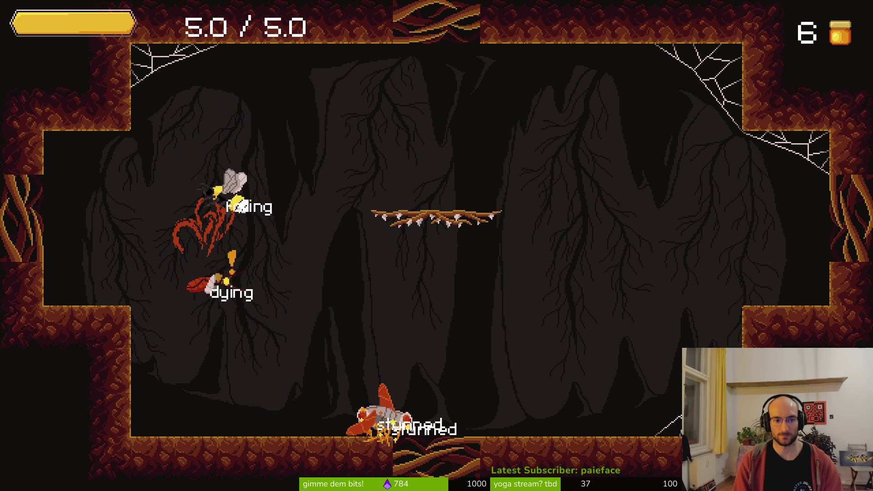
pyautogui.press('space')
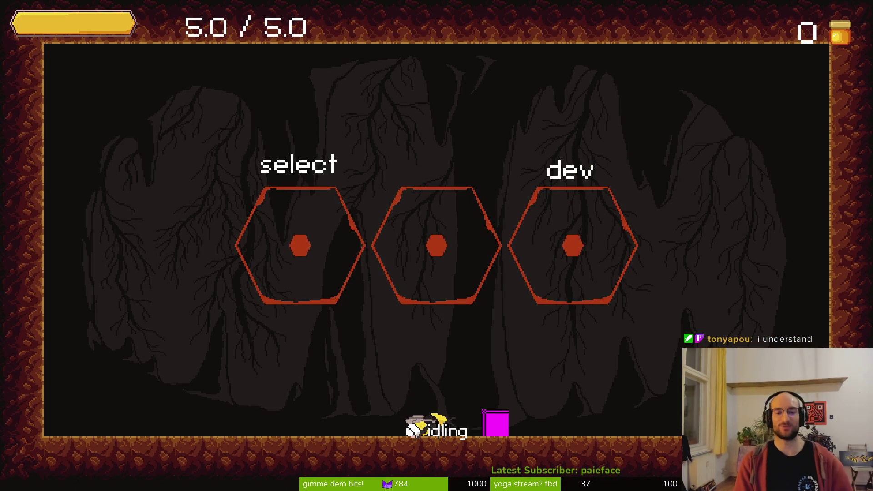
pyautogui.press('Left')
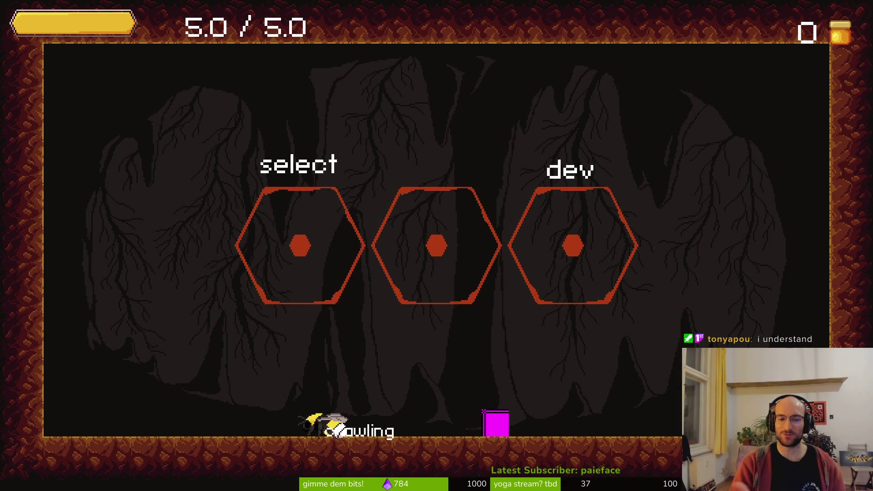
# Step: Test the bee's jump, wall landing and double-jump off the left wall
pyautogui.press('space')
pyautogui.press('Left')
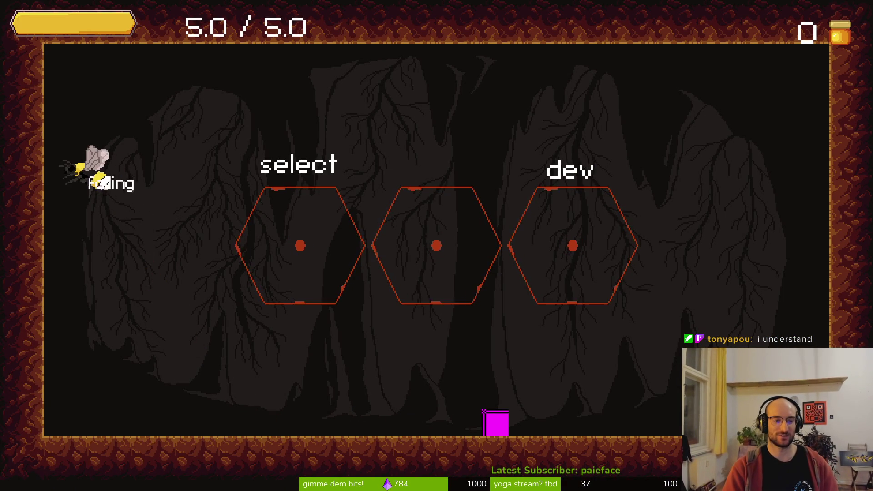
pyautogui.press('space')
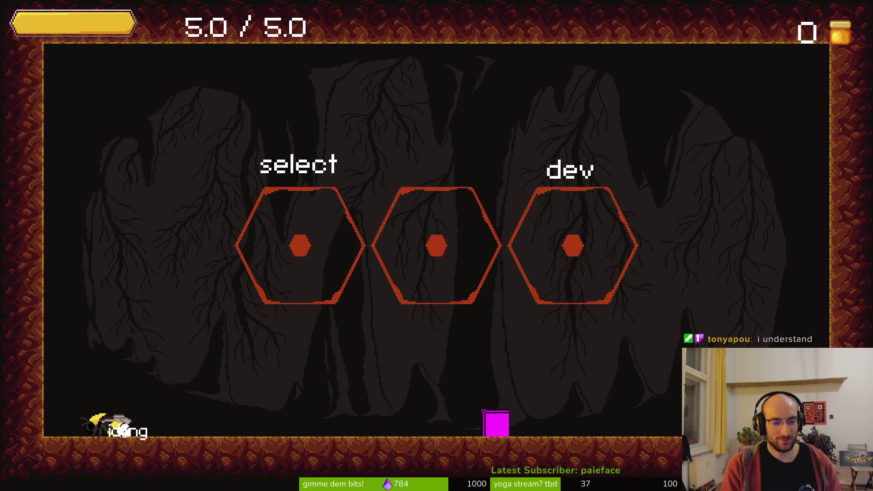
# Step: Browse the skill tree at the pink box through to dash chains, then exit full screen
pyautogui.press('Right')
pyautogui.press('shift')
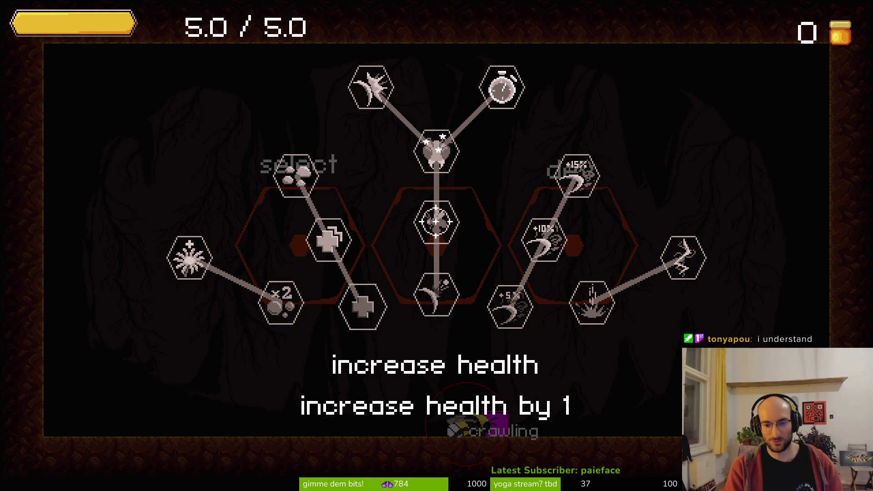
pyautogui.press('Escape')
pyautogui.press('Right')
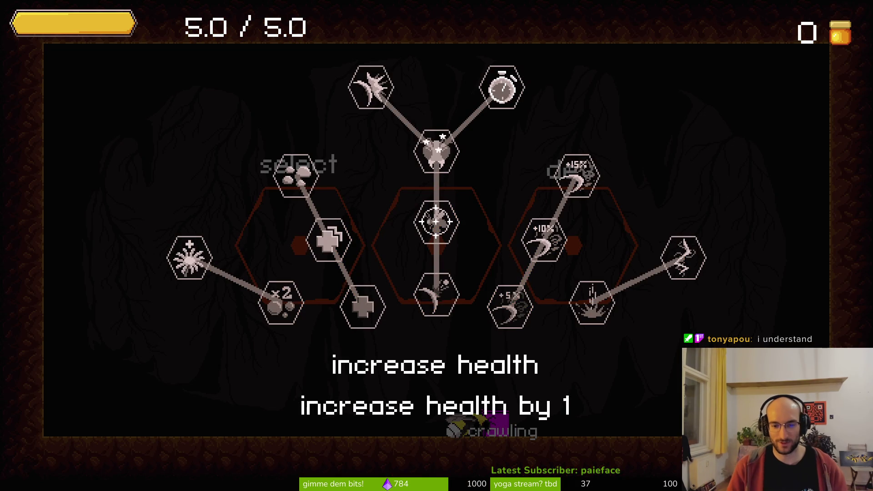
pyautogui.press('Escape')
pyautogui.press('Right')
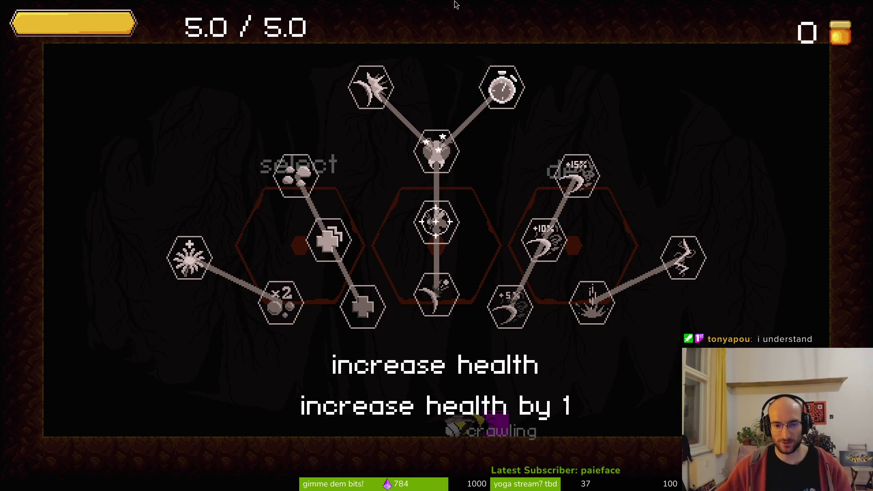
pyautogui.press('Right')
pyautogui.press('Right')
pyautogui.press('Right')
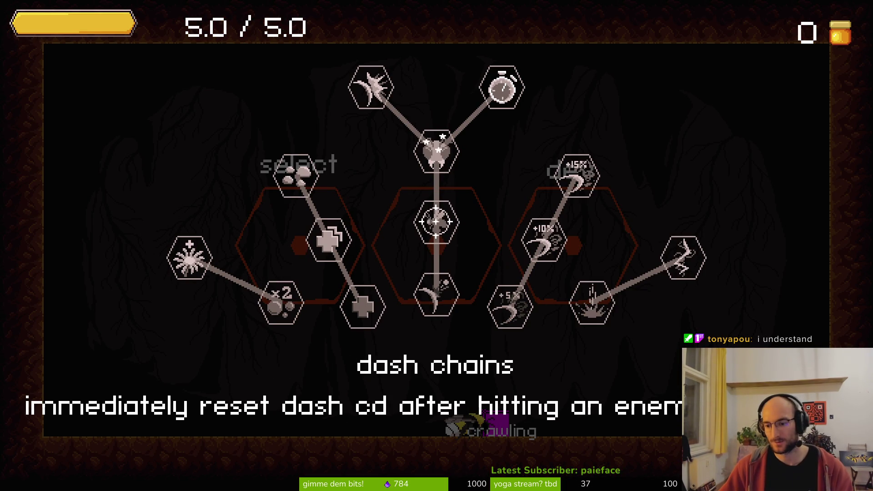
pyautogui.press('Escape')
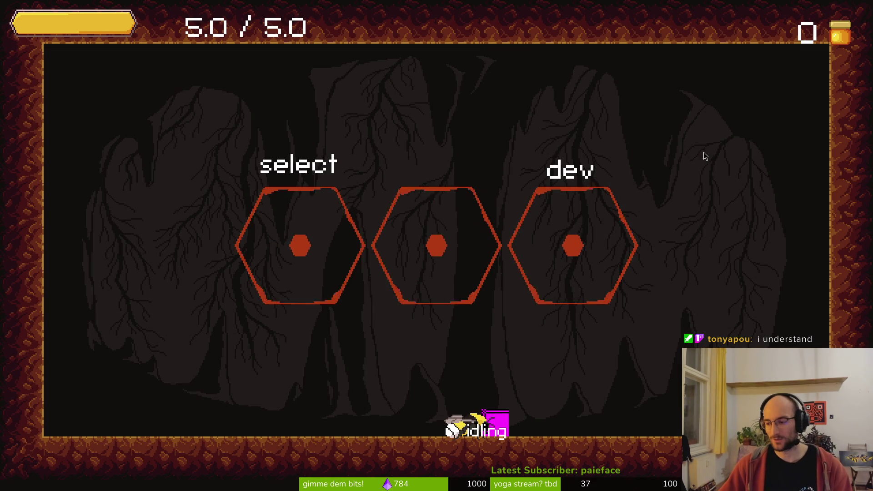
pyautogui.press('Escape')
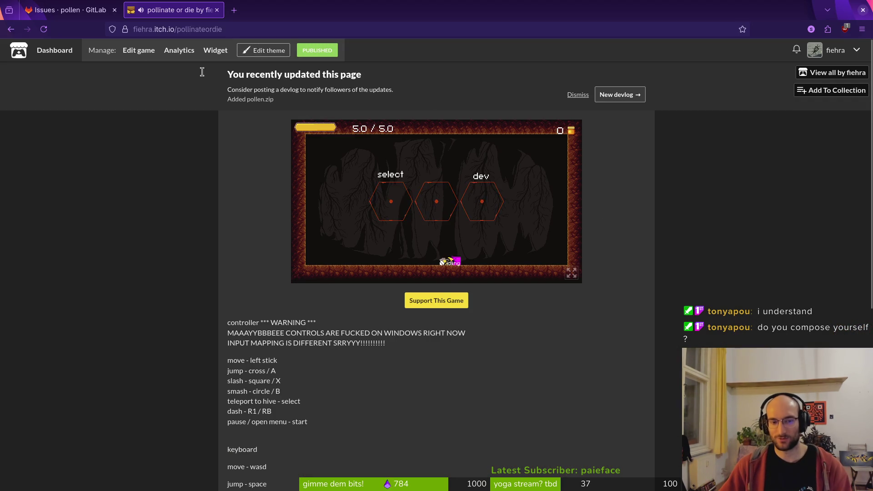
# Step: Close the itch.io tab and move the Twitch Stream Manager tab beside the Issues tab
pyautogui.click(217, 10)
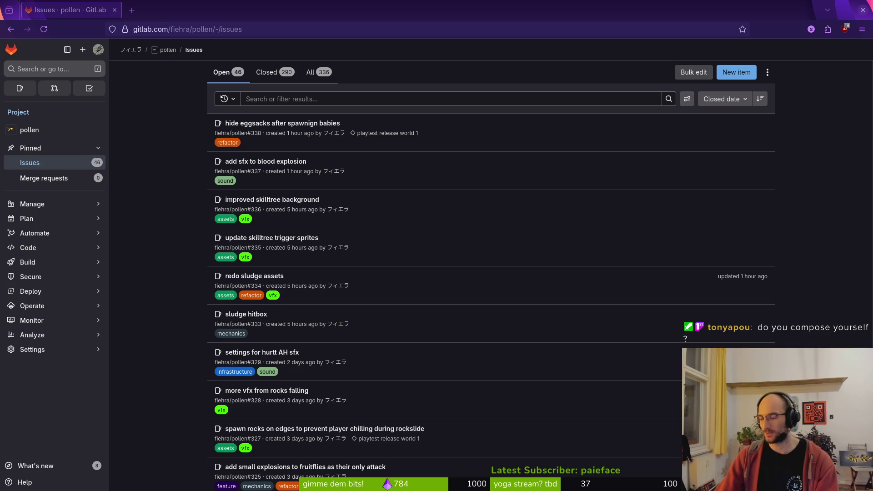
pyautogui.moveTo(298, 4); pyautogui.dragTo(318, 10)
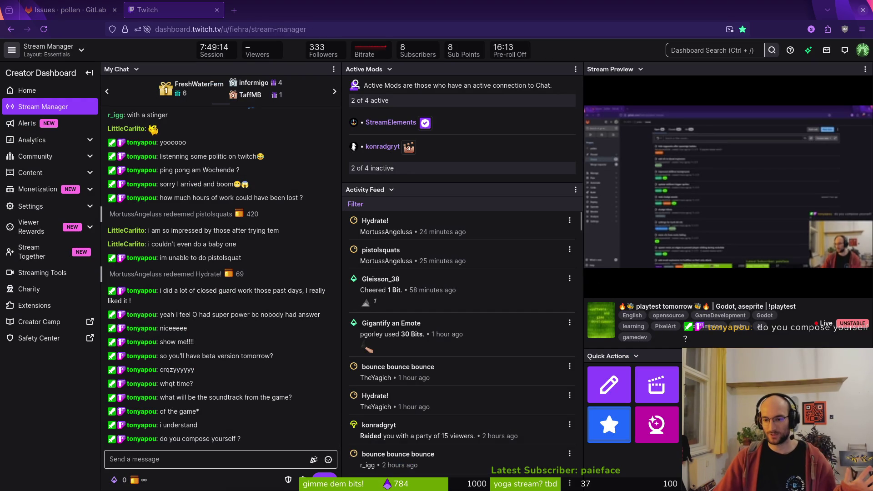
# Step: Open Twitch's Raid Channel list and browse the followed live channels available as raid targets
pyautogui.click(656, 424)
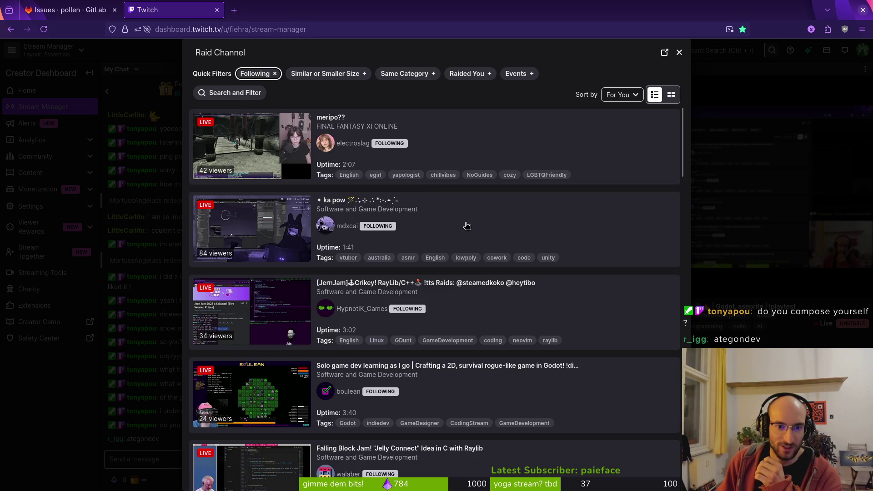
pyautogui.scroll(-5, 498, 224)
pyautogui.scroll(-8, 529, 297)
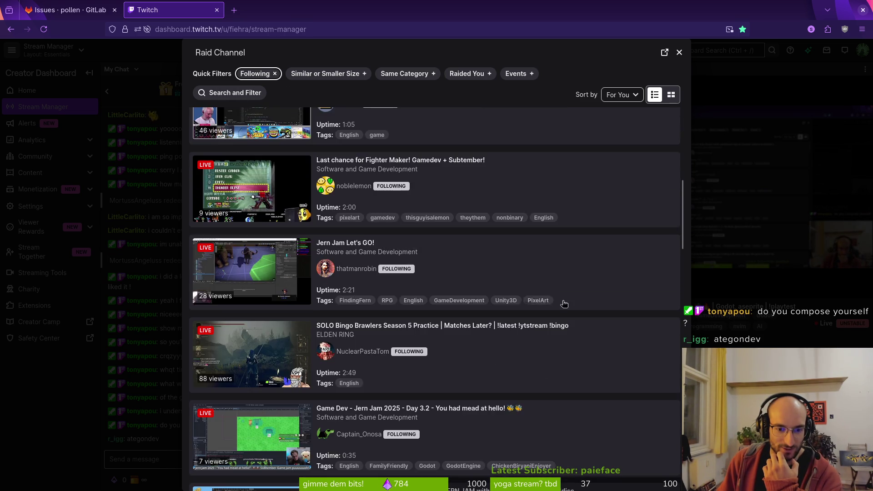